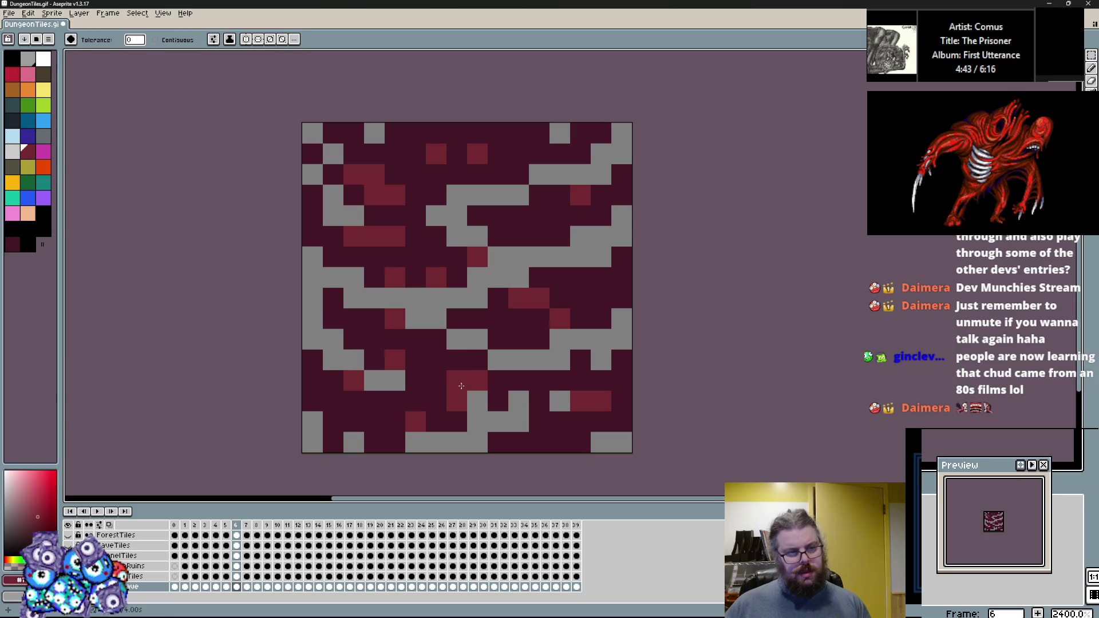
Step: On frame 6, turn the dark-red brick pixels bright red and the darkest purple pixels dark red
left_click(30, 93)
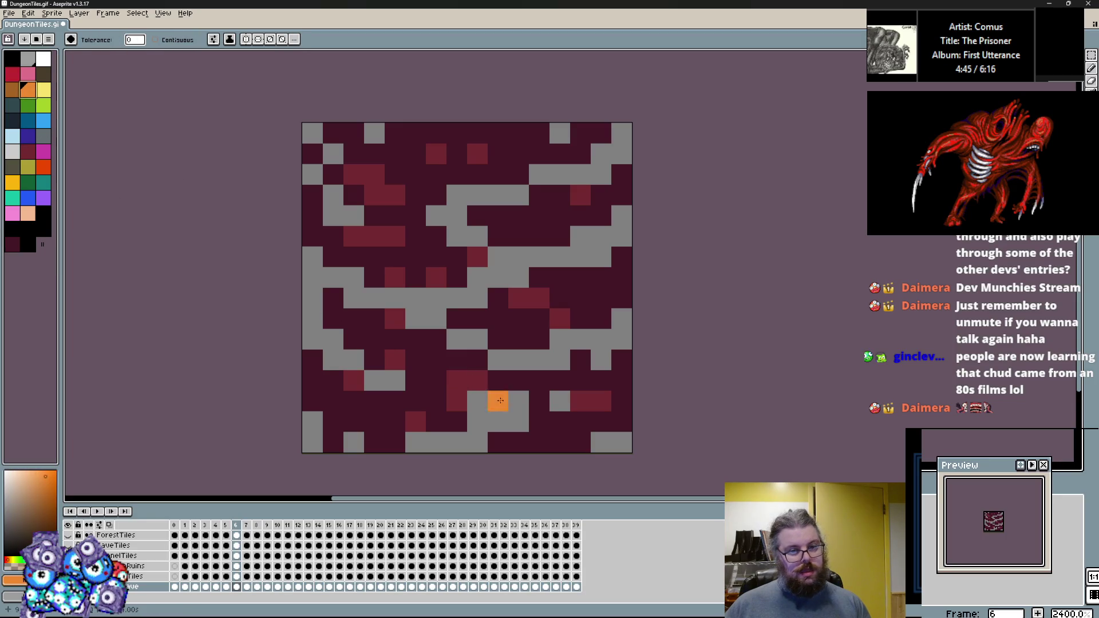
left_click(16, 76)
left_click(471, 389)
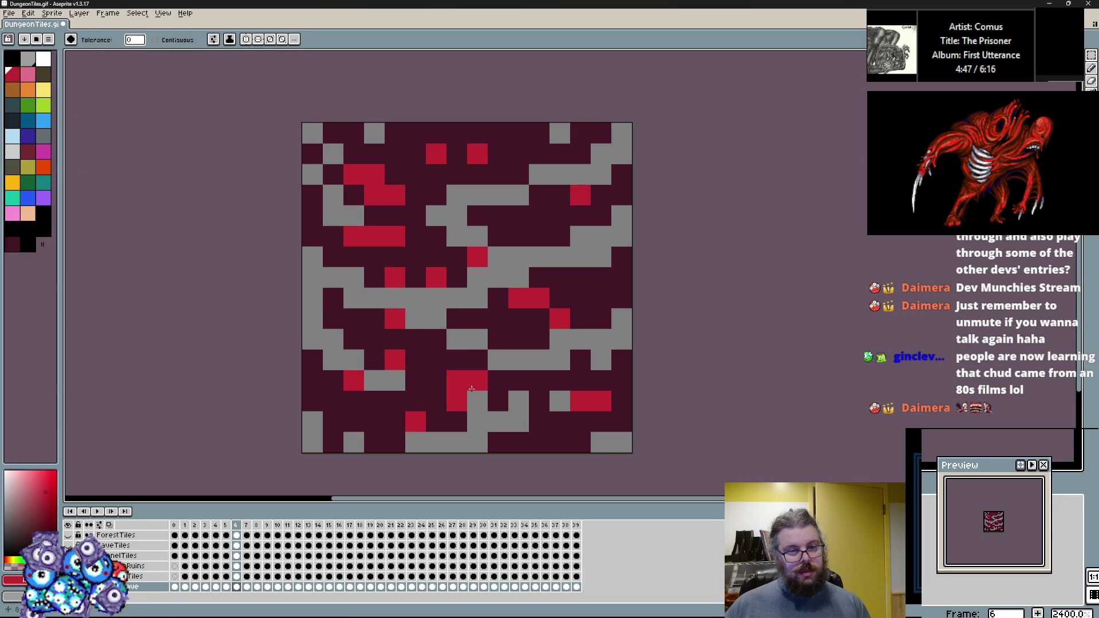
left_click(32, 156)
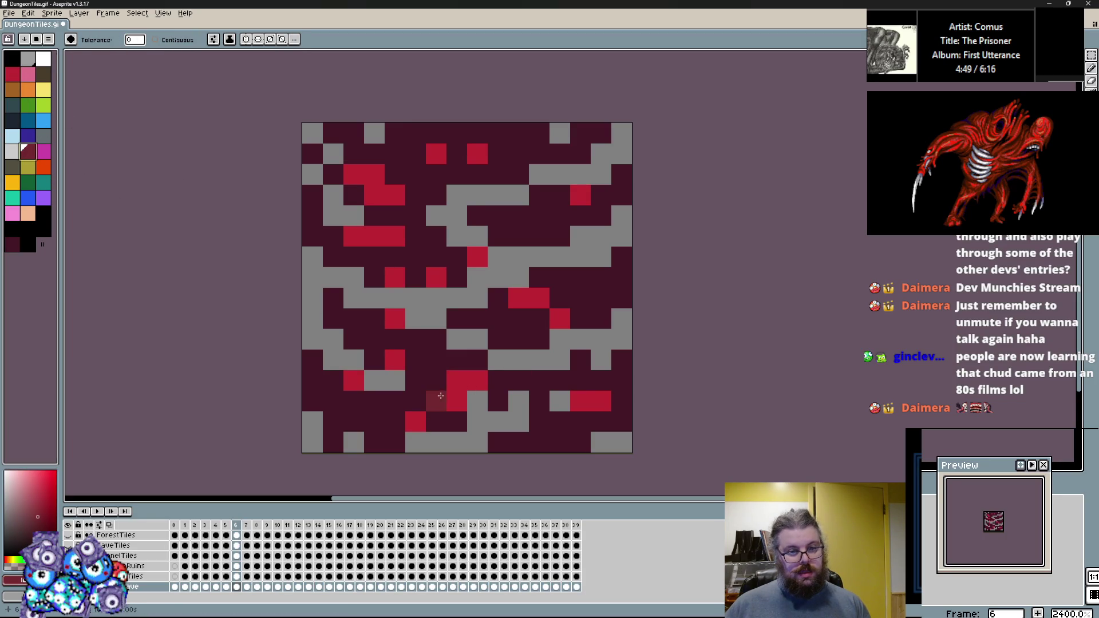
left_click(439, 380)
Step: Fill frame 6's grey mortar dark purple and touch up one dark pixel bright red
left_click(12, 245)
left_click(359, 296)
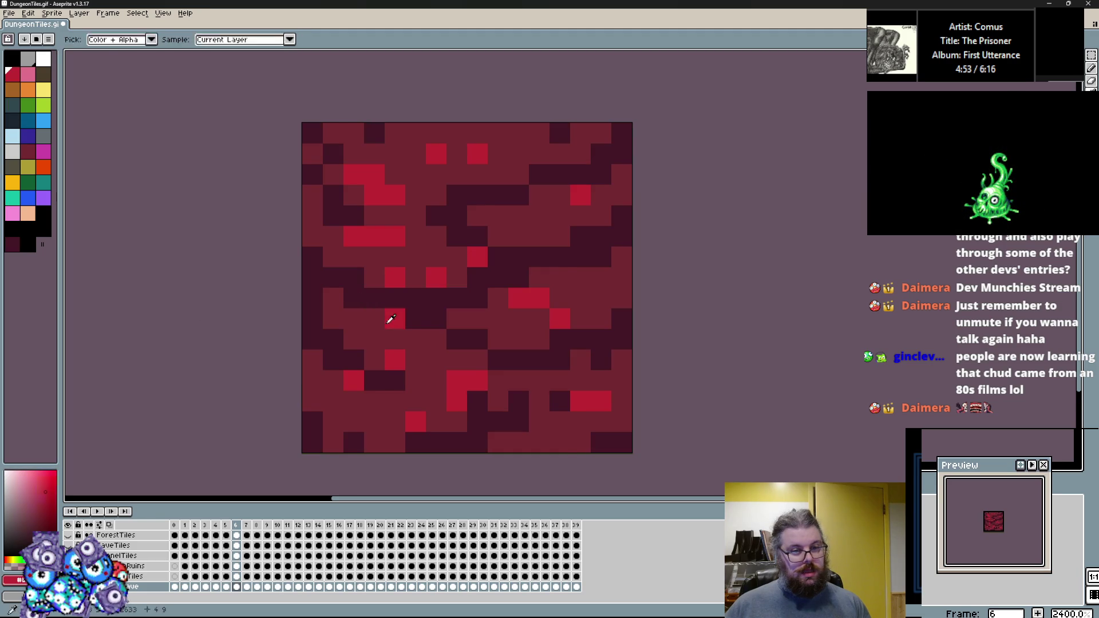
left_click(389, 318, "alt")
left_click(415, 322)
key("Right")
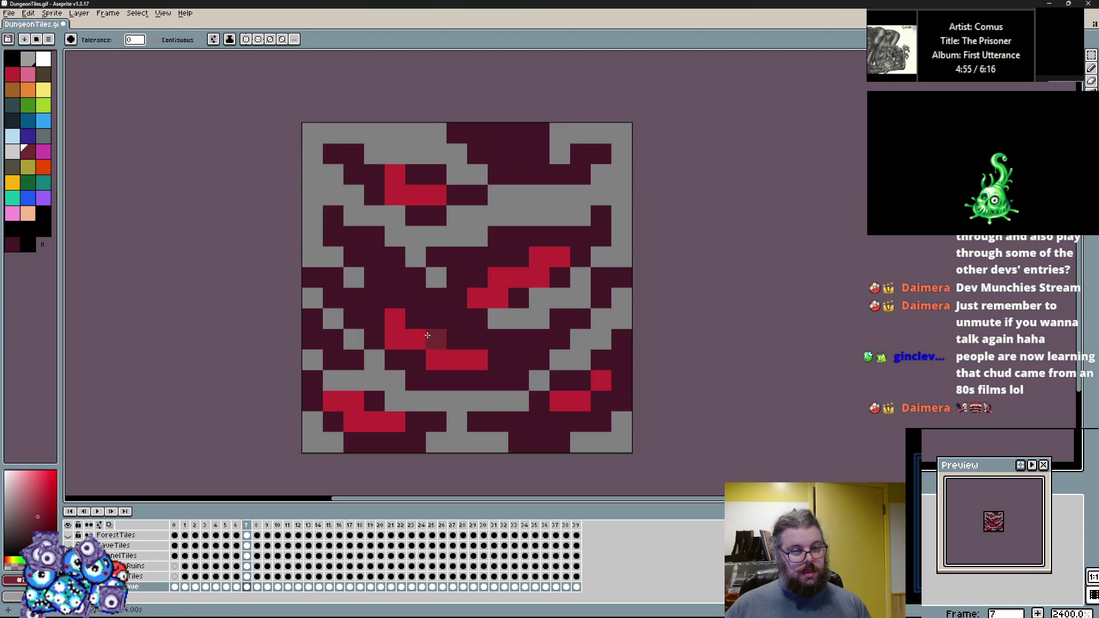
Step: Fill all grey pixels of the frame 7 brick tile with dark purple
key("Left")
left_click(432, 298, "alt")
key("Right")
left_click(412, 251)
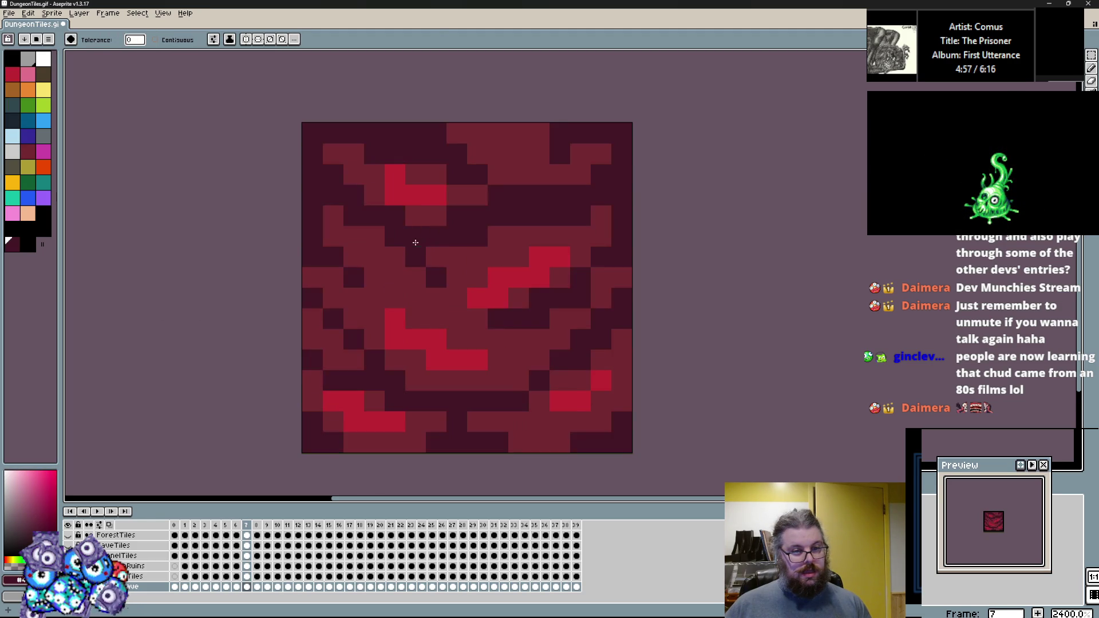
key("Right")
left_click(580, 380)
key("Left")
Step: Step forward through frame 8 and the stone steps tile to frame 13's blue tile
key("Right")
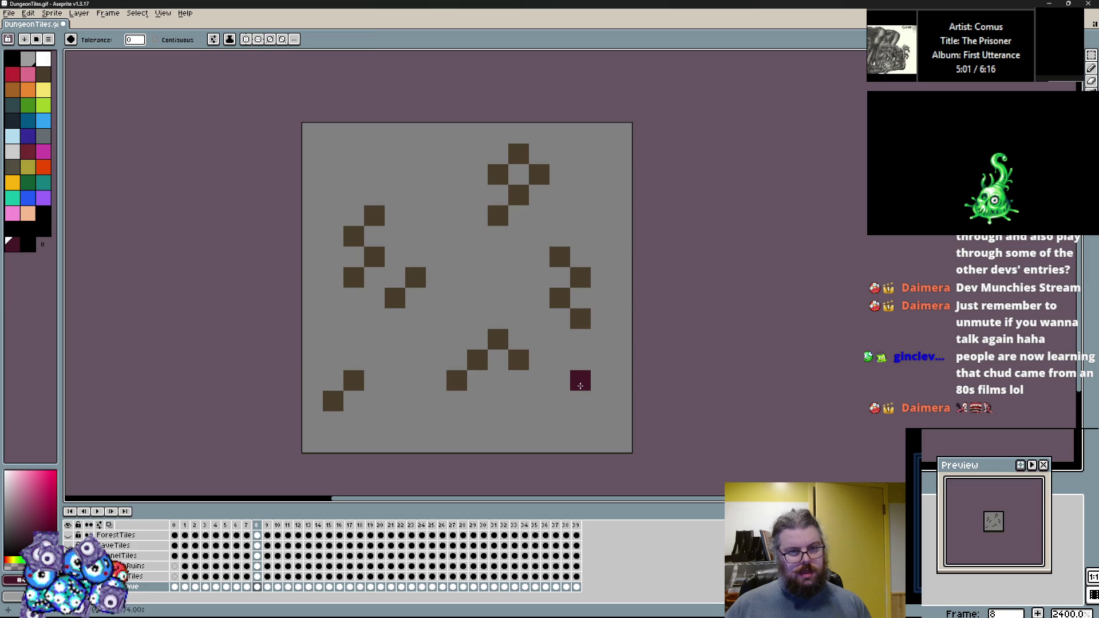
key("Left")
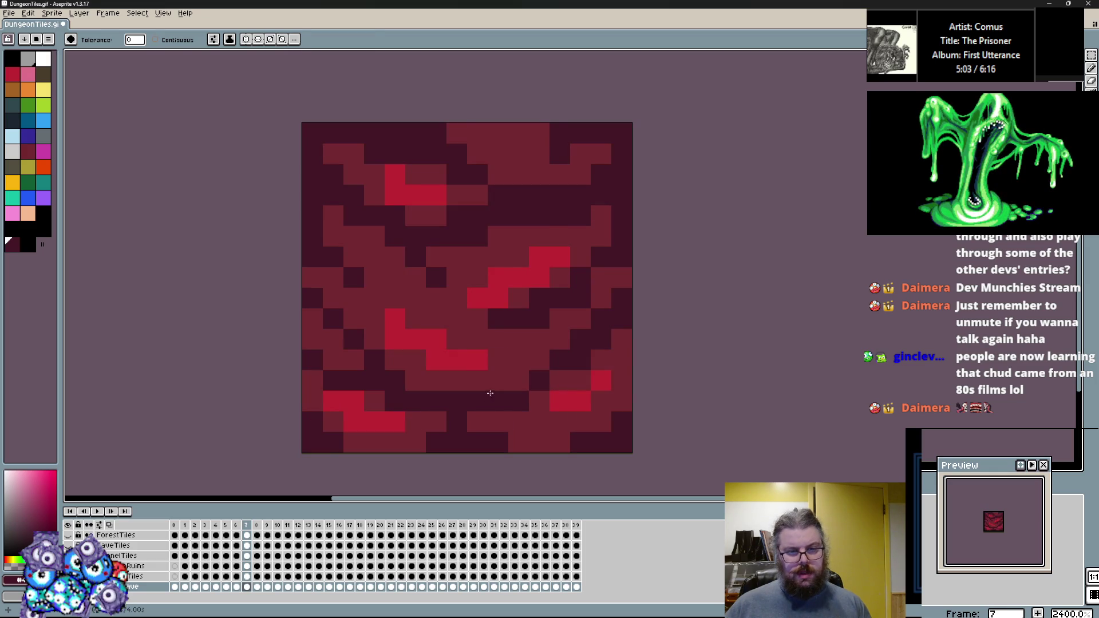
key("Right")
key("Right")
key("Right")
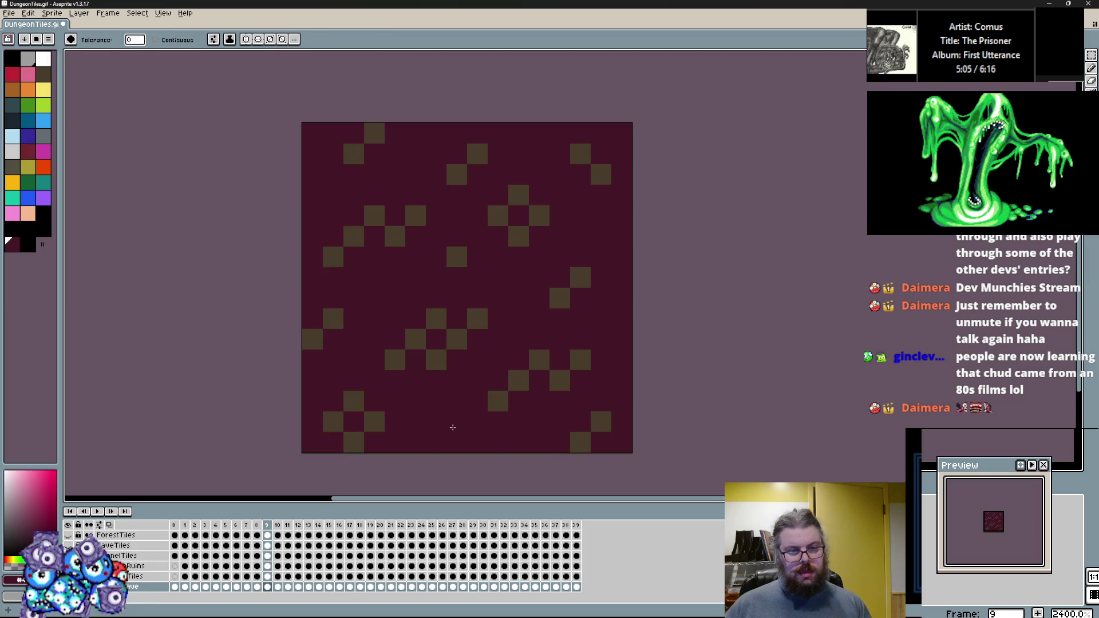
key("Right")
key("Right")
key("Right")
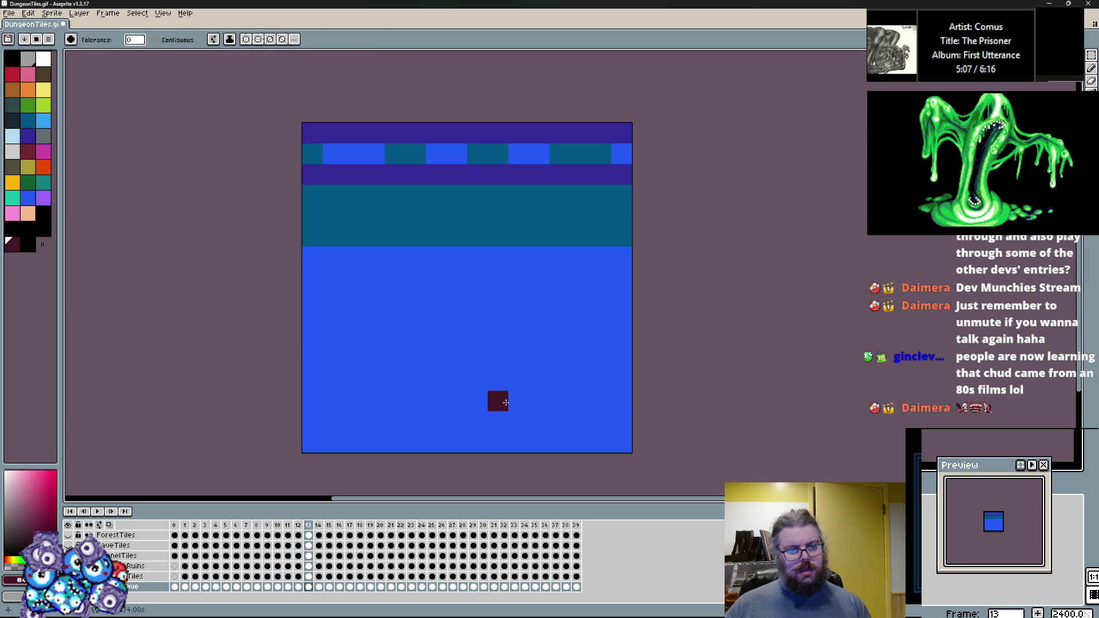
Step: Fill frame 12's plain blue tile and frame 13's light blue areas with yellow
key("Left")
key("Right")
key("Left")
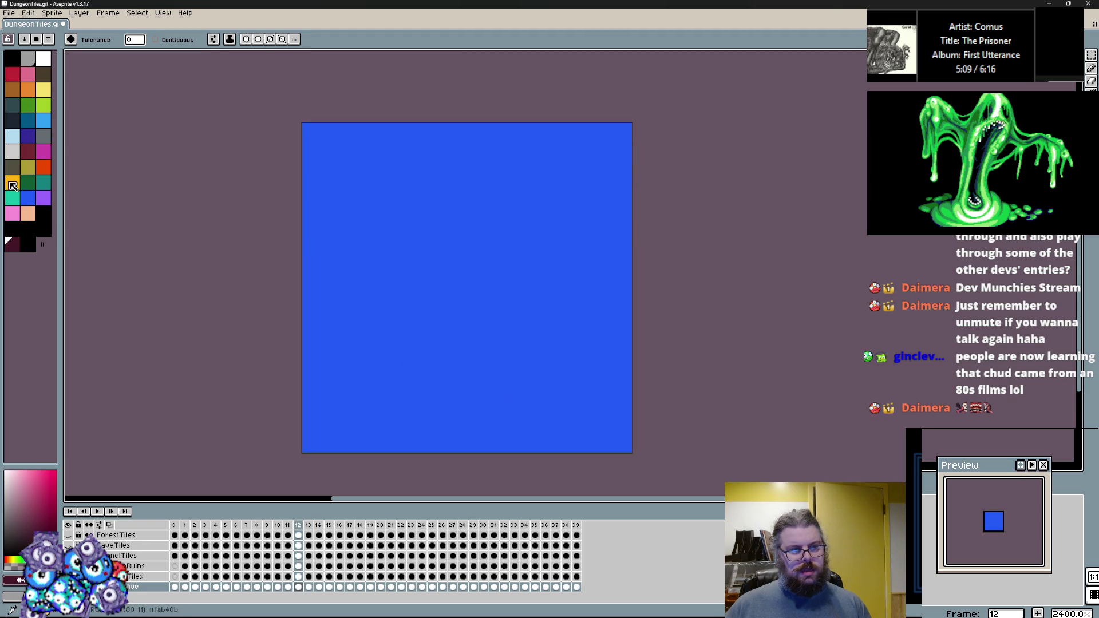
left_click(43, 90)
left_click(446, 344)
key("Right")
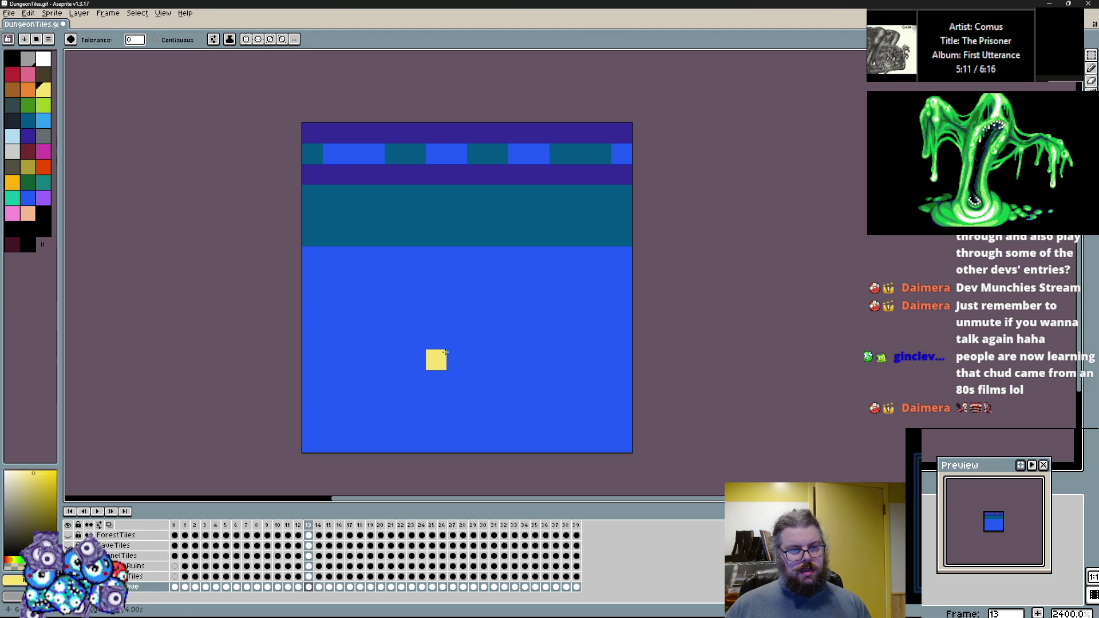
left_click(352, 322)
Step: Turn frame 13's teal areas orange and both dark blue bands red
left_click(28, 90)
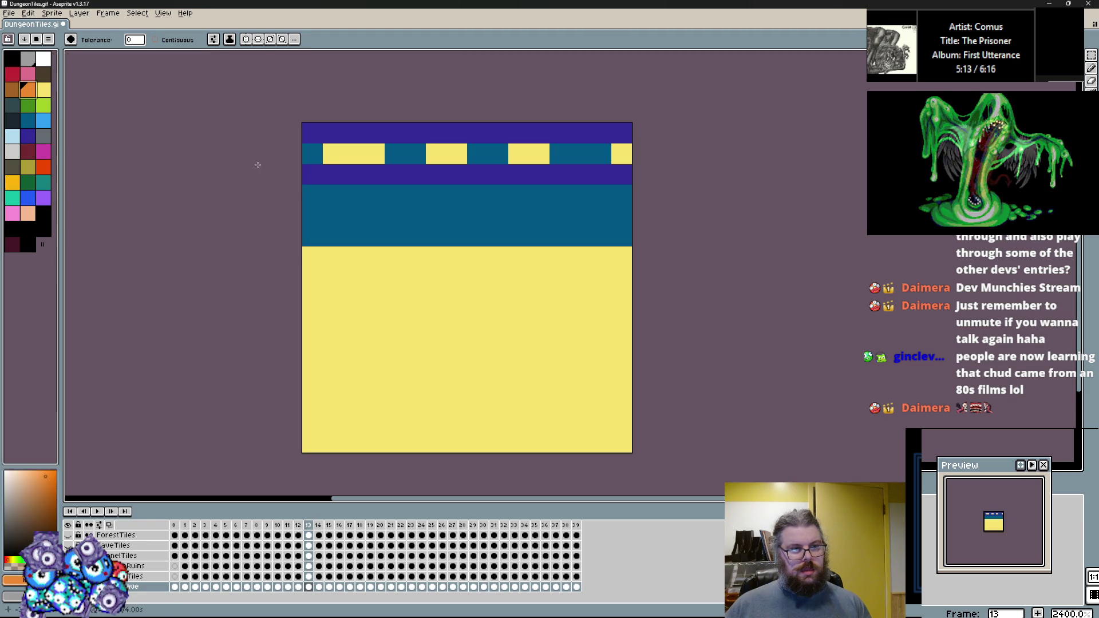
left_click(378, 215)
left_click(12, 74)
left_click(392, 175)
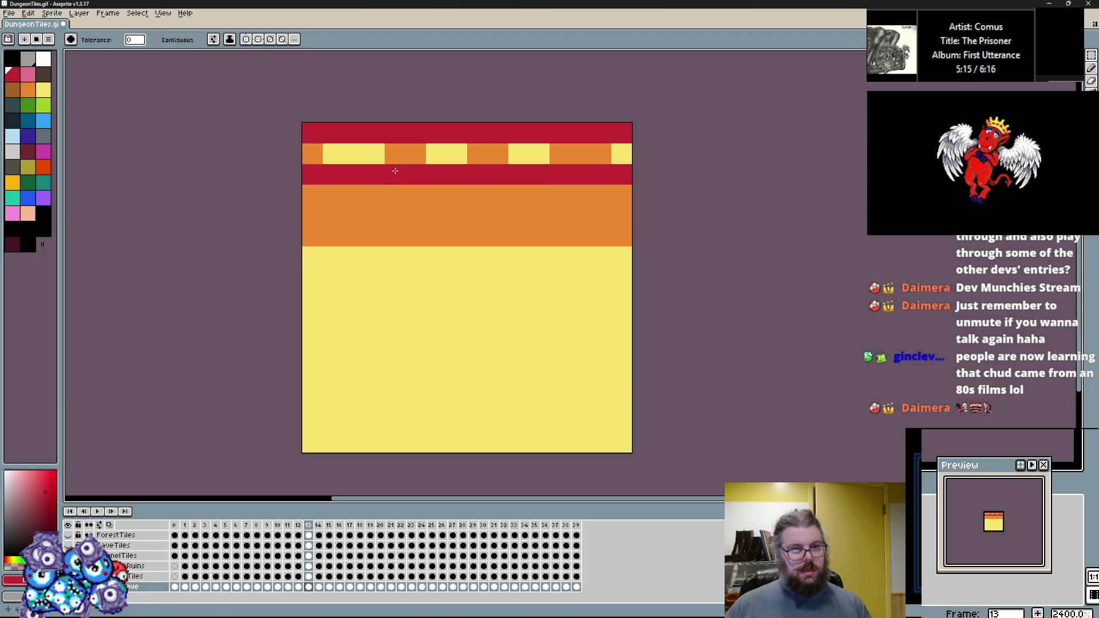
key("Right")
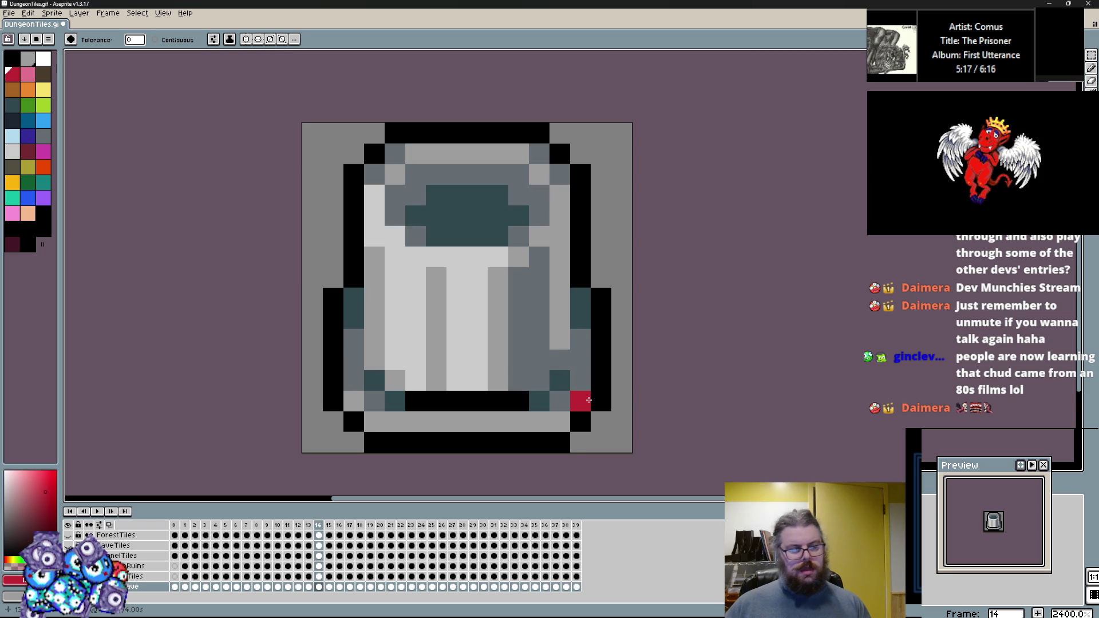
Step: On the frame 17 spike, blacken the dark-brown pixels and undo a stray black fill
key("Right")
key("Right")
key("Right")
key("Right")
key("Right")
key("Left")
key("Left")
key("Left")
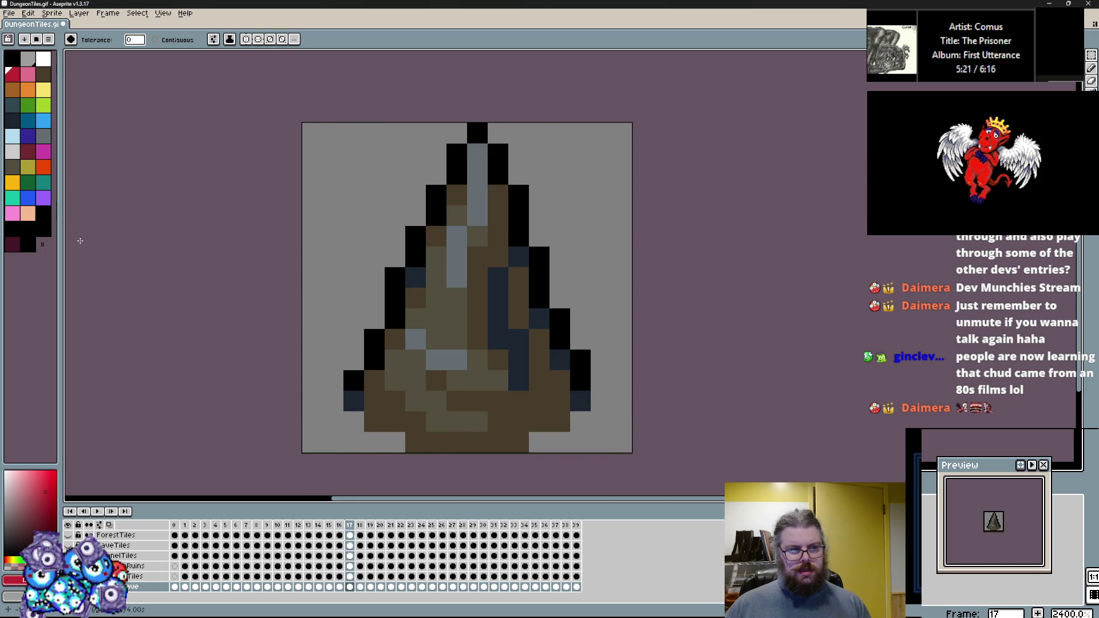
left_click(17, 58)
left_click(421, 314)
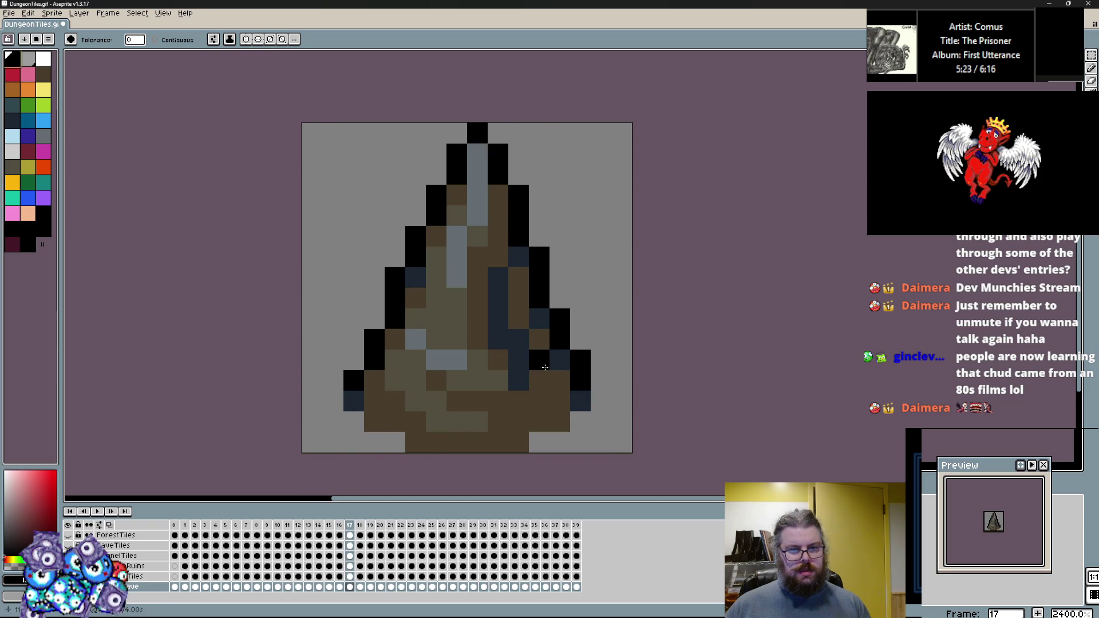
left_click(536, 384)
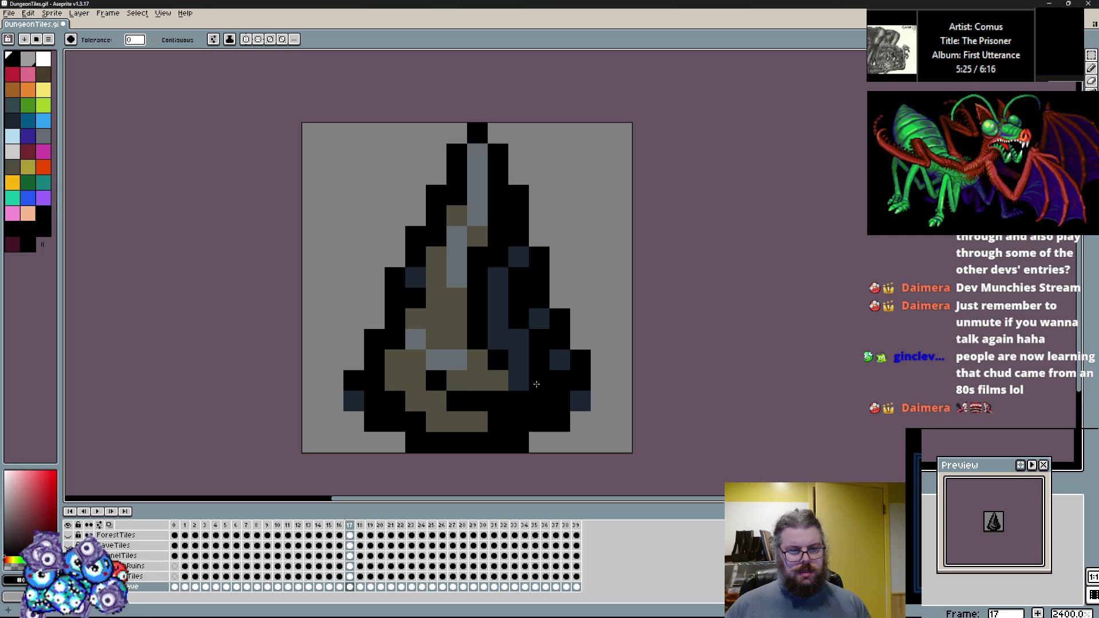
left_click(445, 309)
key("ctrl+z")
Step: Fill frame 17's brown and grey highlight pixels dark navy, then blacken frame 18's shading
left_click(13, 121)
left_click(456, 327)
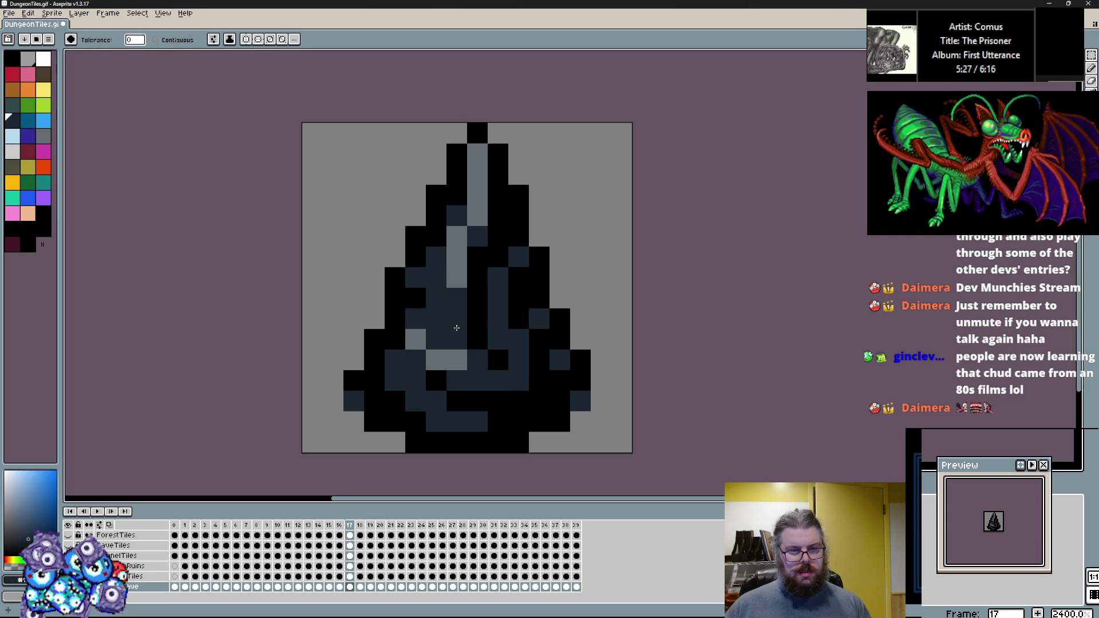
left_click(458, 278)
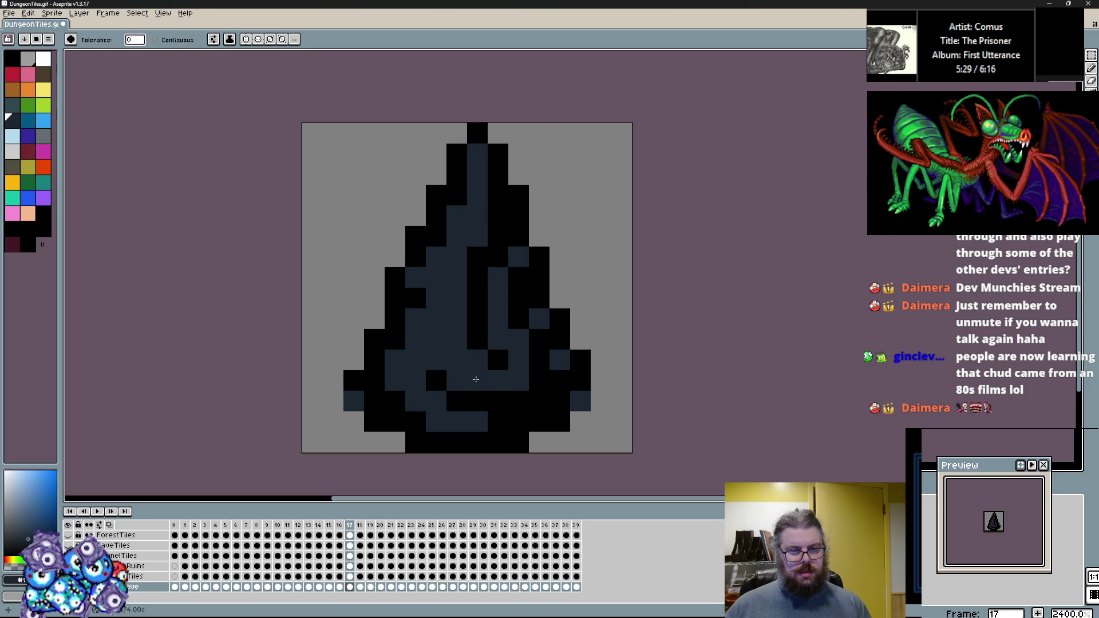
key("Right")
left_click(511, 375, "alt")
left_click(478, 395)
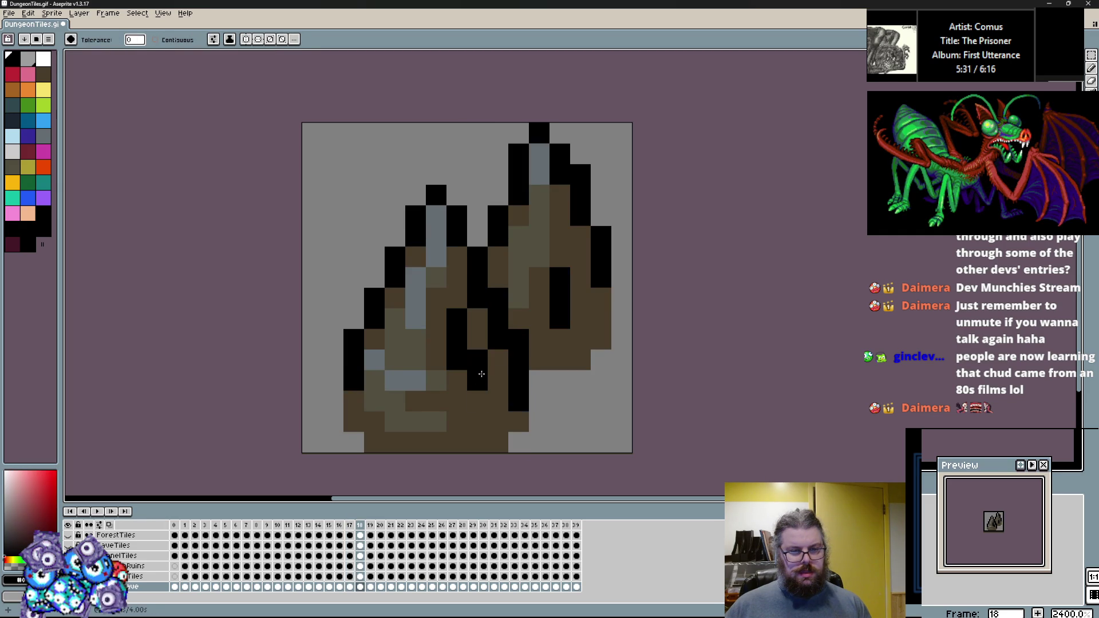
Step: Finish darkening frame 18's remaining brown and grey pixels
left_click(483, 332)
key("Left")
key("Right")
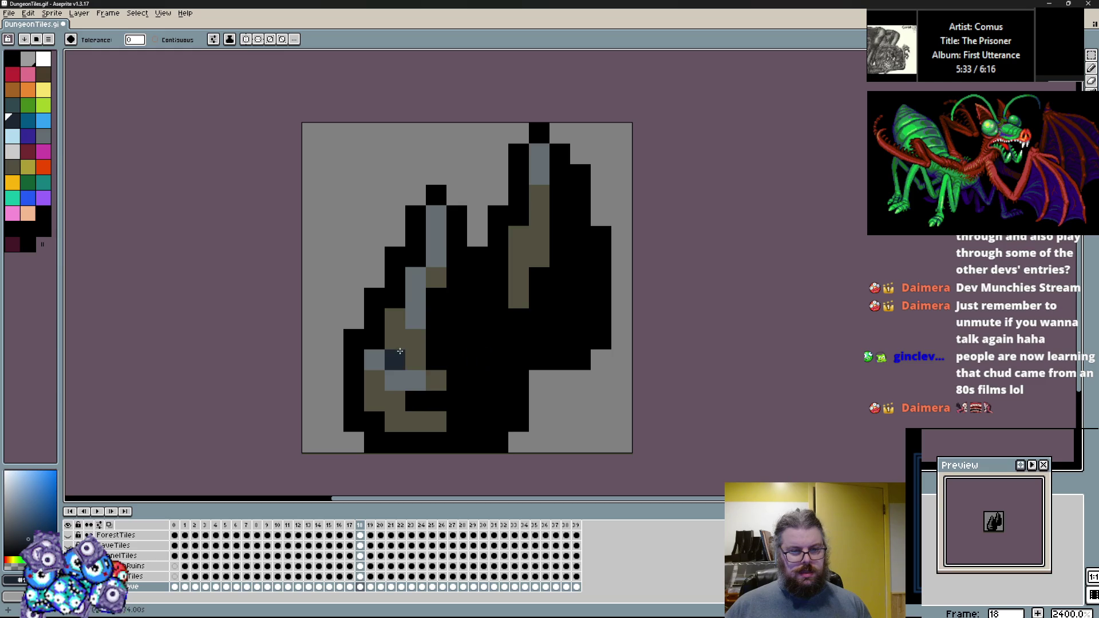
left_click(408, 352)
left_click(401, 375)
Step: On frame 19, turn dark-brown and navy pixels black and olive and grey pixels navy
key("Right")
left_click(458, 361, "alt")
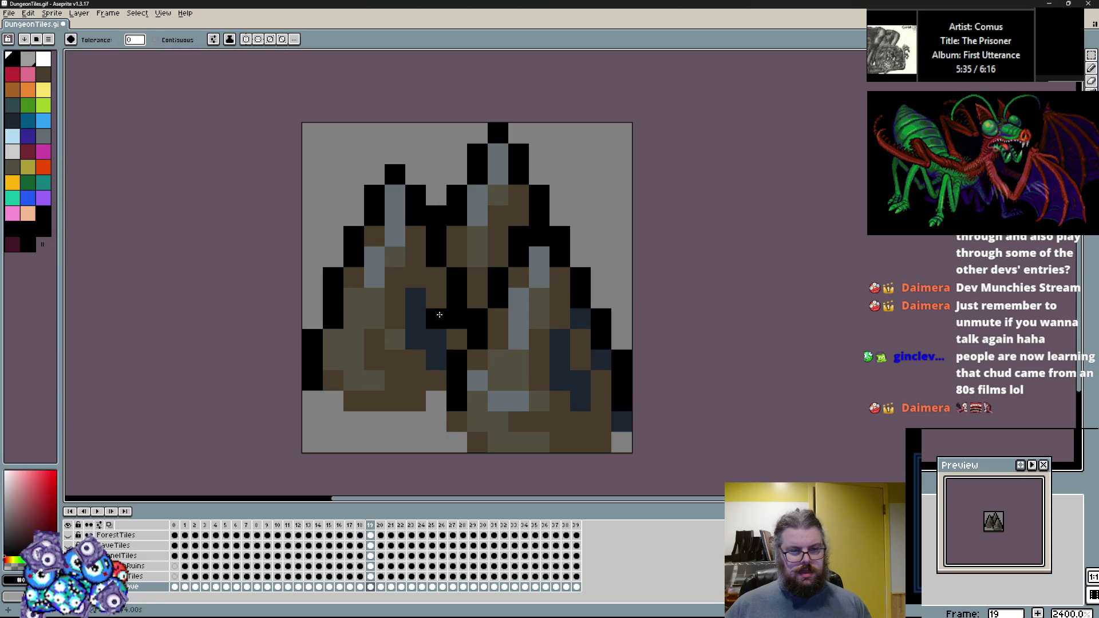
left_click(436, 297)
left_click(423, 326)
key("Left")
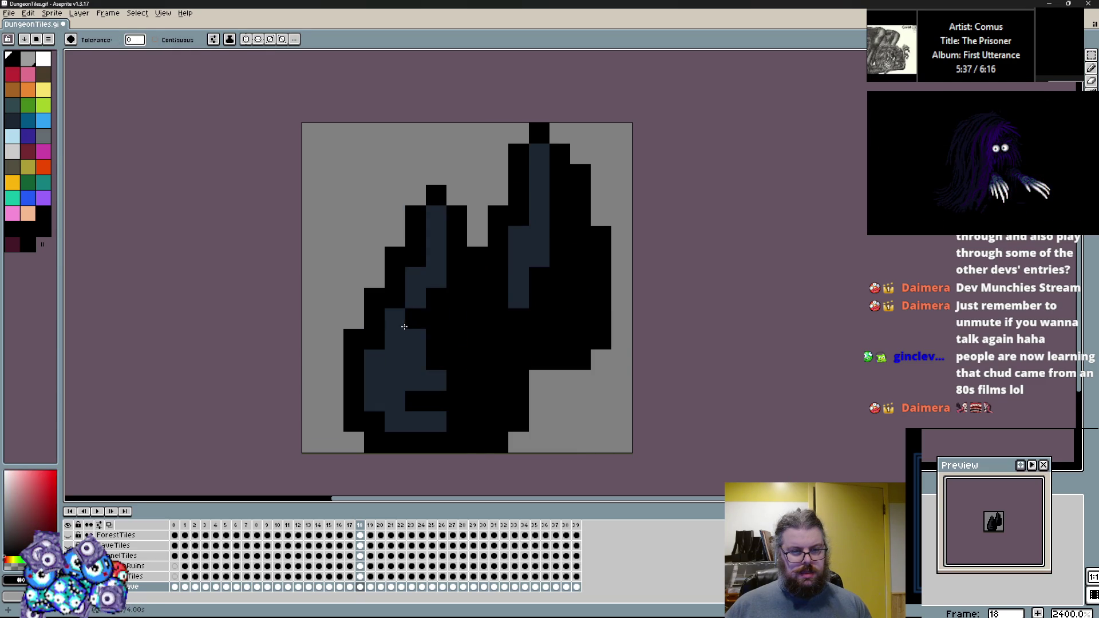
left_click(413, 329, "alt")
key("Right")
left_click(395, 338)
left_click(478, 380)
Step: On frame 20, turn navy and brown pixels black, then grey and remaining brown navy
key("Right")
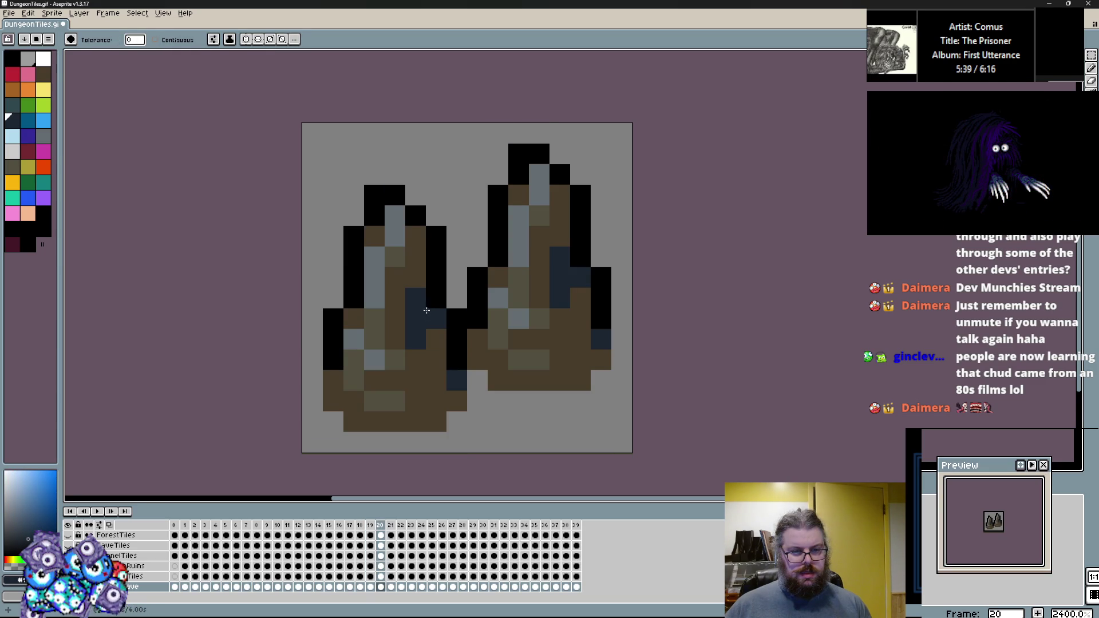
left_click(435, 297, "alt")
left_click(415, 320)
left_click(396, 319)
key("Left")
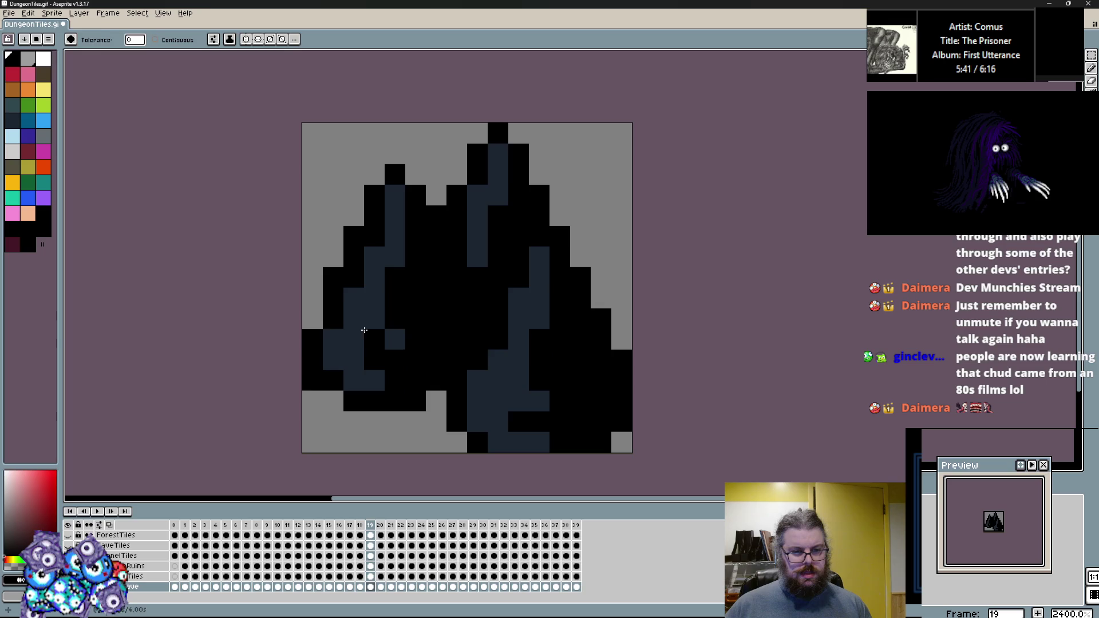
left_click(364, 331, "alt")
key("Right")
left_click(395, 366)
left_click(378, 257)
Step: On frame 21, turn navy and brown pixels black and the brown shading navy
key("Right")
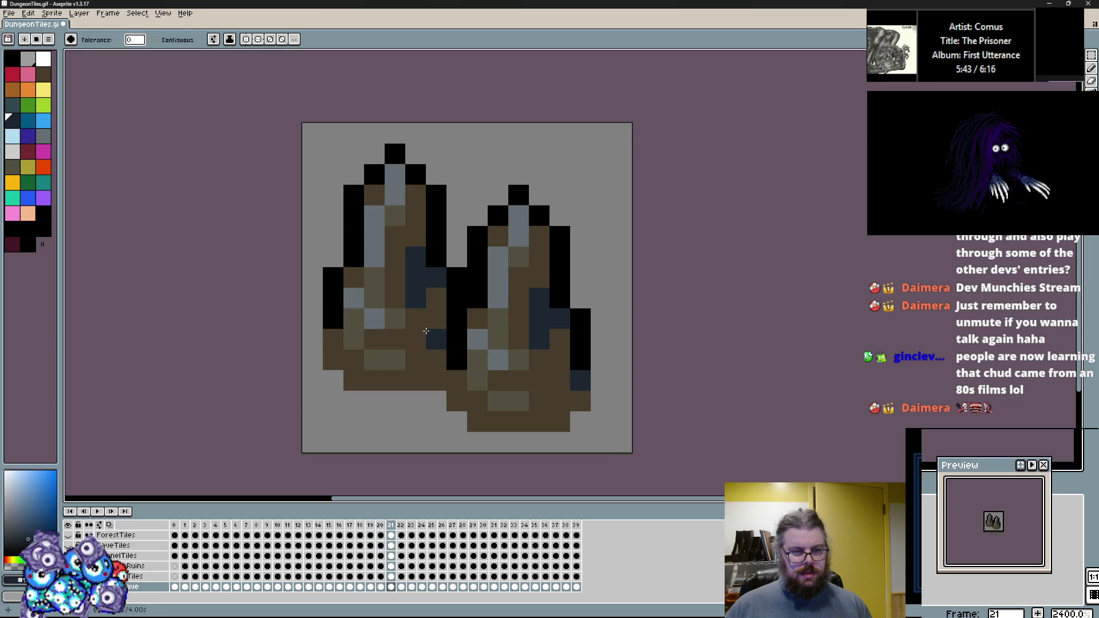
left_click(457, 299, "alt")
left_click(427, 287)
left_click(419, 326)
key("Left")
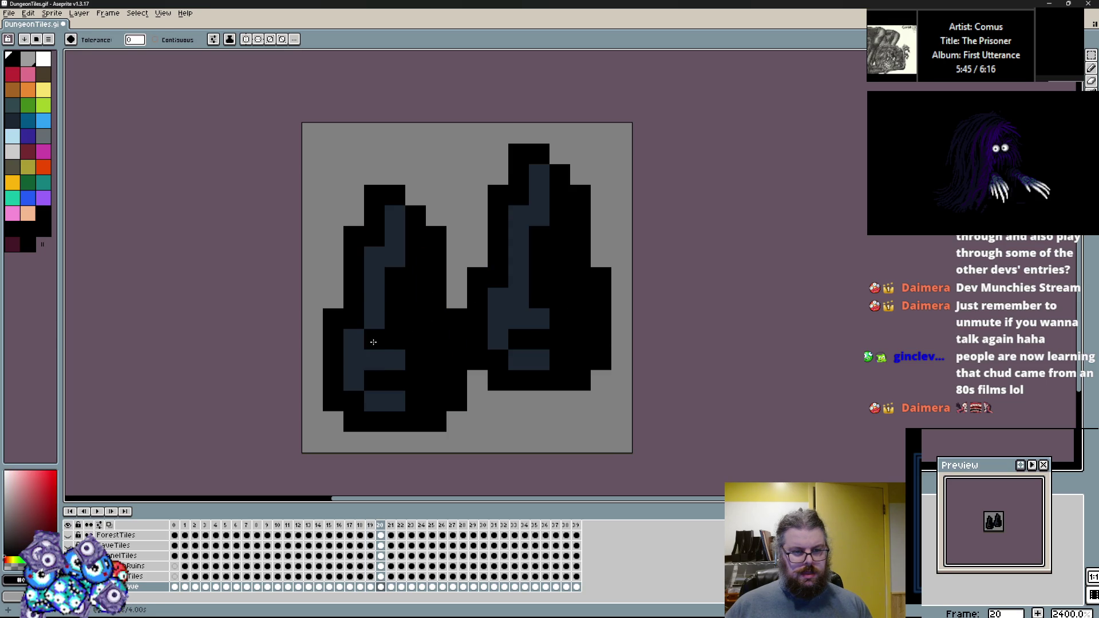
key("Right")
left_click(373, 342)
left_click(374, 251)
left_click(374, 298)
Step: On frame 22, fill the grey shading navy and the navy and brown pixels black
key("Right")
left_click(395, 318)
left_click(395, 269, "alt")
left_click(417, 264)
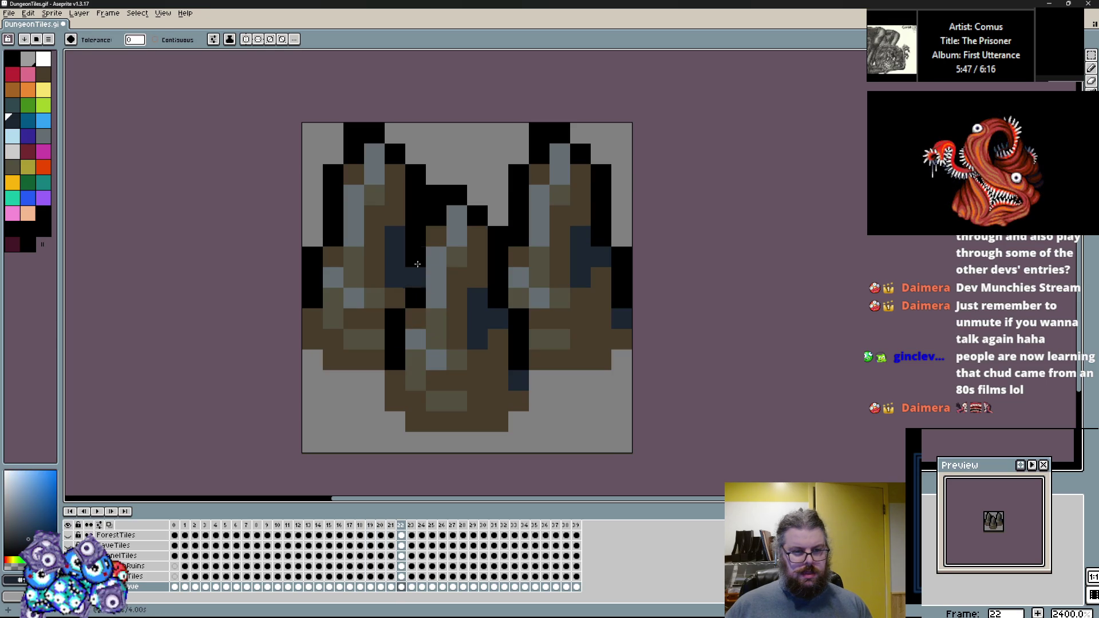
left_click(417, 252, "alt")
left_click(395, 246)
left_click(374, 269)
Step: Darken frame 22's remaining grey-blue and brown pixels with navy
key("Left")
key("Right")
left_click(370, 303, "alt")
left_click(370, 302)
left_click(364, 229)
key("Right")
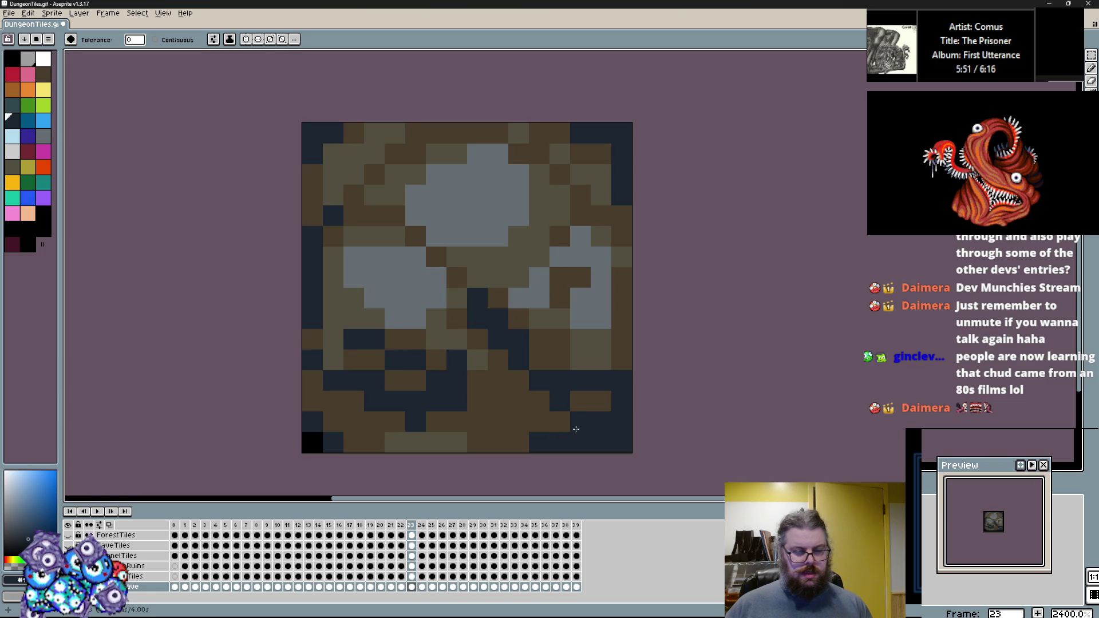
Step: Recolour frame 23's tile: dark areas black, brown pixels dark navy, grey pixels dark teal
left_click(12, 59)
left_click(559, 442)
left_click(518, 402)
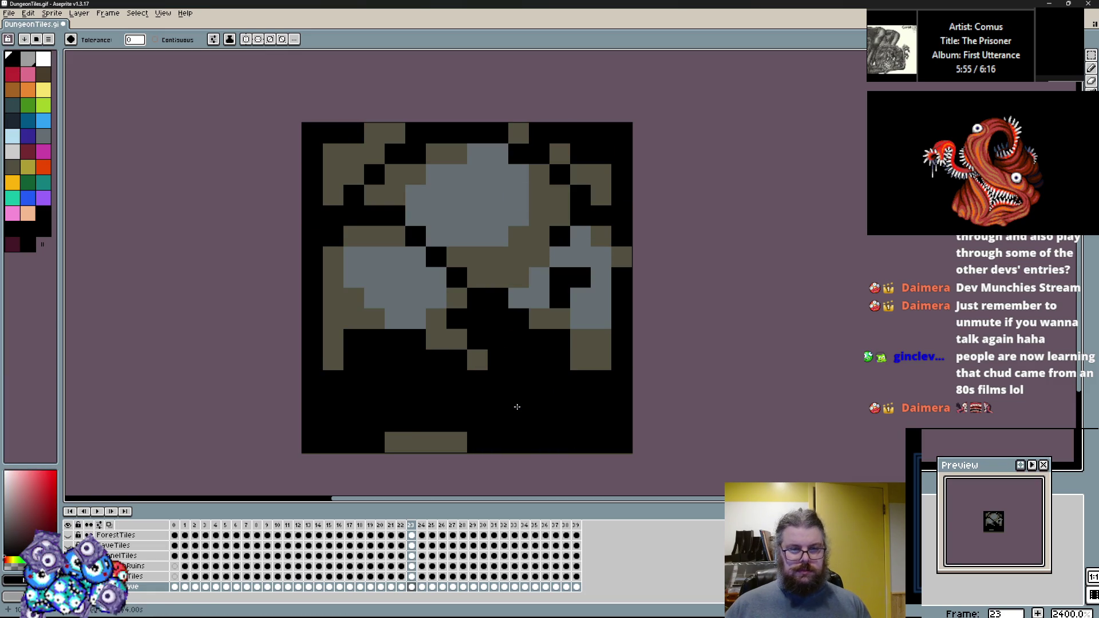
left_click(21, 118)
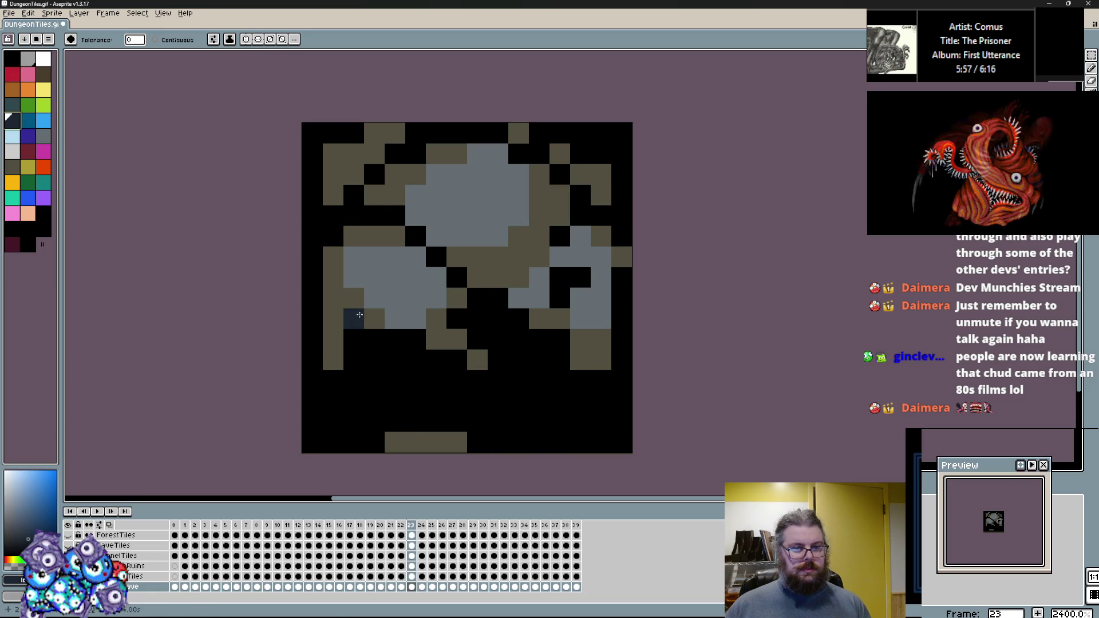
left_click(351, 314)
left_click(13, 106)
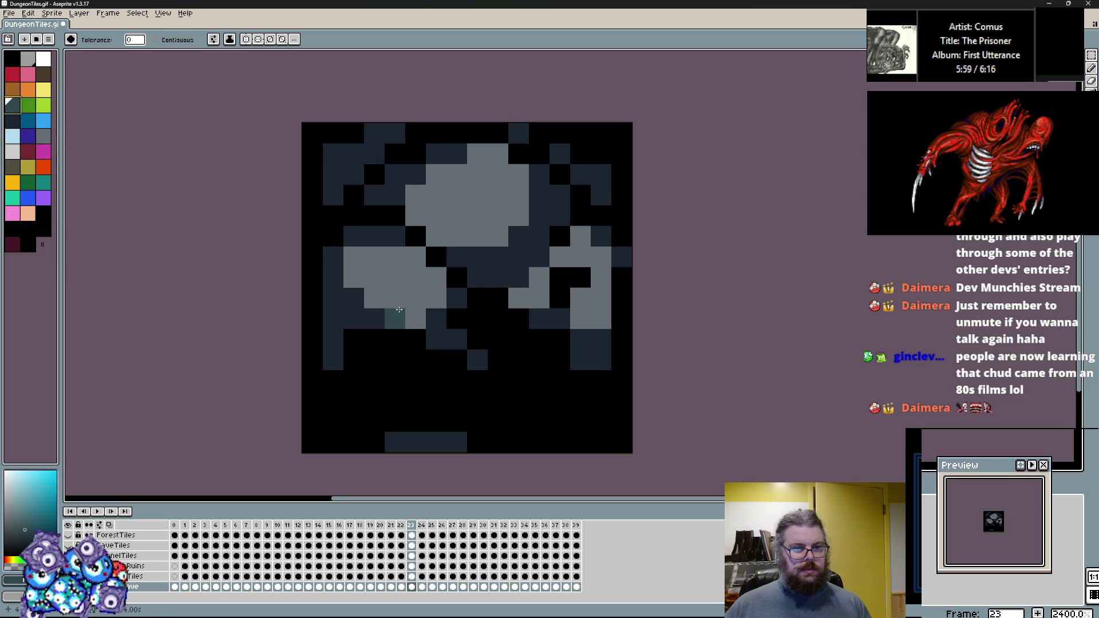
left_click(409, 297)
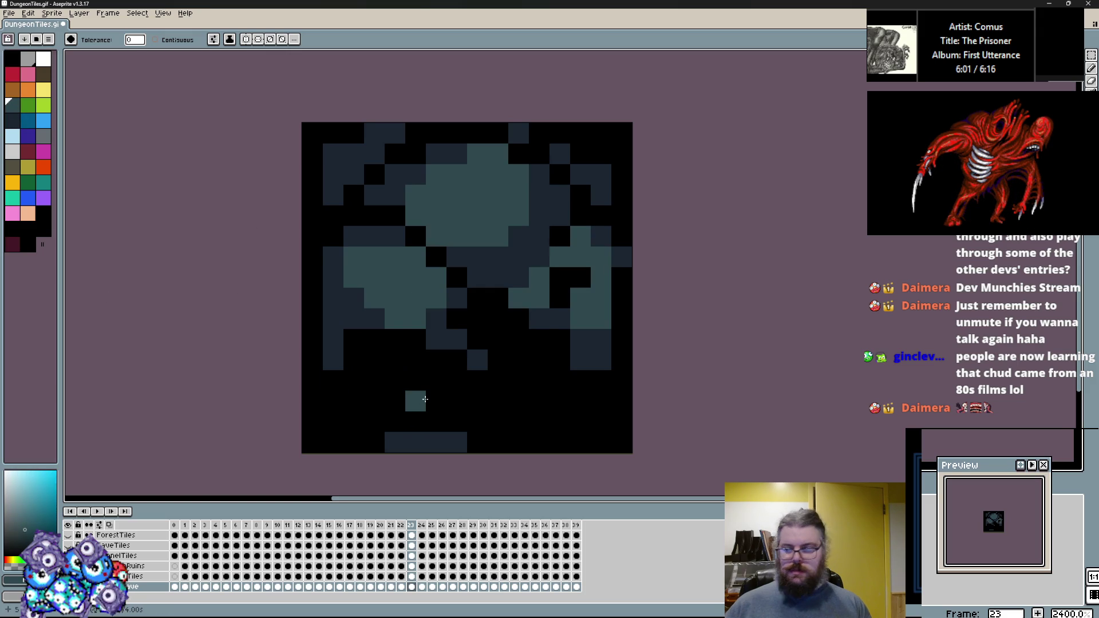
Step: Compare frame 23 with its neighbour, undo and redo the fills, and move to frame 25
key("Left")
key("Right")
key("ctrl+z")
key("ctrl+z")
key("ctrl+z")
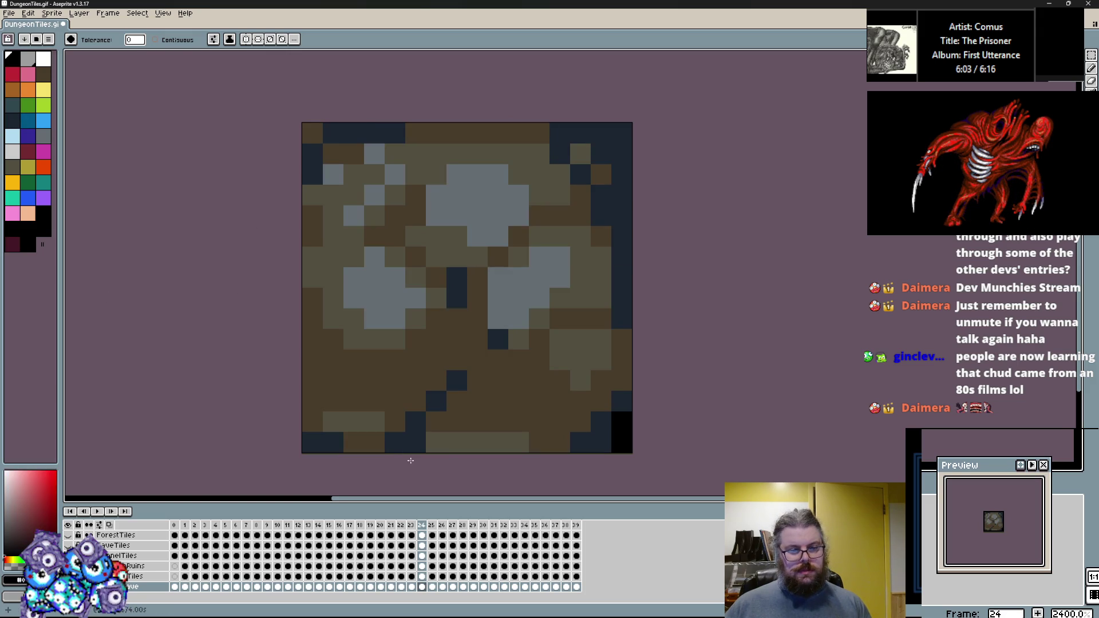
key("ctrl+y")
key("ctrl+y")
key("ctrl+y")
key("Right")
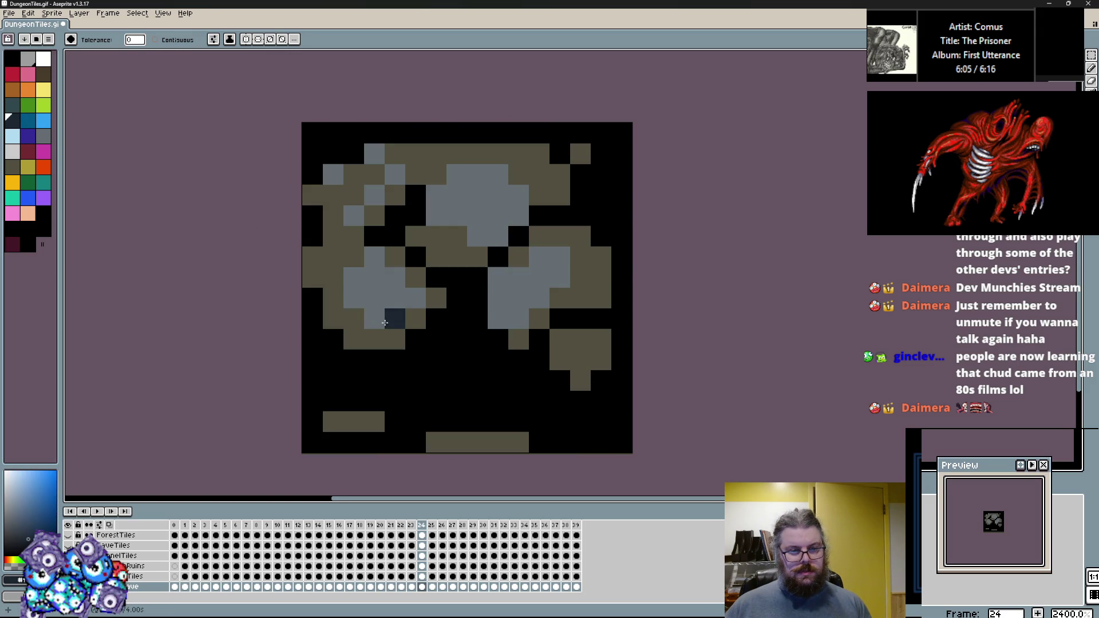
key("Right")
Step: Fill frame 25's navy and other dark areas black, comparing against frame 24
left_click(530, 438)
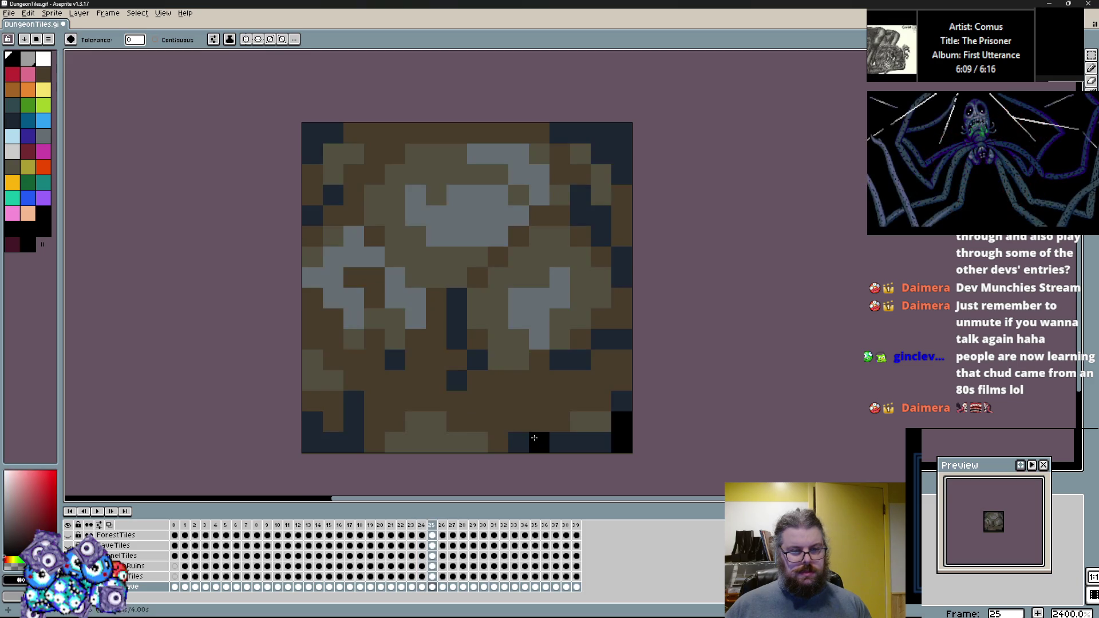
key("Left")
key("Right")
left_click(510, 412)
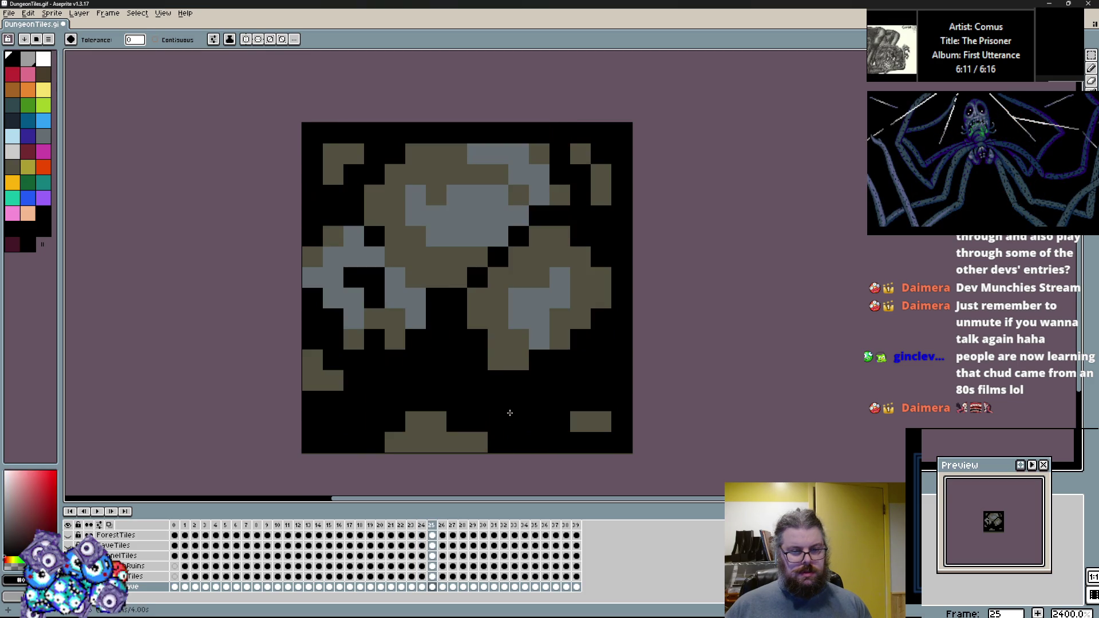
key("Left")
key("Right")
Step: Repaint two stray black pixels dark navy on the frame 25 tile
left_click(515, 337, "alt")
key("Left")
left_click(519, 340)
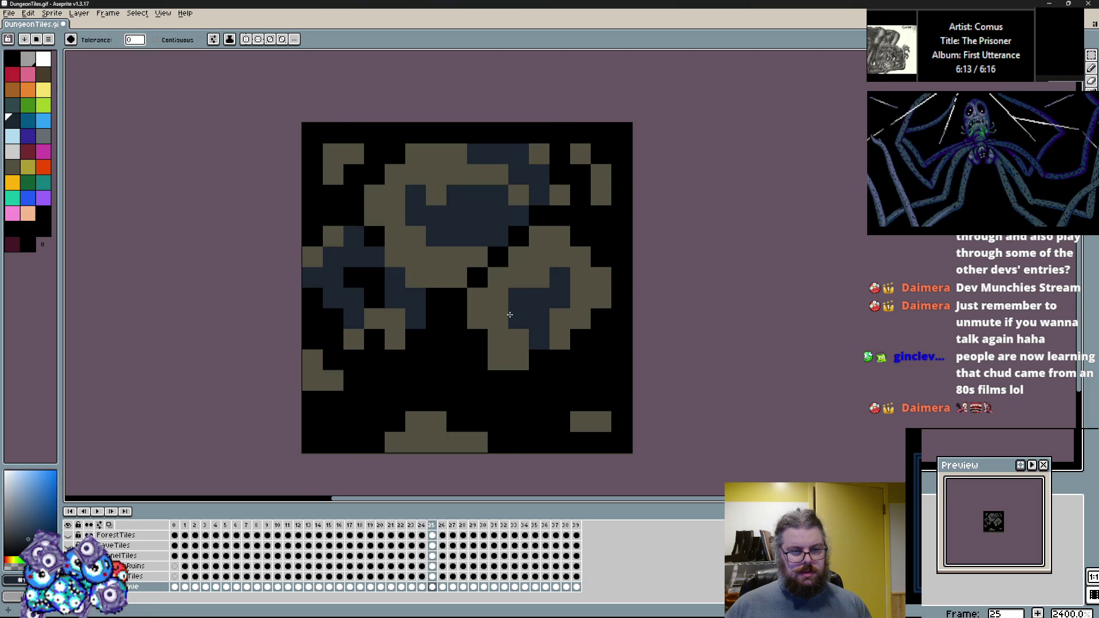
key("Right")
key("Left")
left_click(482, 278)
left_click(498, 235, "alt")
key("Right")
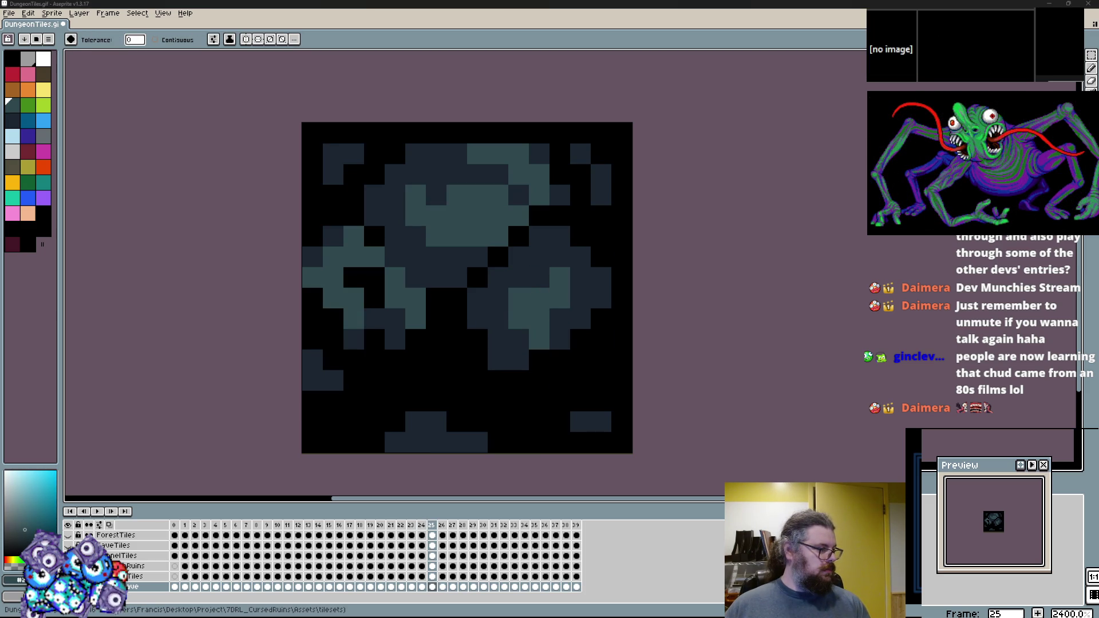
Step: Fill frame 26's dark areas with black using the non-contiguous Paint Bucket
left_click(452, 366, "alt")
key("Right")
key("Left")
key("Right")
left_click(458, 417)
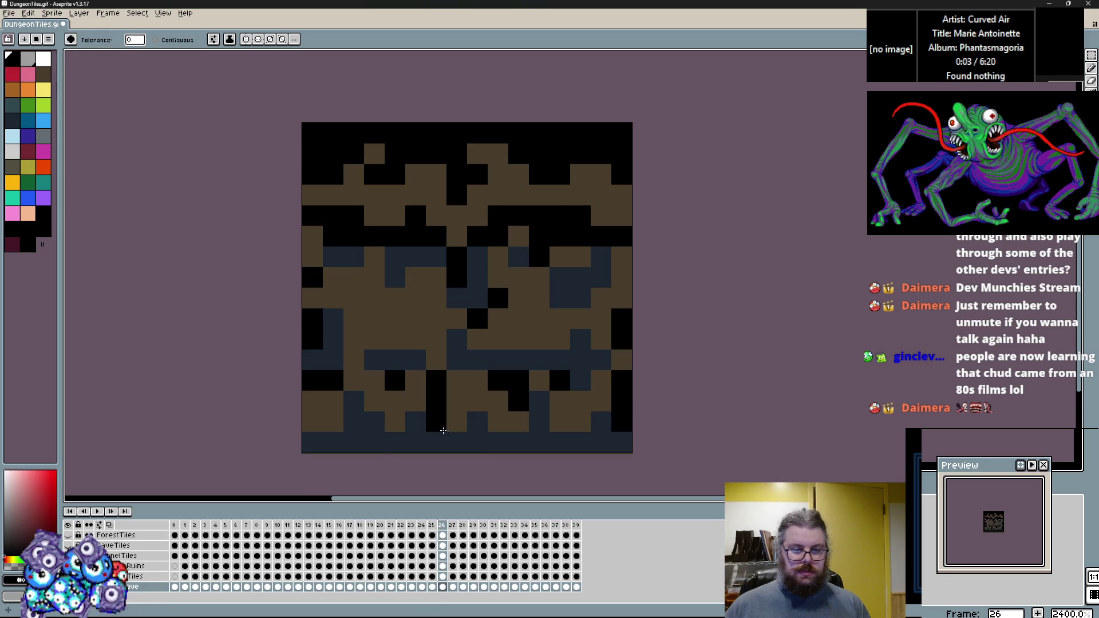
left_click(464, 393)
key("ctrl+z")
Step: Fill frame 27's dark-brown cells with black, undoing and redoing the fills
key("Right")
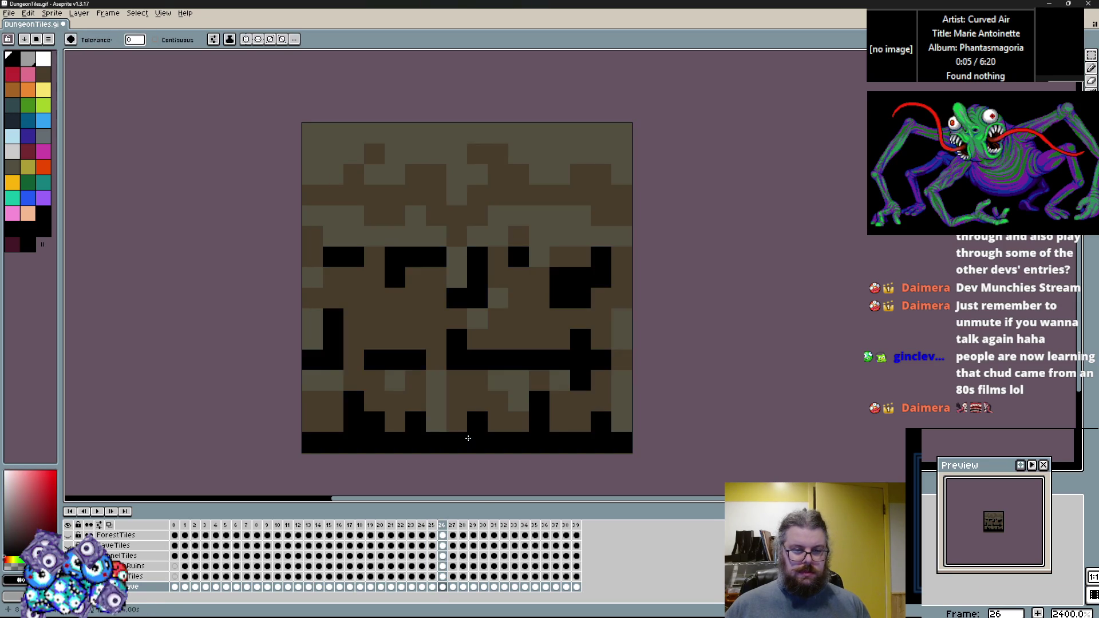
left_click(469, 403)
left_click(469, 403)
key("ctrl+z")
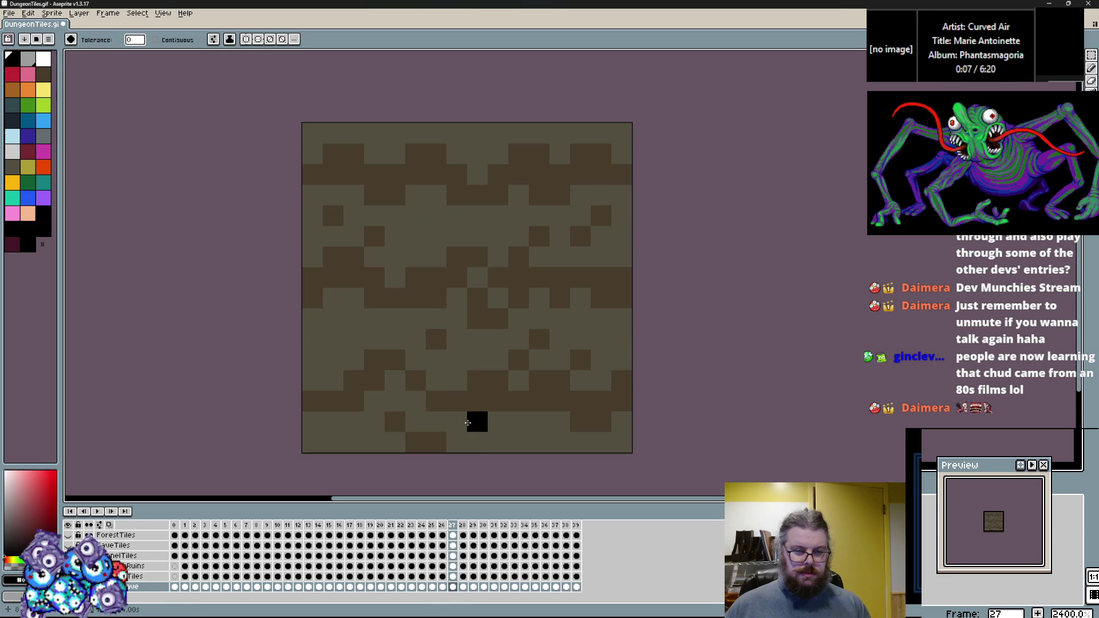
left_click(482, 395)
key("ctrl+z")
left_click(480, 355)
key("Left")
key("Left")
key("Right")
Step: Recolour frame 26's brown cells dark navy and compare it with frame 27
left_click(442, 390)
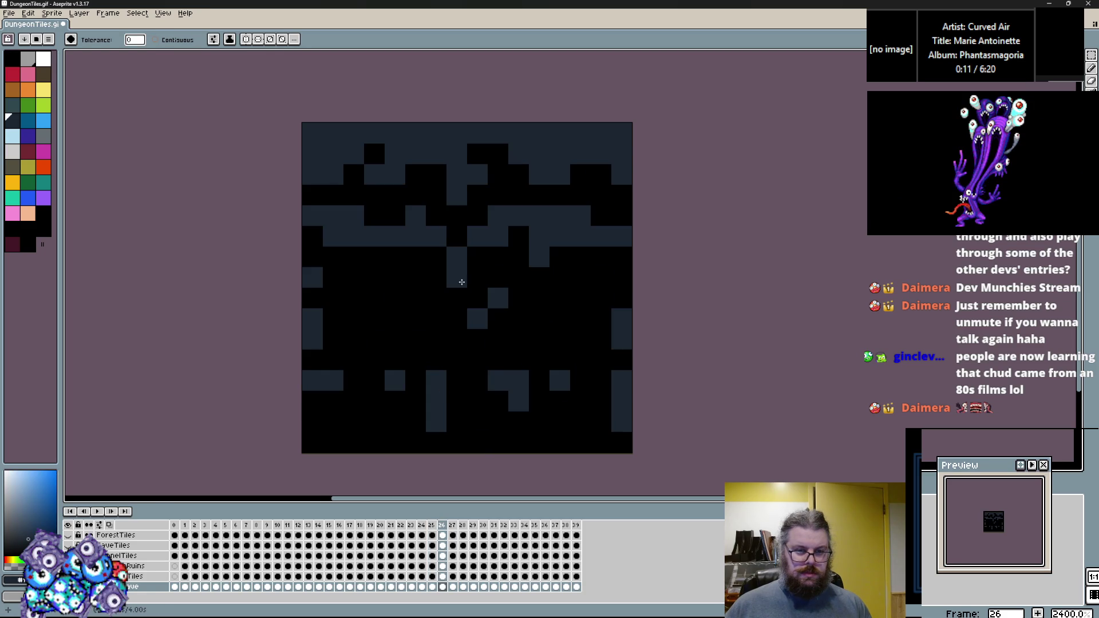
key("Right")
key("Left")
key("Right")
key("Left")
Step: Sample black and fill frame 27's brown cells and bottom-row cell with it
left_click(483, 426, "alt")
key("Right")
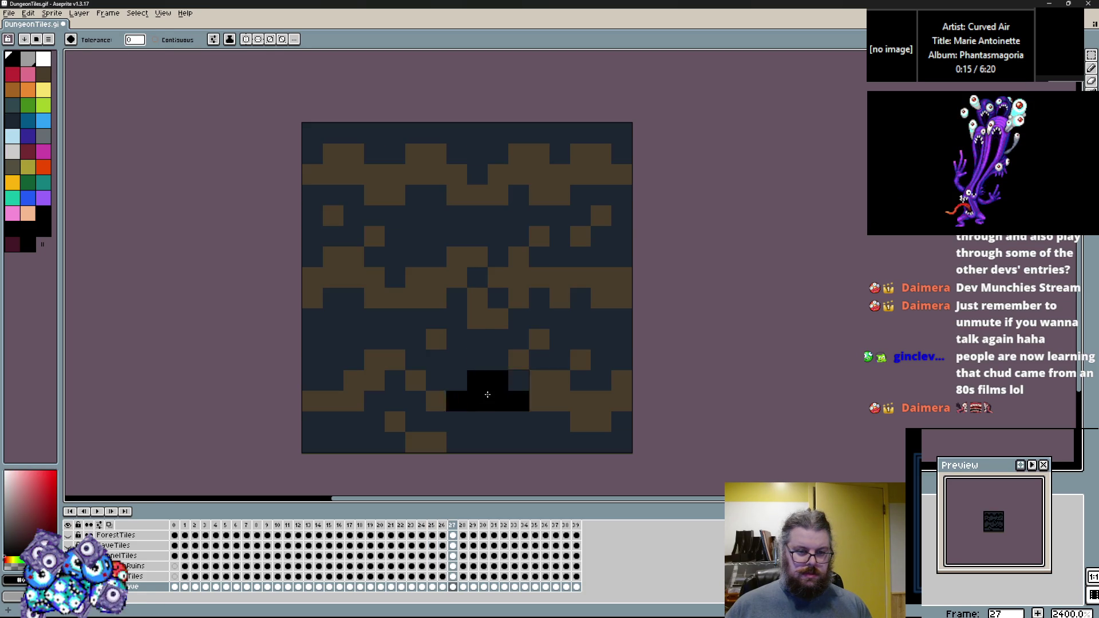
left_click(490, 387)
key("Left")
key("Right")
key("Left")
key("Right")
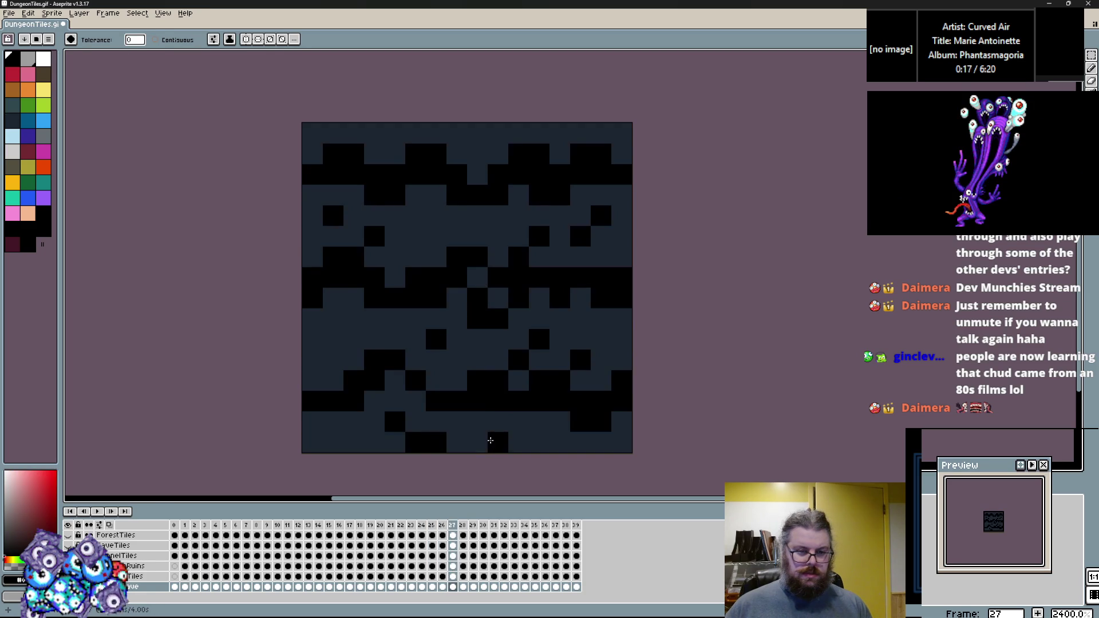
left_click(499, 445)
key("Left")
key("Right")
key("Right")
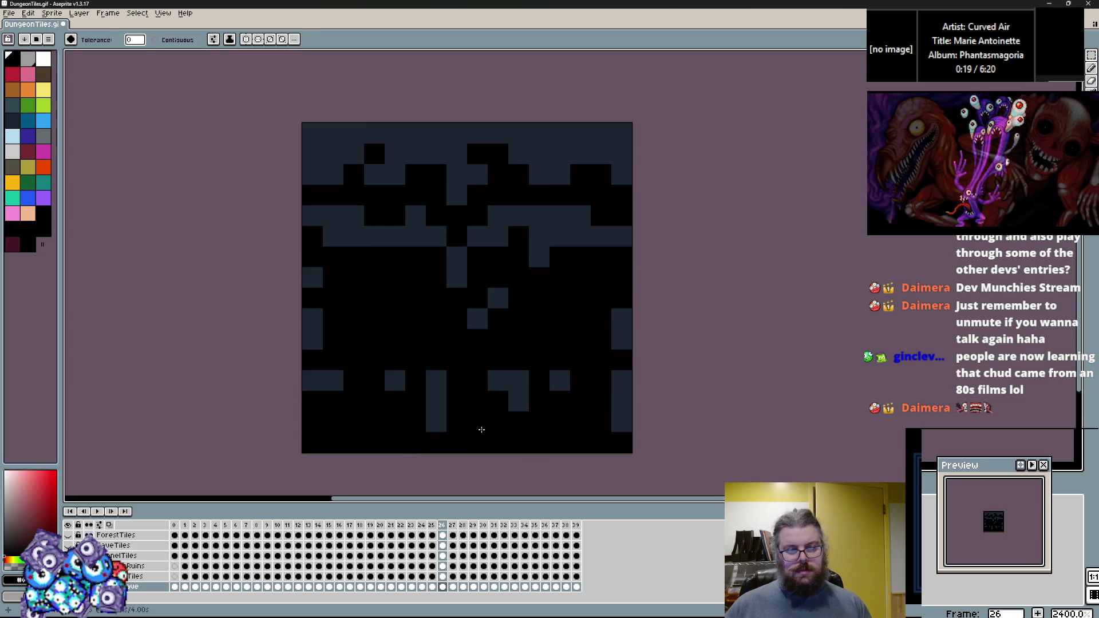
key("Left")
Step: Turn frame 28's dark grey cells black and its brown cells navy
key("Right")
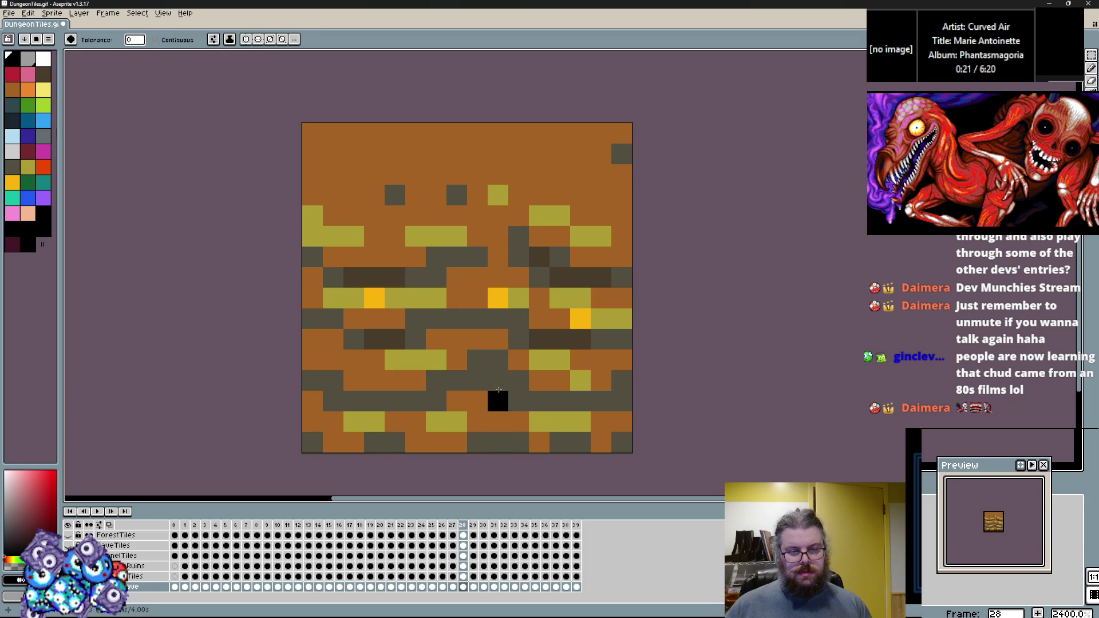
left_click(498, 390)
key("Left")
left_click(490, 415, "alt")
key("Right")
left_click(486, 417)
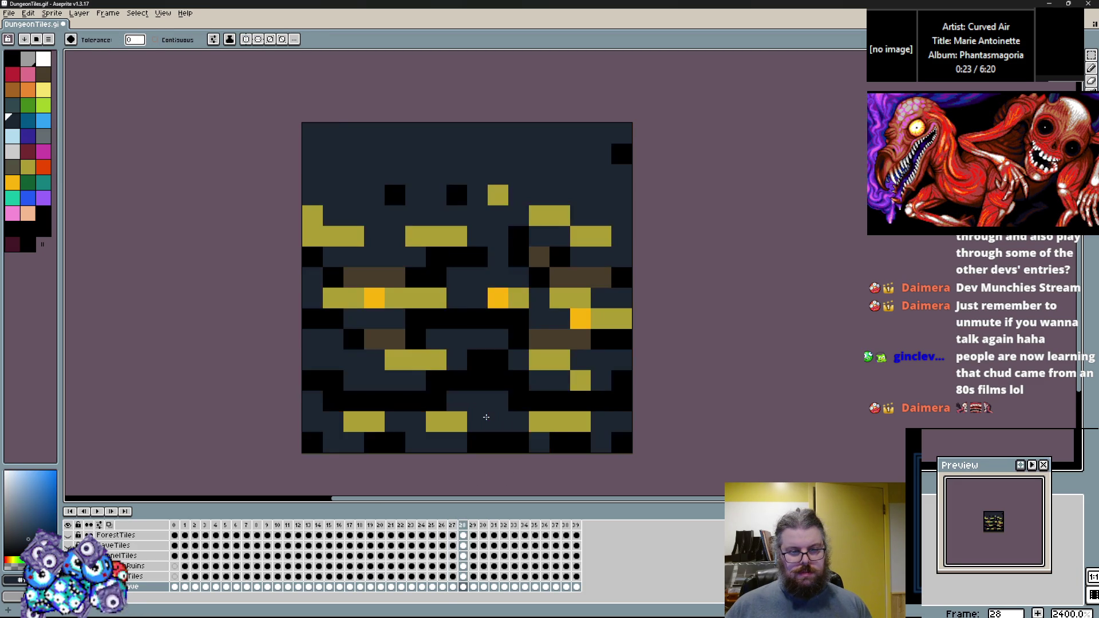
key("Left")
key("Right")
key("Left")
key("Left")
key("Left")
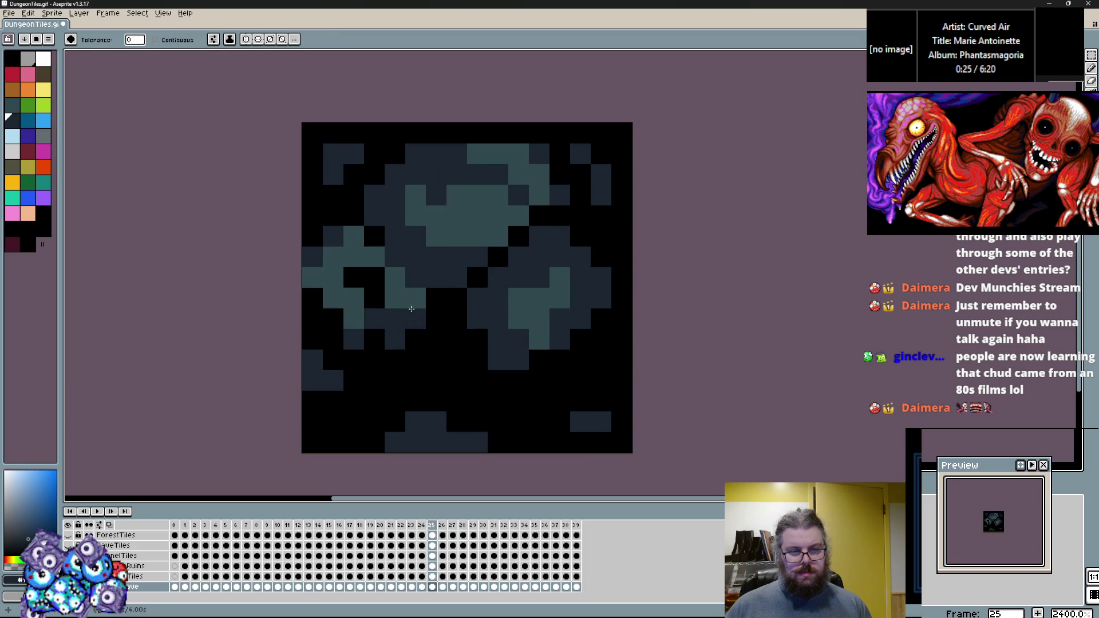
Step: Sample teal from frame 25, then turn frame 29's olive and yellow teal and orange navy
left_click(411, 309, "alt")
key("Right")
key("Right")
key("Right")
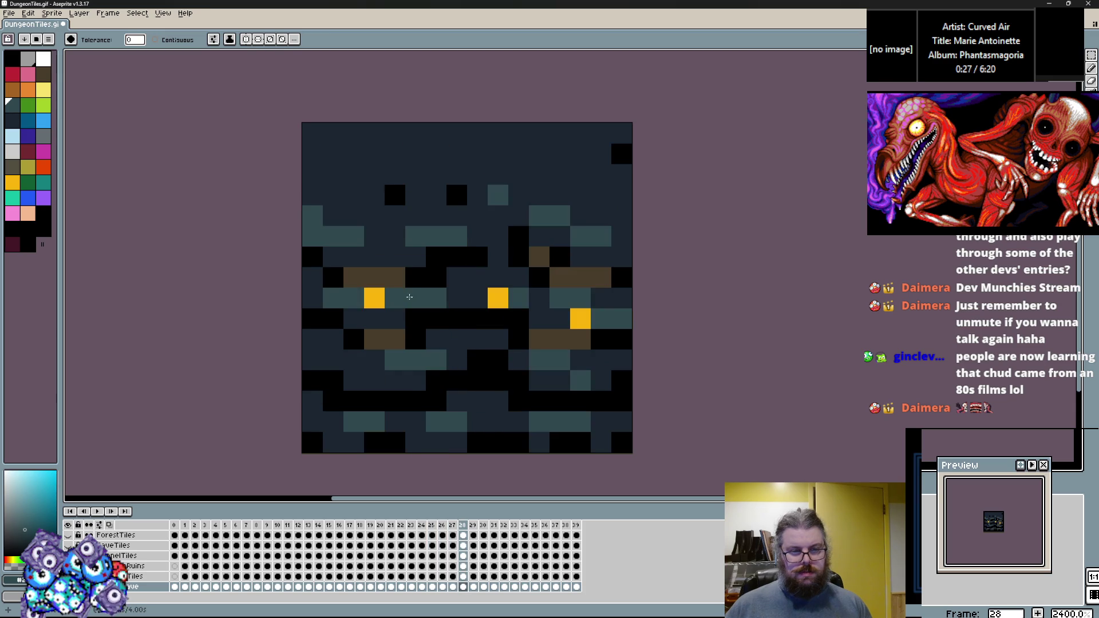
key("Right")
left_click(528, 304)
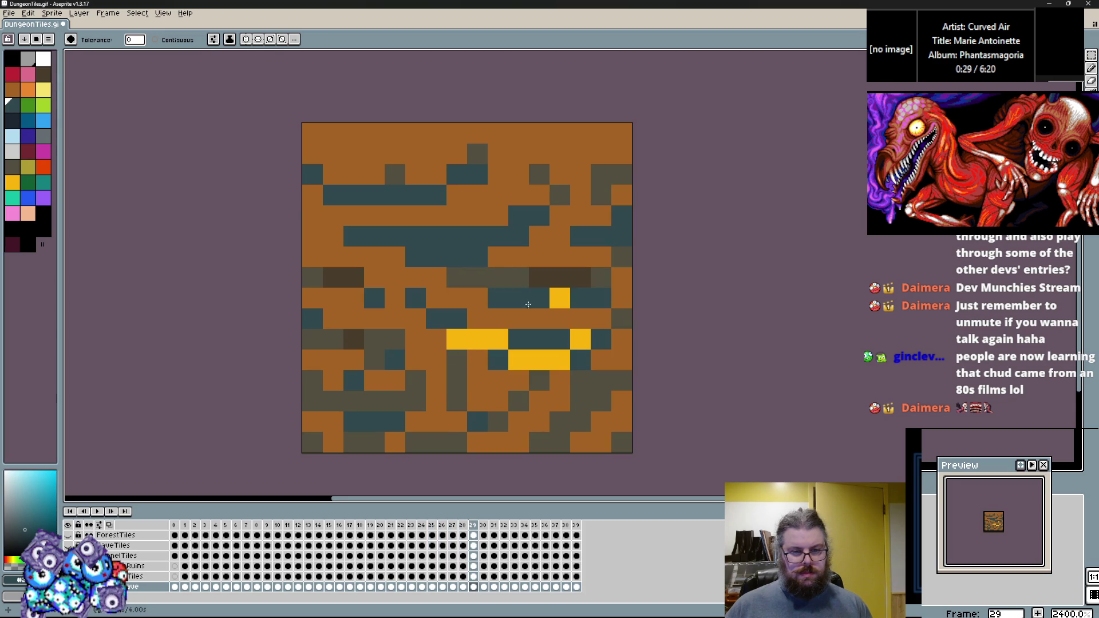
key("Left")
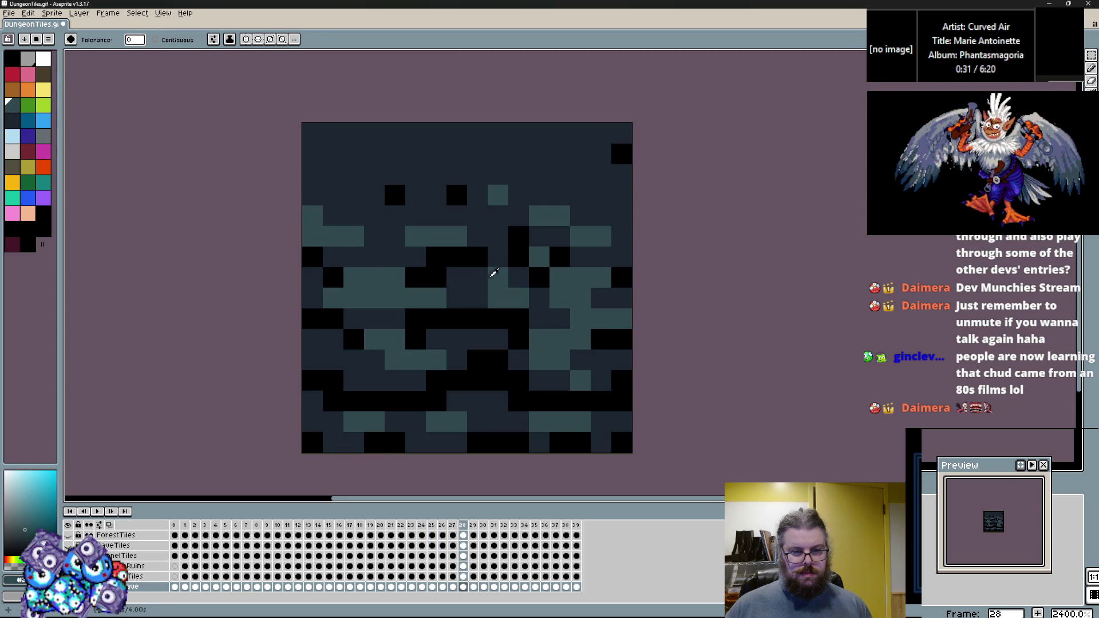
key("Right")
left_click(498, 340)
left_click(535, 333)
key("Left")
key("Right")
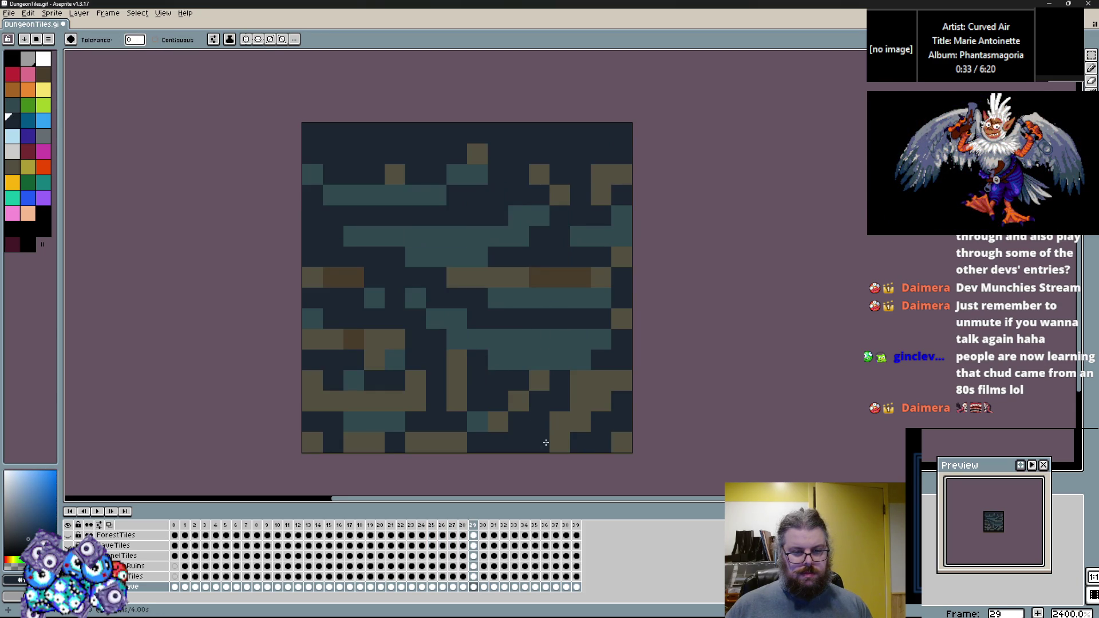
Step: Turn frame 29's remaining brown pixels black and touch up single pixels
key("Left")
key("Right")
key("Left")
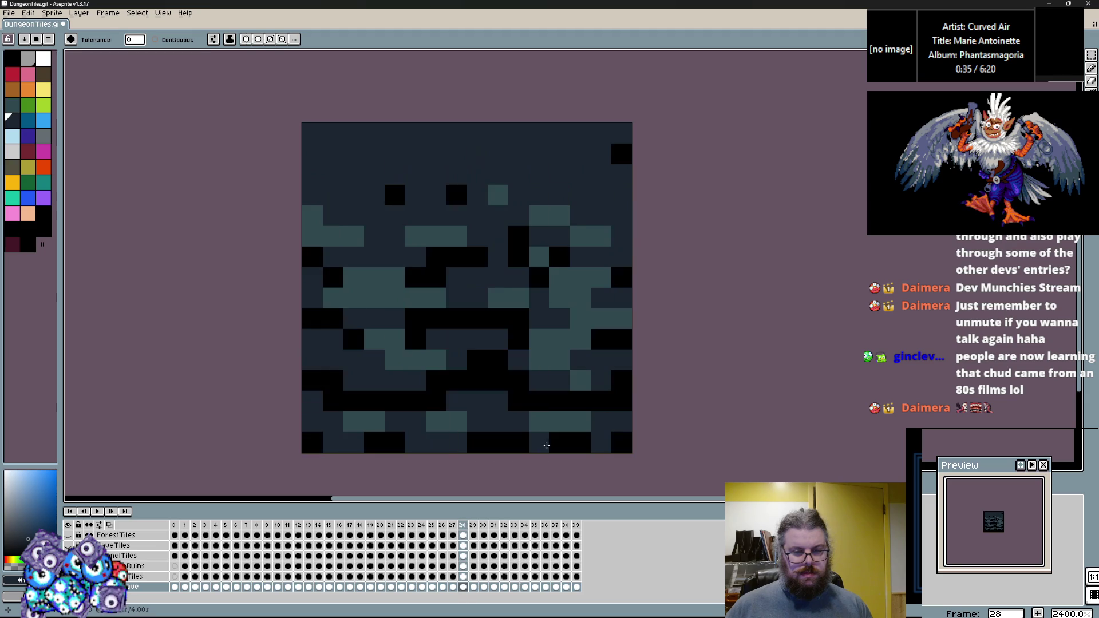
left_click(554, 437, "alt")
key("Right")
left_click(570, 438)
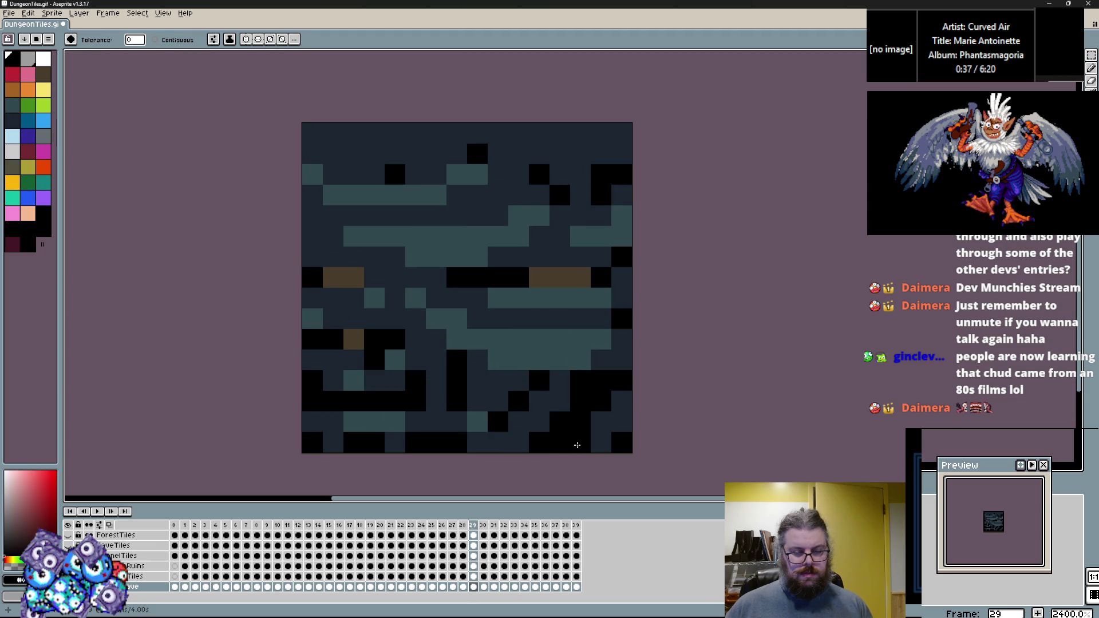
left_click(476, 358)
left_click(542, 277)
key("Right")
key("Left")
left_click(523, 388)
Step: Turn frame 30's grey and dark-brown pixels black and its brown pixels navy
key("Right")
key("Left")
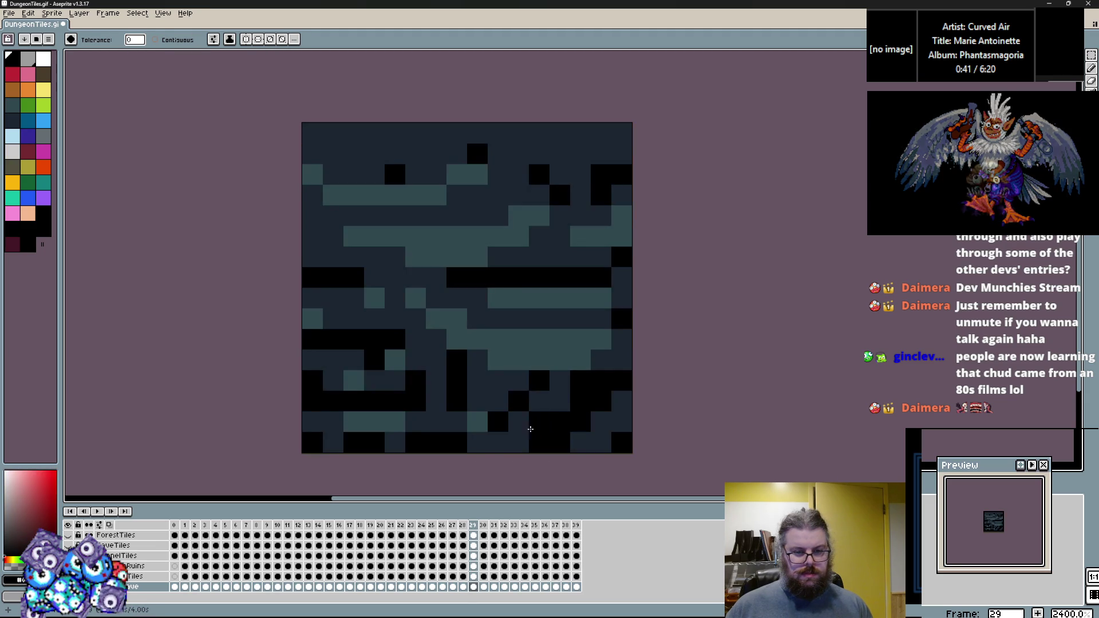
key("Right")
left_click(560, 441)
left_click(520, 438)
key("Left")
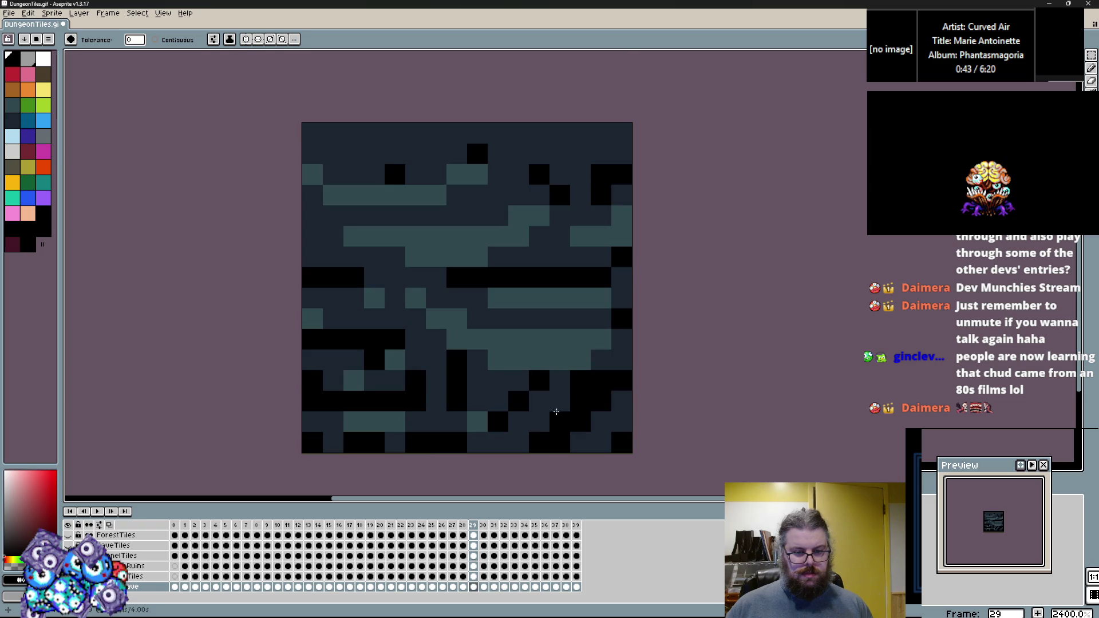
left_click(602, 428, "alt")
key("Right")
left_click(602, 428)
key("Left")
key("Right")
key("Right")
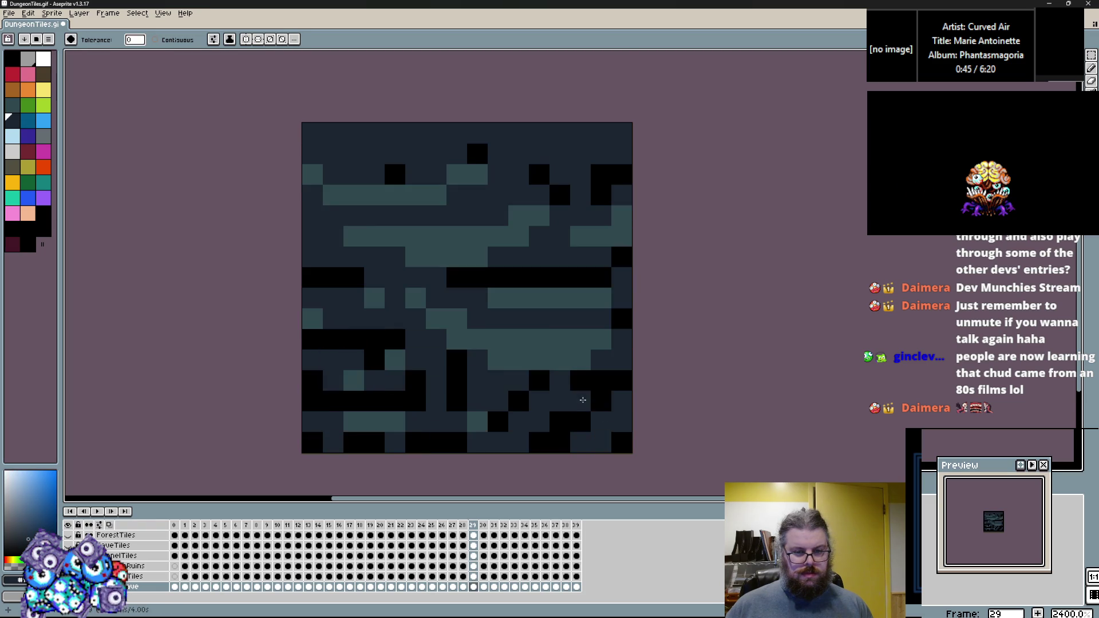
Step: Recolour frame 30's orange, yellow and olive pixels teal-grey
left_click(544, 340, "alt")
key("Left")
left_click(544, 301)
left_click(558, 299)
left_click(491, 277)
key("Left")
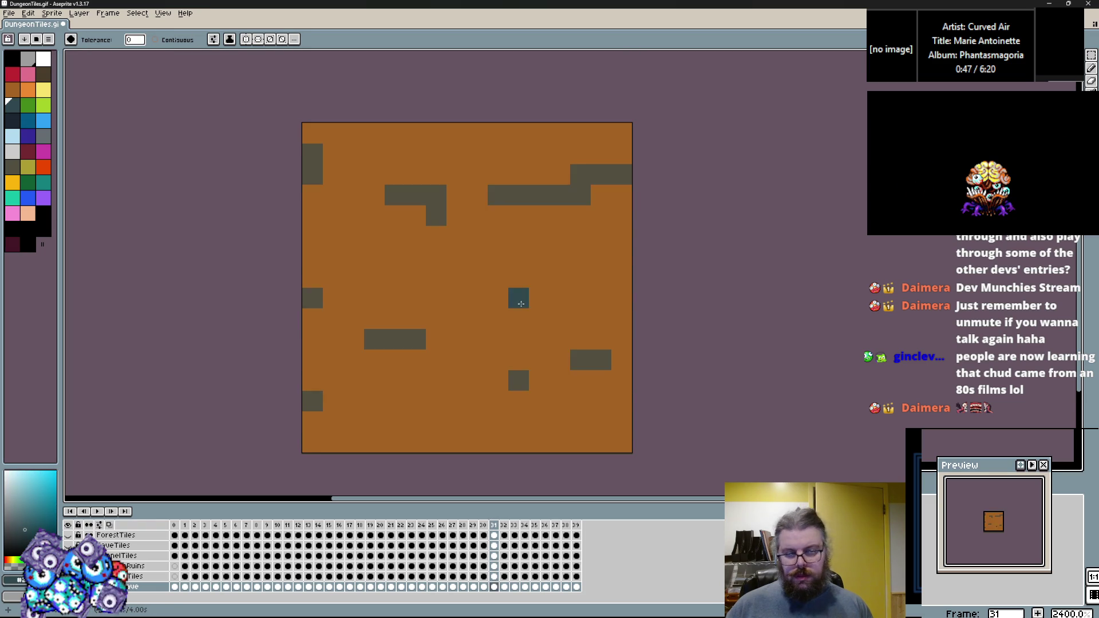
Step: Turn a black pixel on frame 30 teal and test a navy fill on frame 31, undoing it
key("Right")
left_click(544, 420)
left_click(559, 338, "alt")
key("Right")
left_click(477, 298)
key("Right")
key("Left")
left_click(472, 302)
key("ctrl+z")
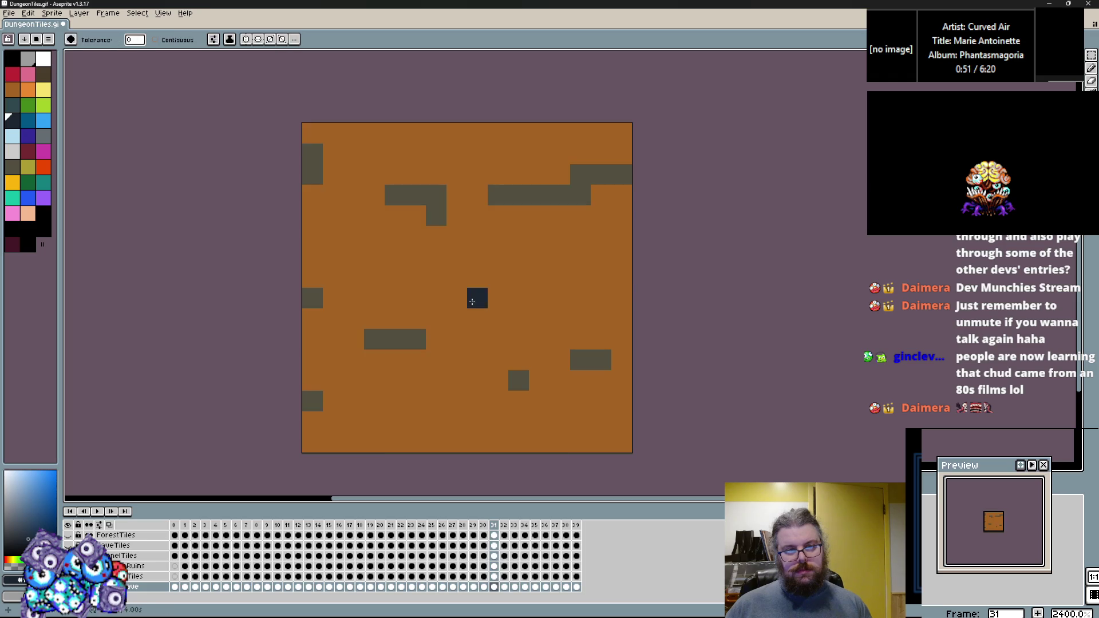
Step: Step between frames 30, 31 and 32 to compare the tiles
key("Left")
key("Right")
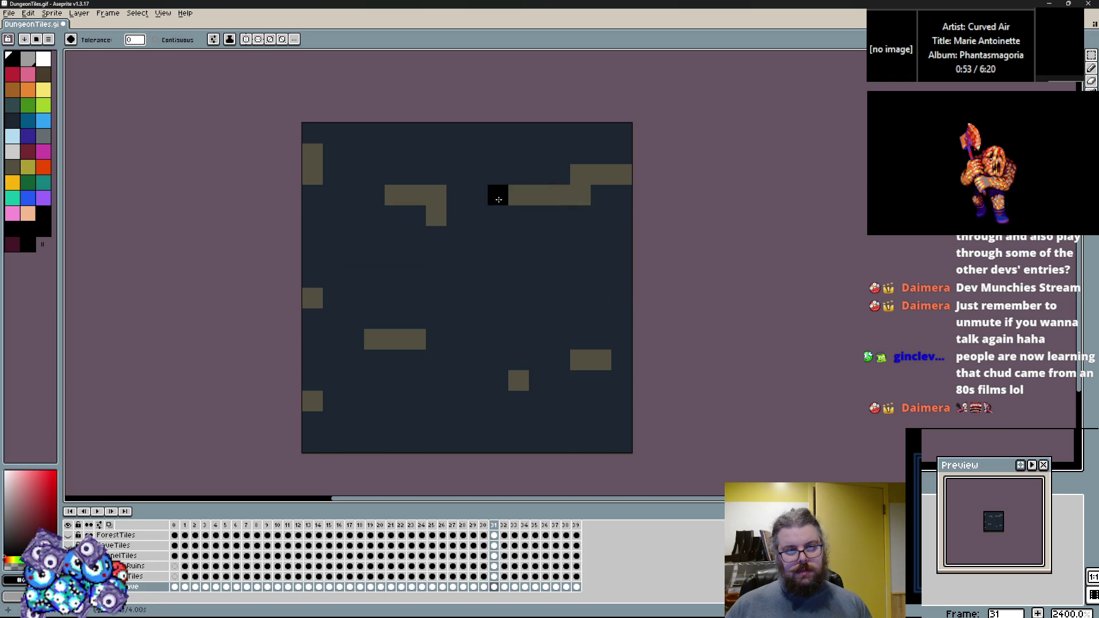
key("Left")
key("Right")
key("Right")
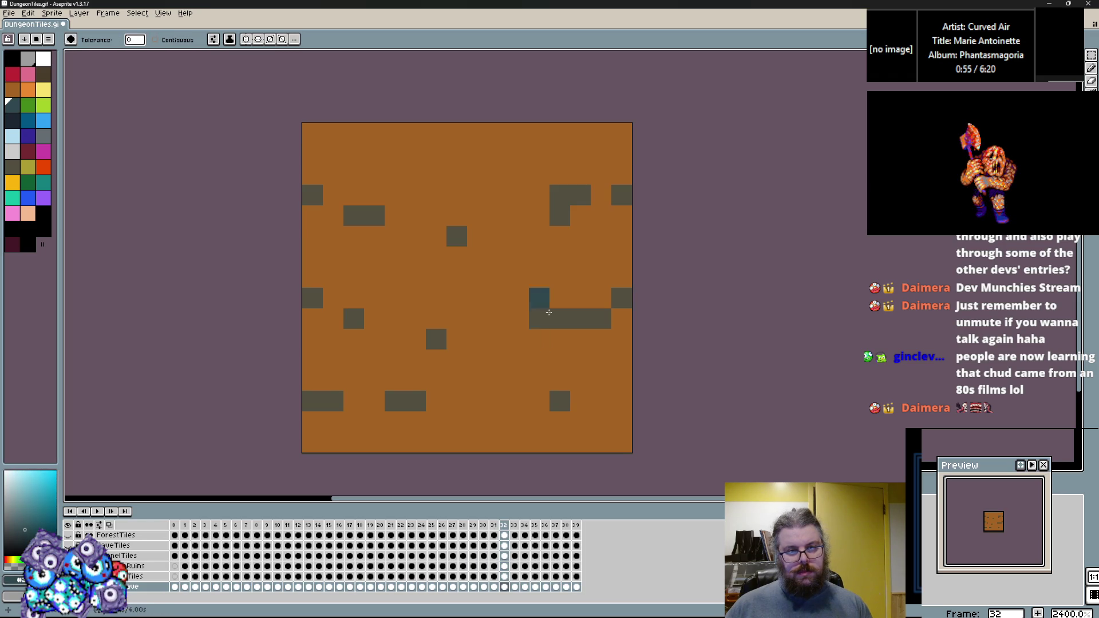
key("Right")
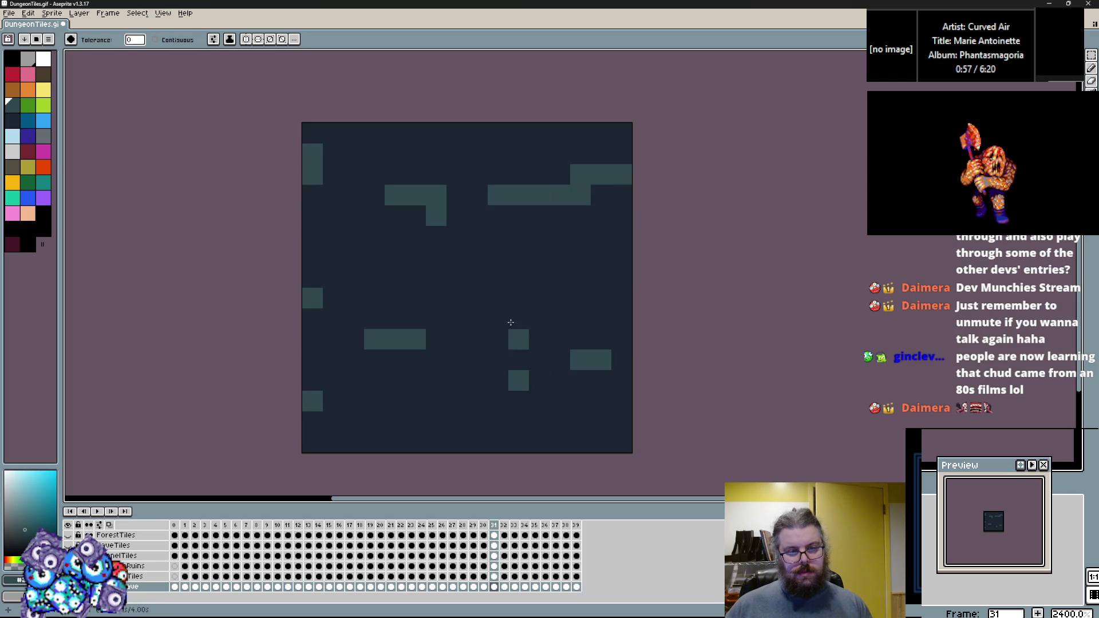
key("Left")
key("Right")
key("Right")
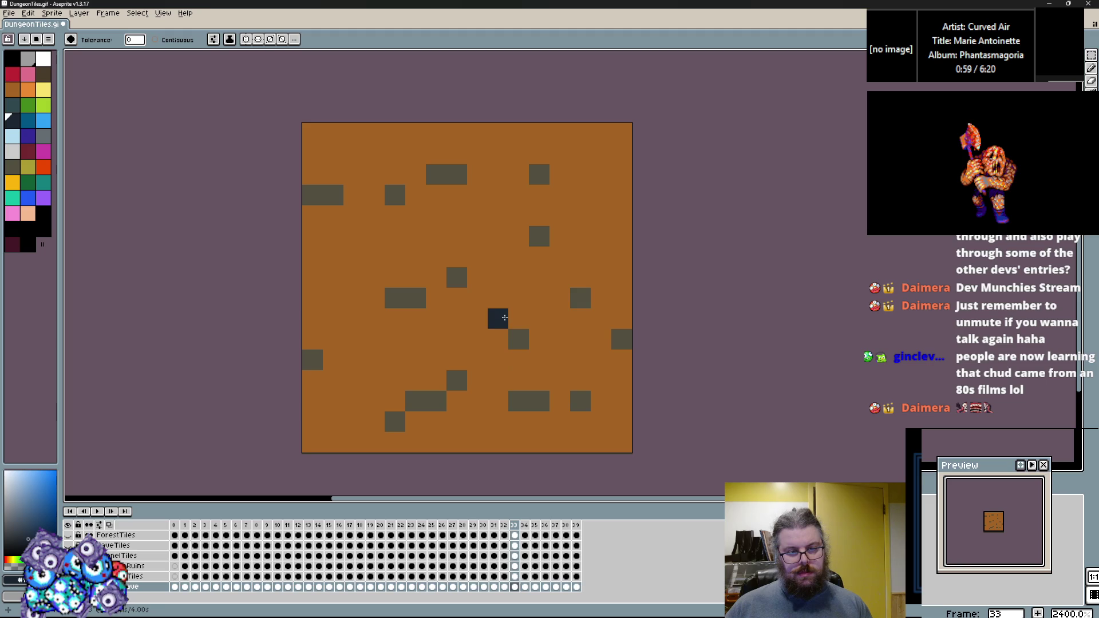
key("Left")
Step: Recolour frame 32's tan blocks teal and step through the remaining frames to frame 1
key("Right")
left_click(496, 312)
key("Left")
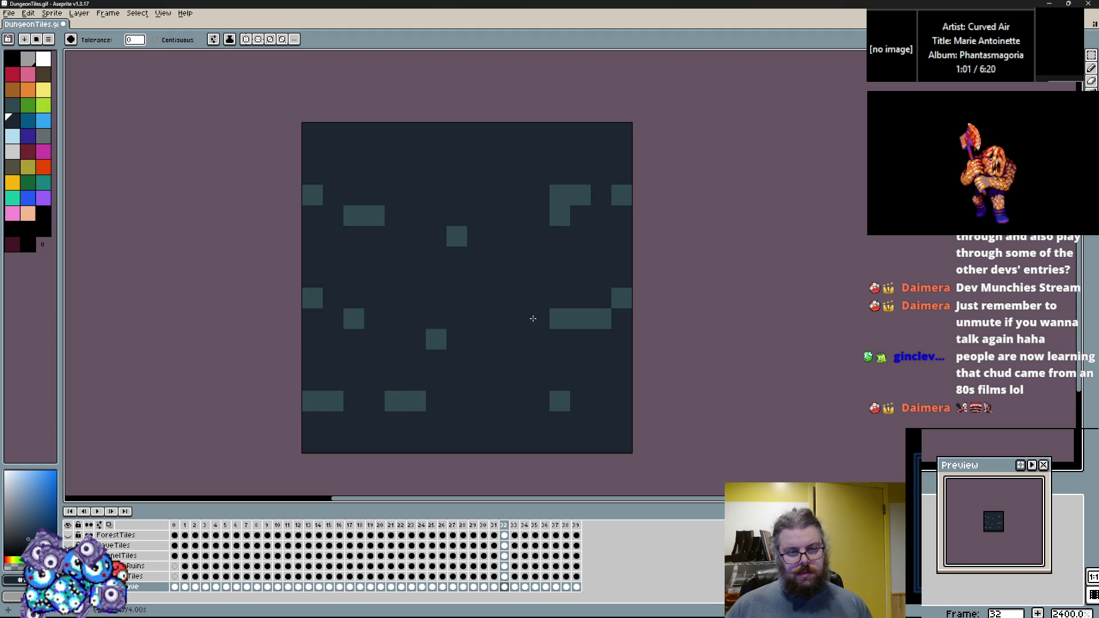
key("Right")
left_click(519, 339)
key("Right")
key("Right")
key("Right")
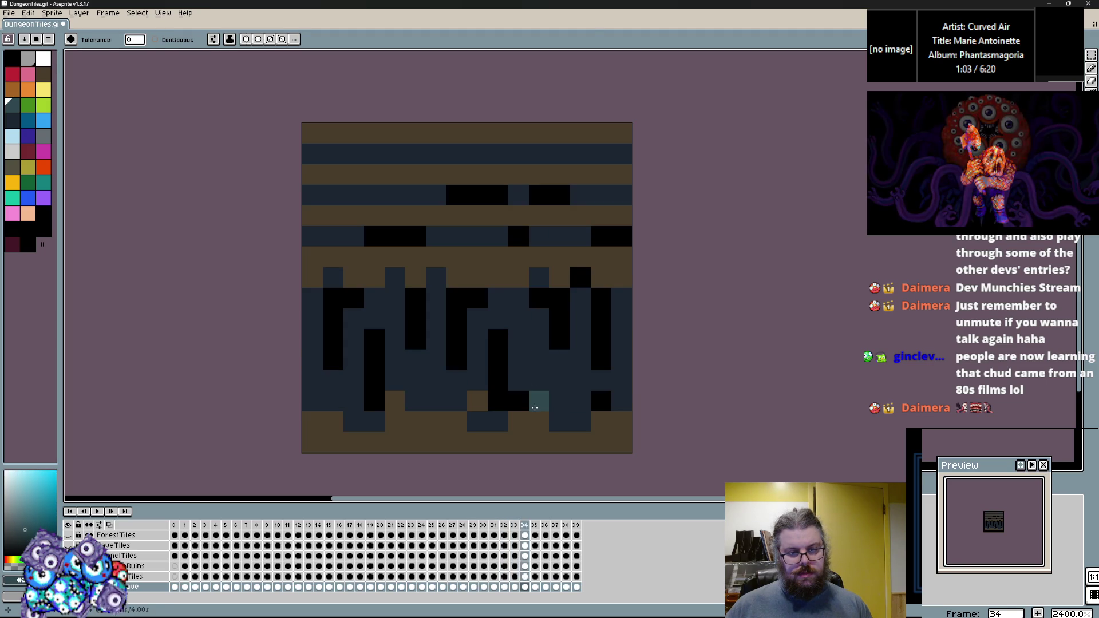
key("Right")
key("Right")
key("Right")
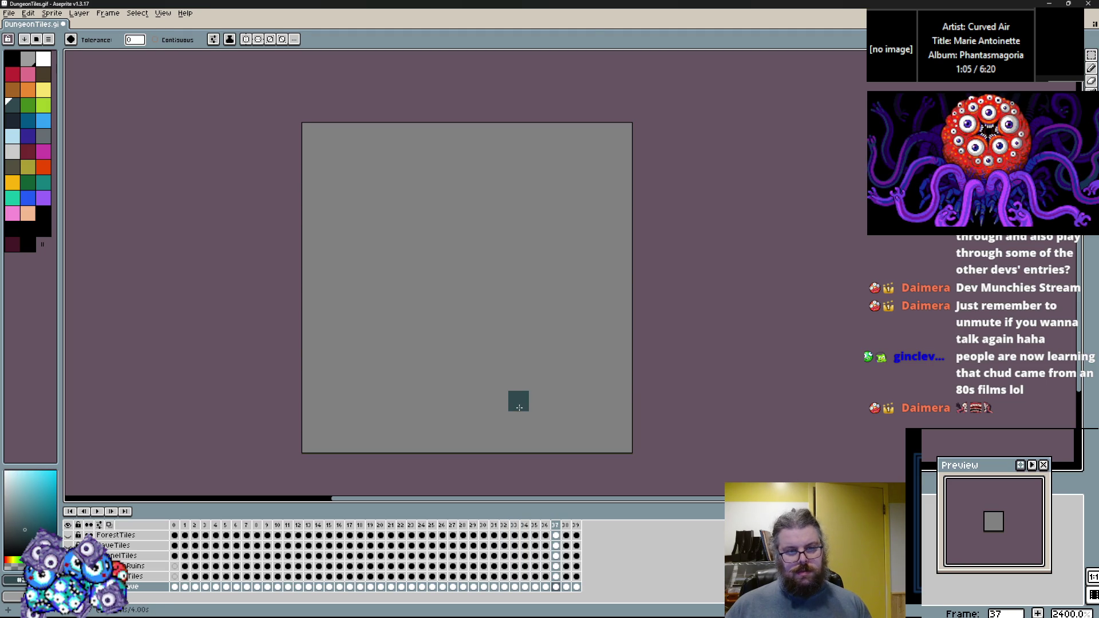
key("Right")
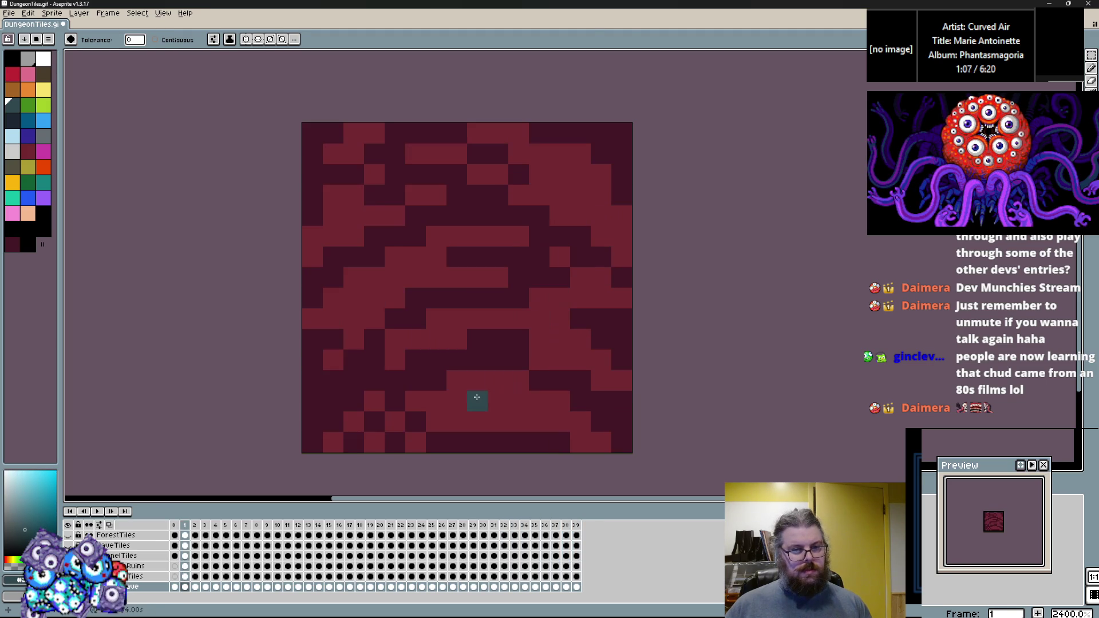
left_click(7, 15)
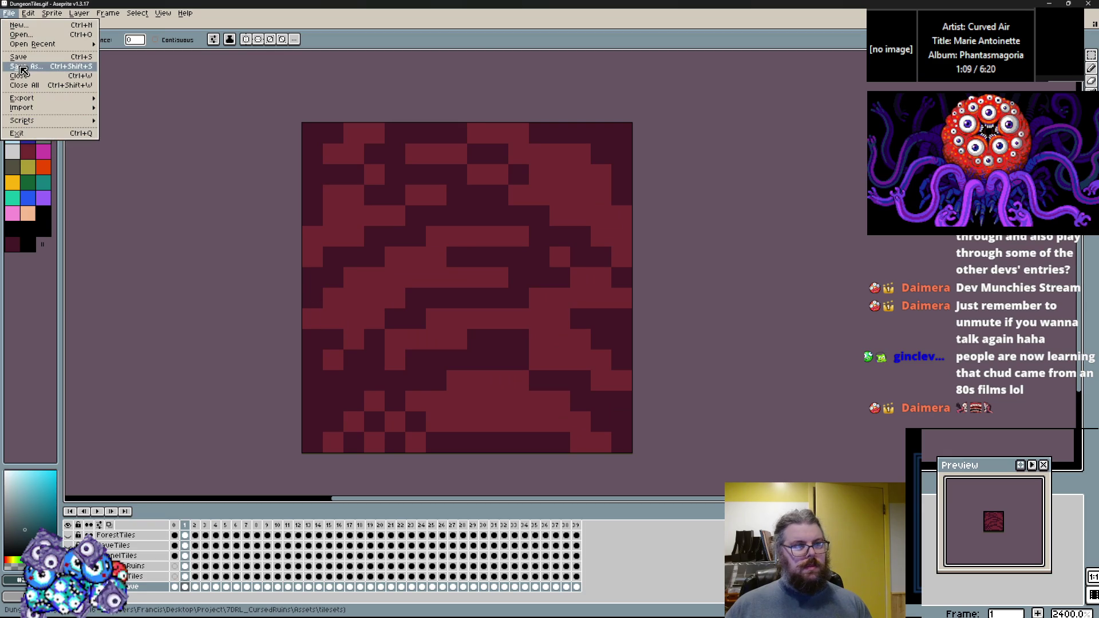
Step: Save the tileset as MagmaCaveTiles.gif in the tilesets folder and return to the first frame
left_click(21, 67)
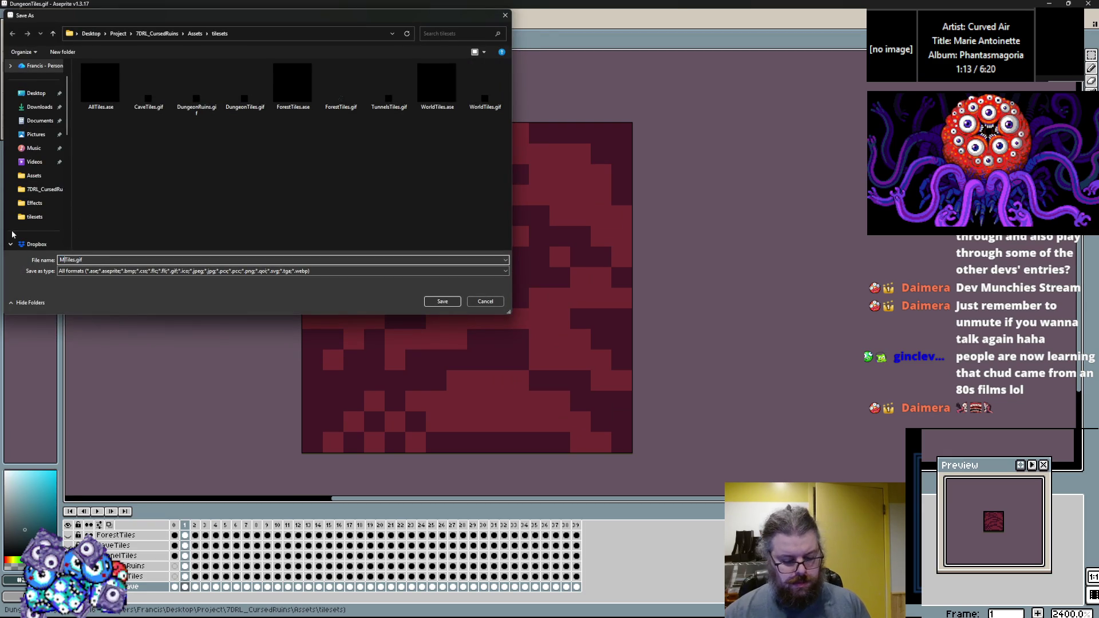
type("agmaCave")
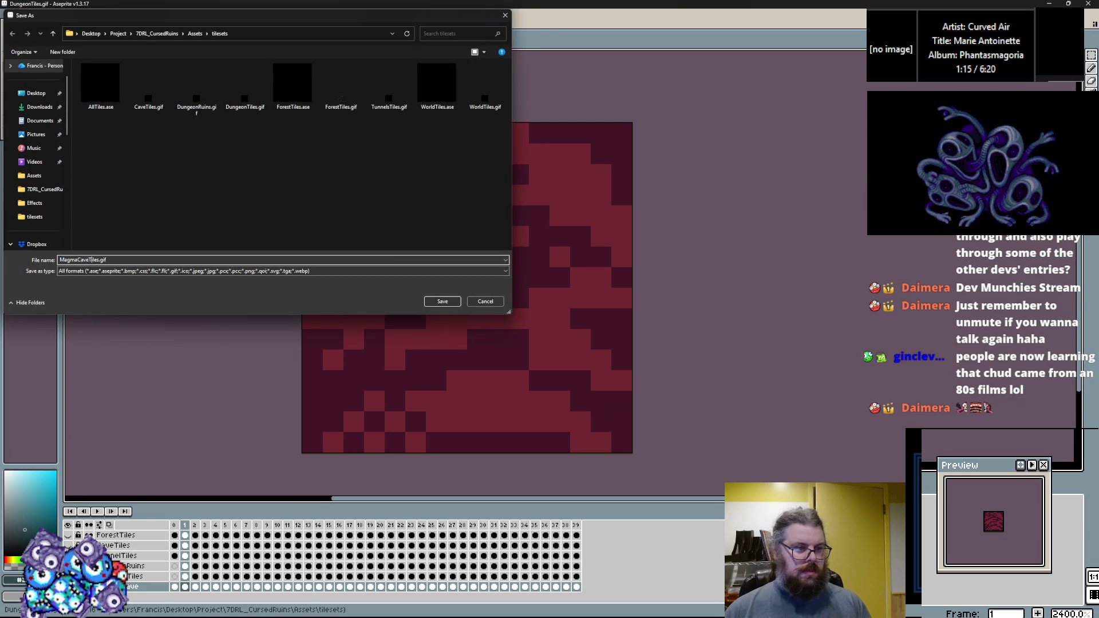
left_click(442, 301)
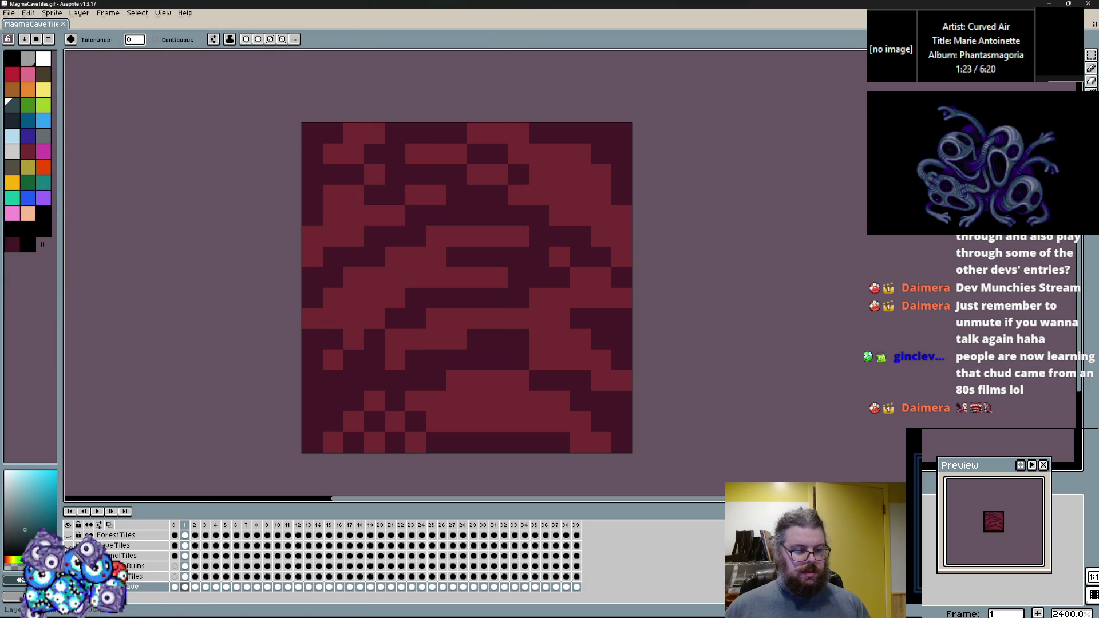
left_click(175, 587)
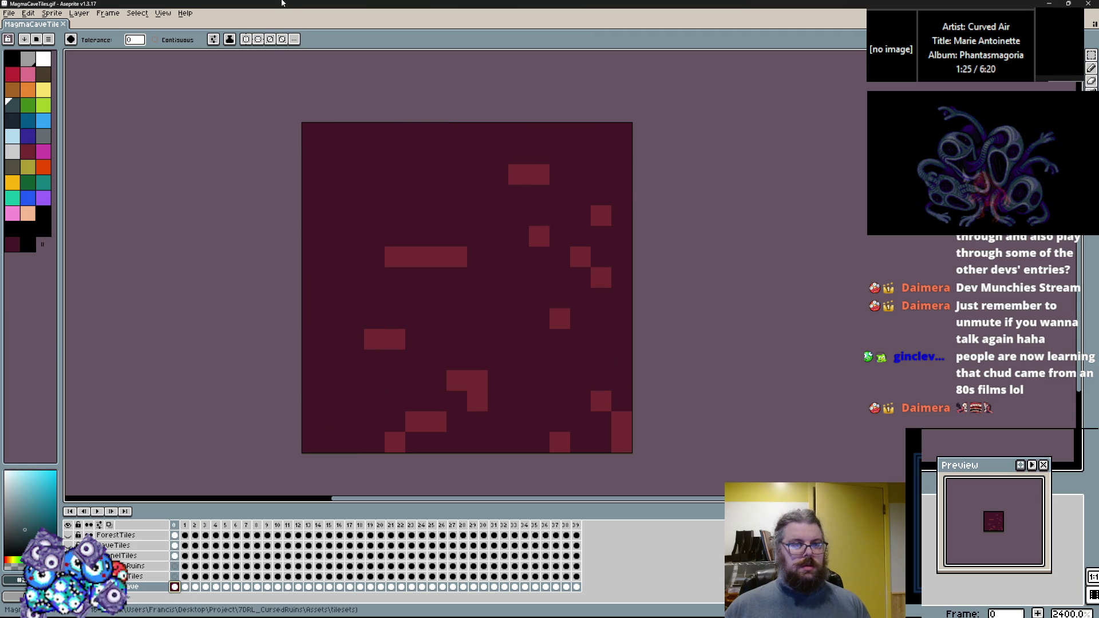
key("alt+Tab")
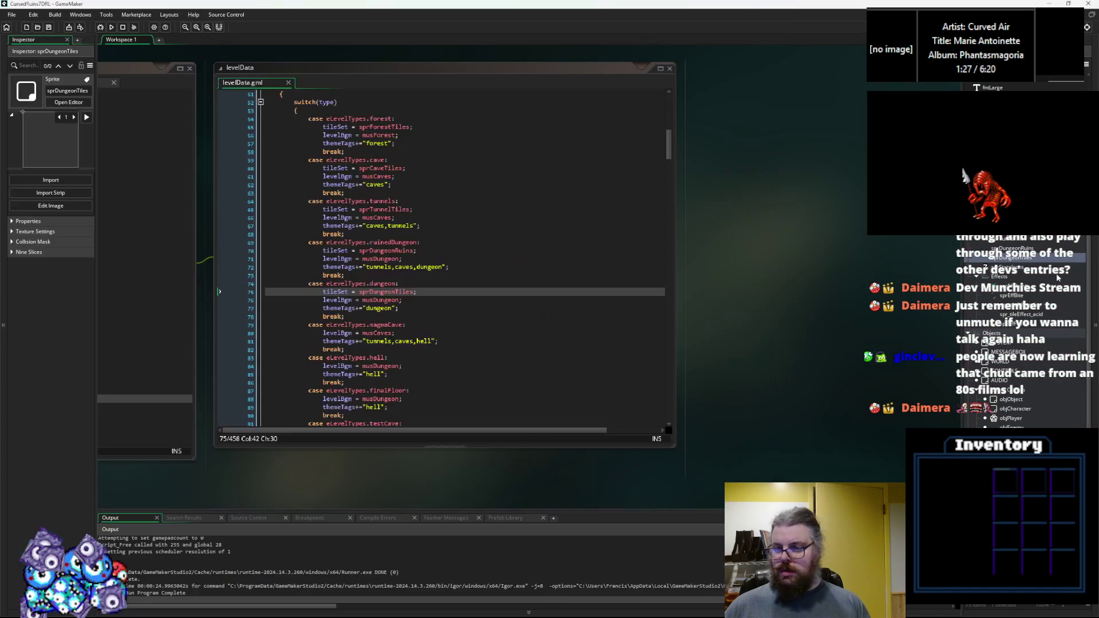
Step: Create sprite sprMagmaCaveTiles and import MagmaCaveTiles.gif into it as 40 16×16 frames
scroll(1010, 311, "up", 1)
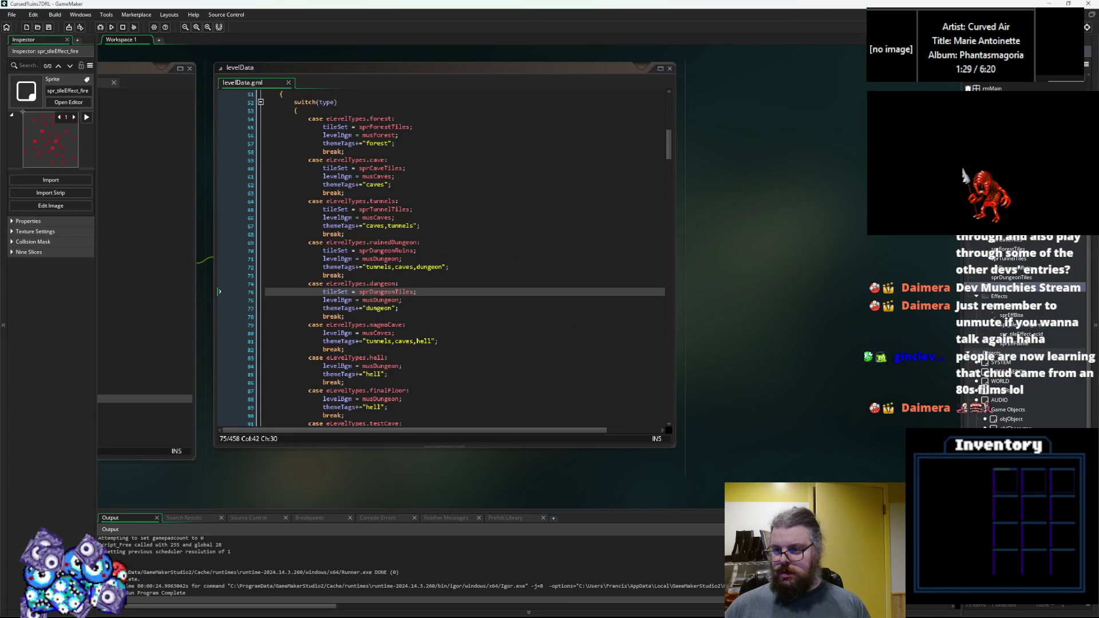
right_click(1010, 284)
left_click(974, 300)
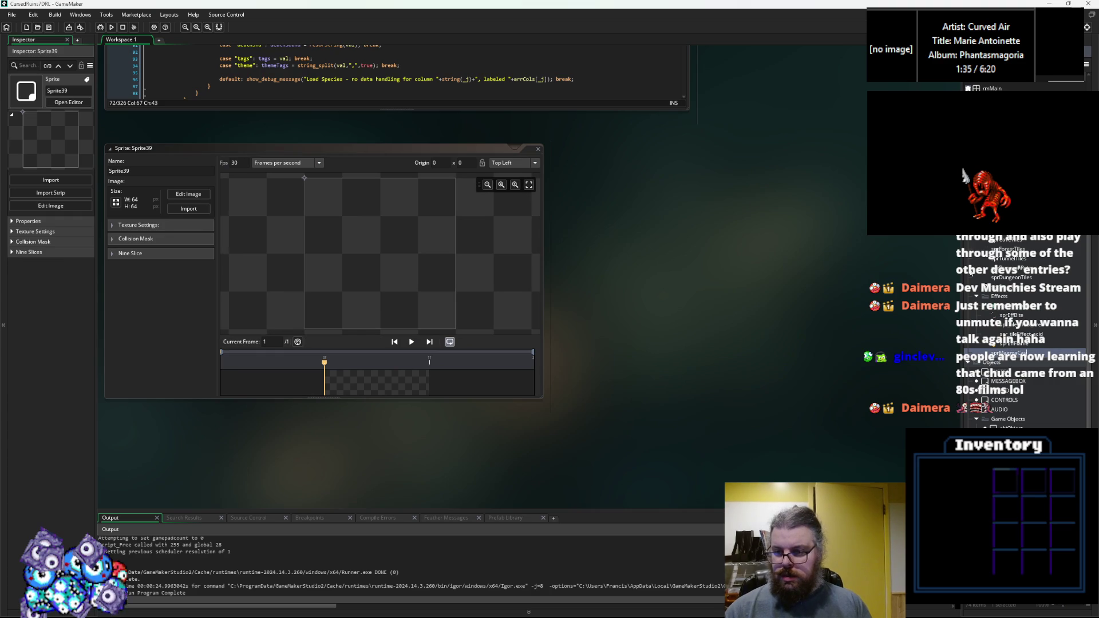
left_click(1019, 334)
left_click(188, 208)
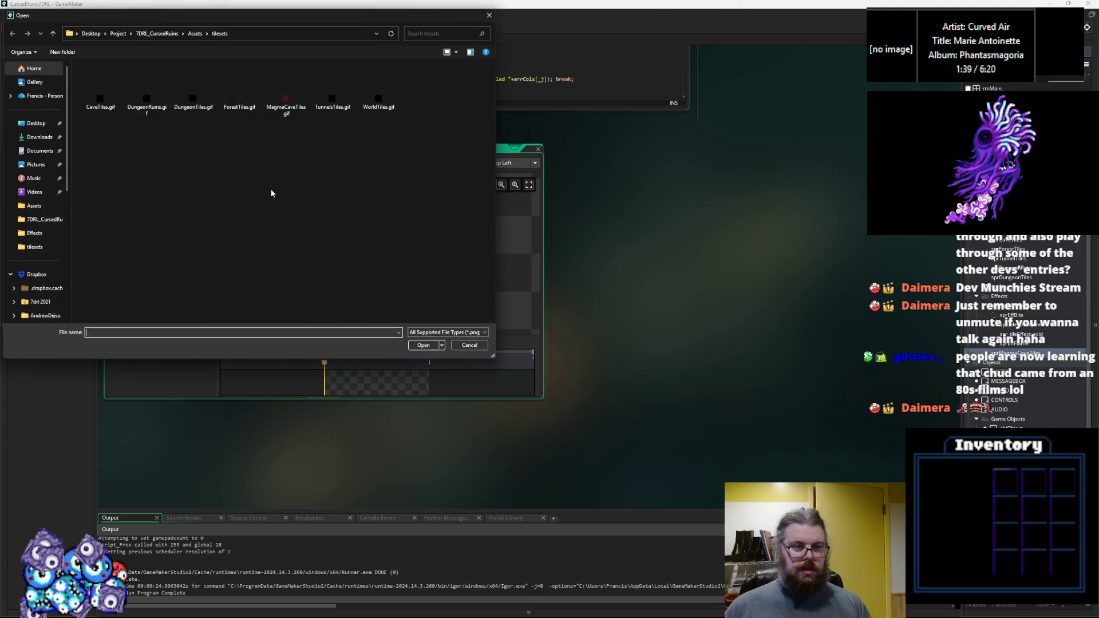
left_click(279, 104)
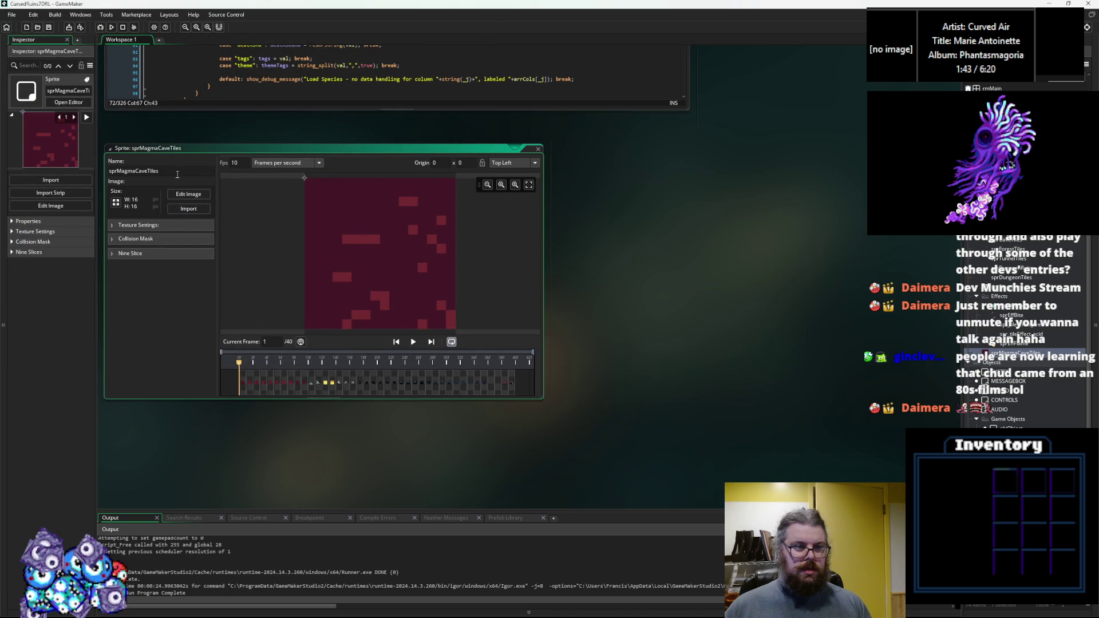
left_click(541, 149)
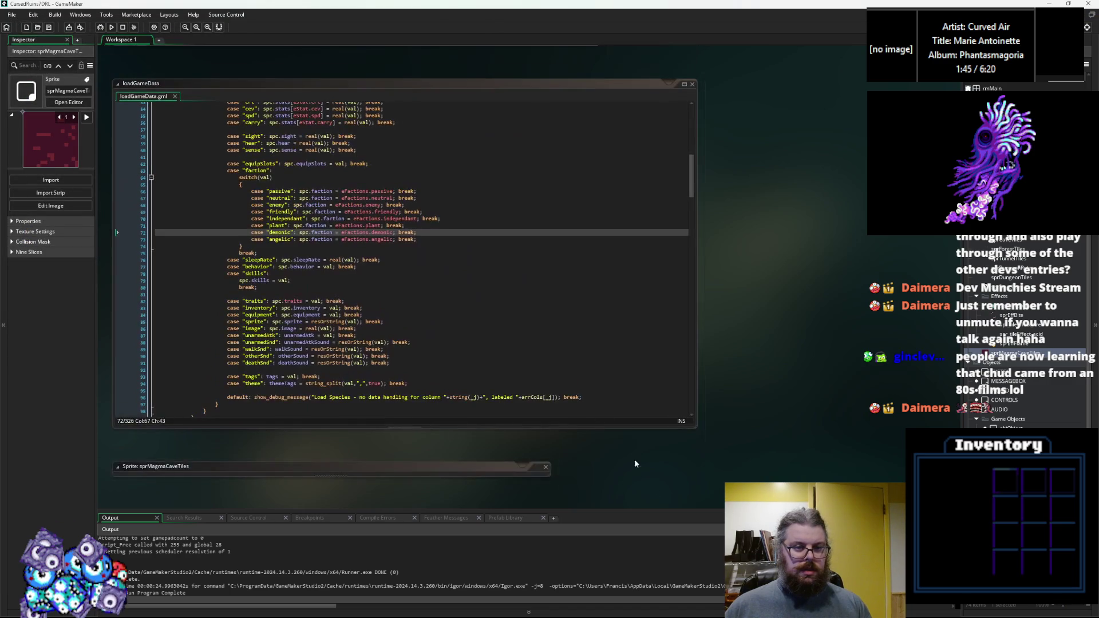
Step: Add an indented 'tileSet = sprMagmaCaveTiles' line under case eLevelTypes.magmaCave and save levelData.gml
left_click(532, 351)
scroll(532, 360, "up", 10)
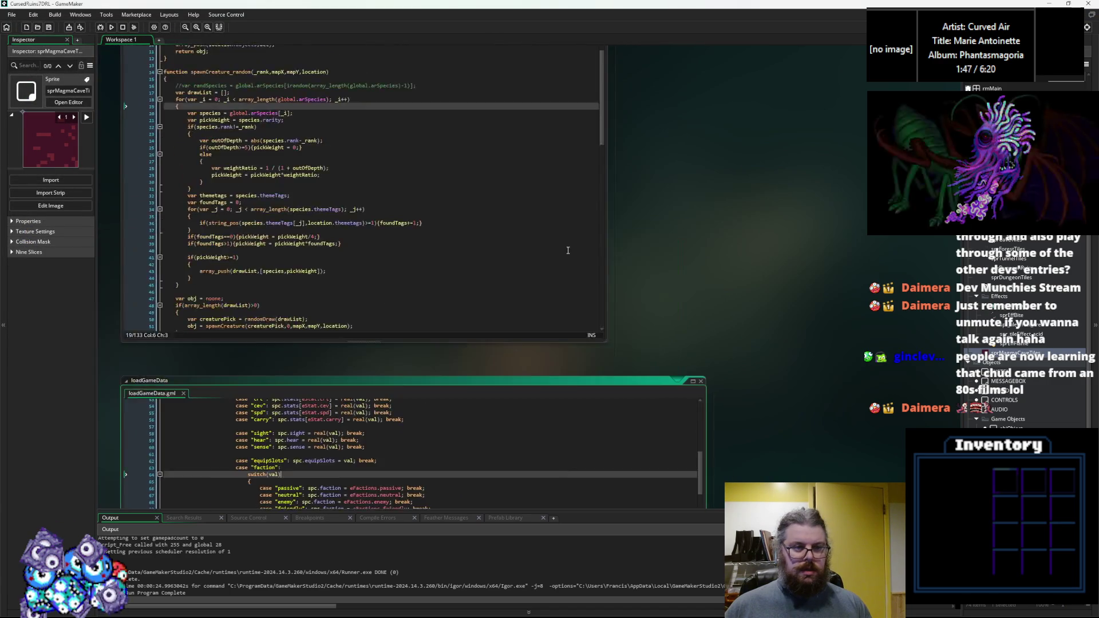
left_click(597, 273)
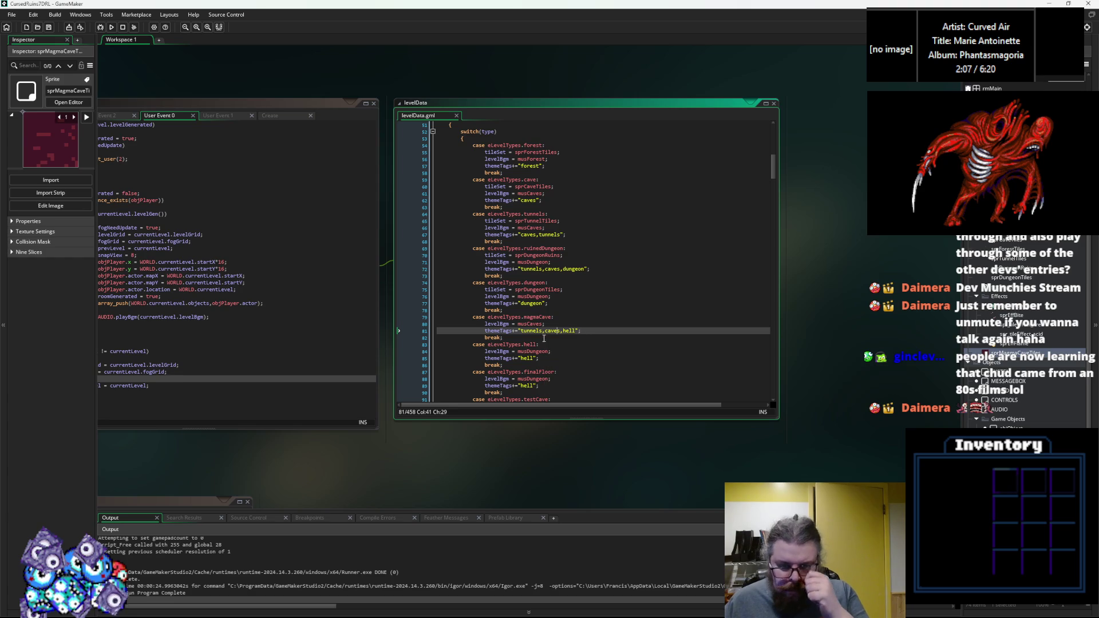
left_click(560, 318)
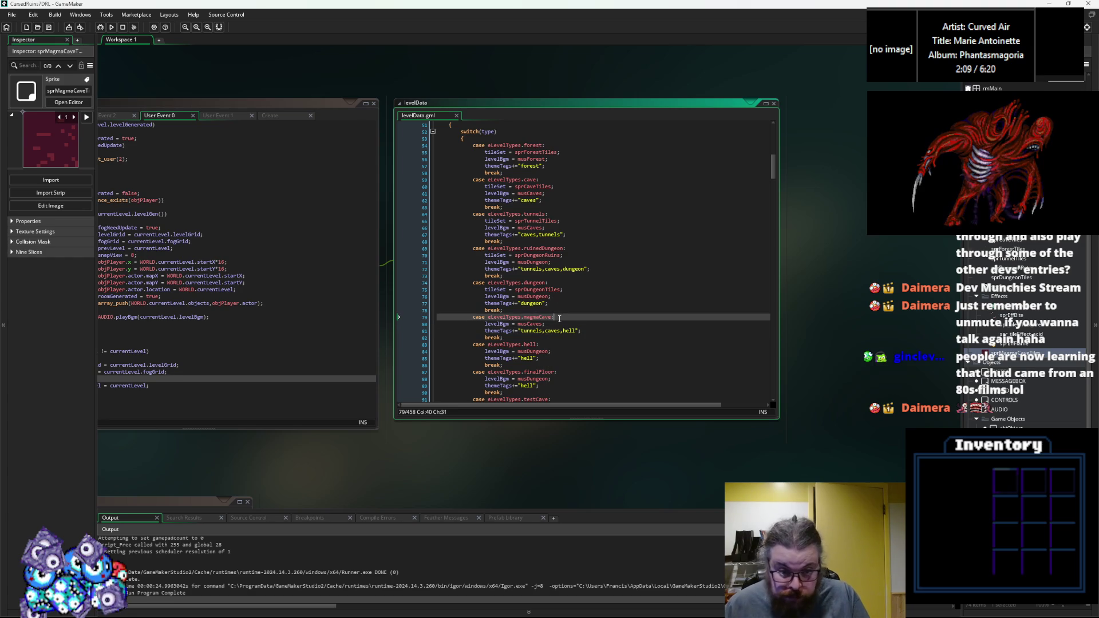
key("Return")
type("tileSet = sprMagmaCaveTiles;")
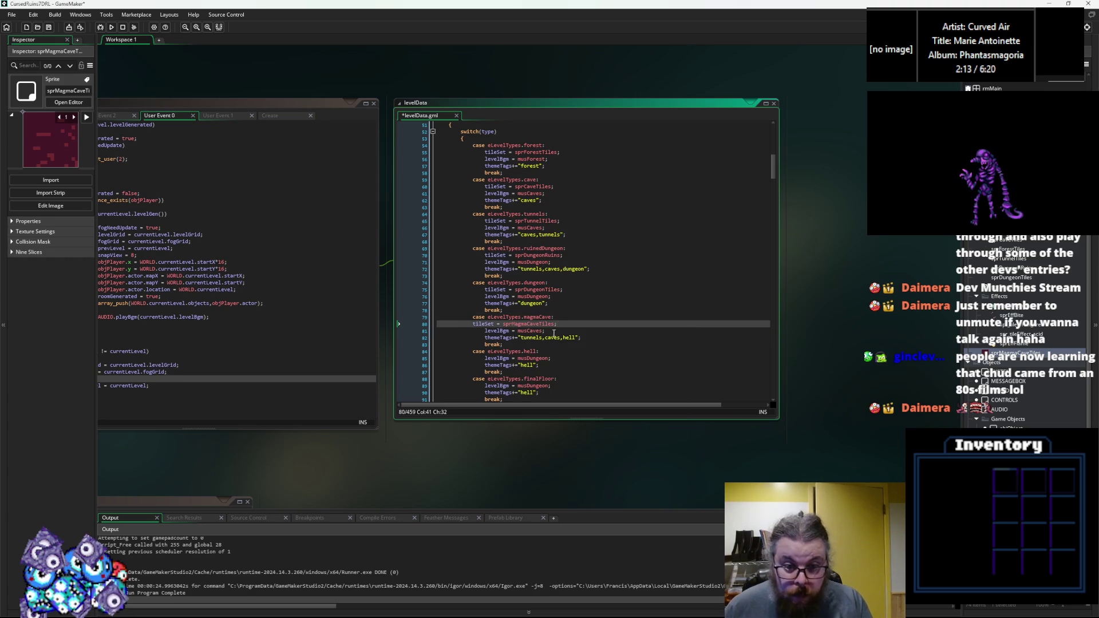
left_click(472, 323)
key("Tab")
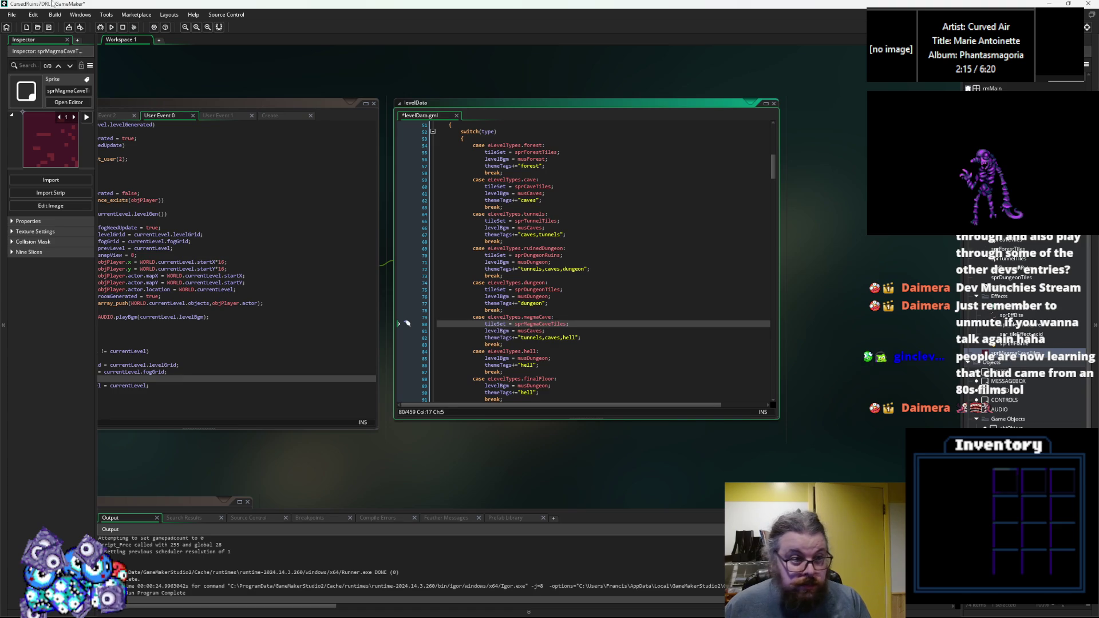
left_click(51, 27)
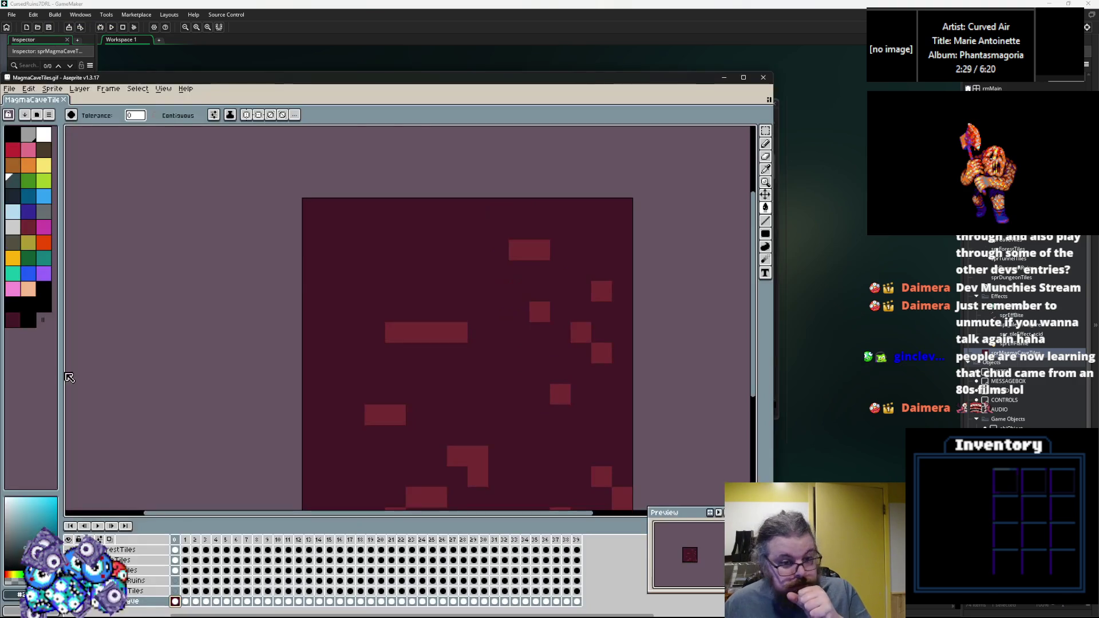
Step: Maximise the Aseprite window, reposition the tile view and enlarge the timeline slightly
mouse_move(353, 370)
left_mouse_down()
mouse_move(444, 252)
mouse_move(389, 287)
left_mouse_up()
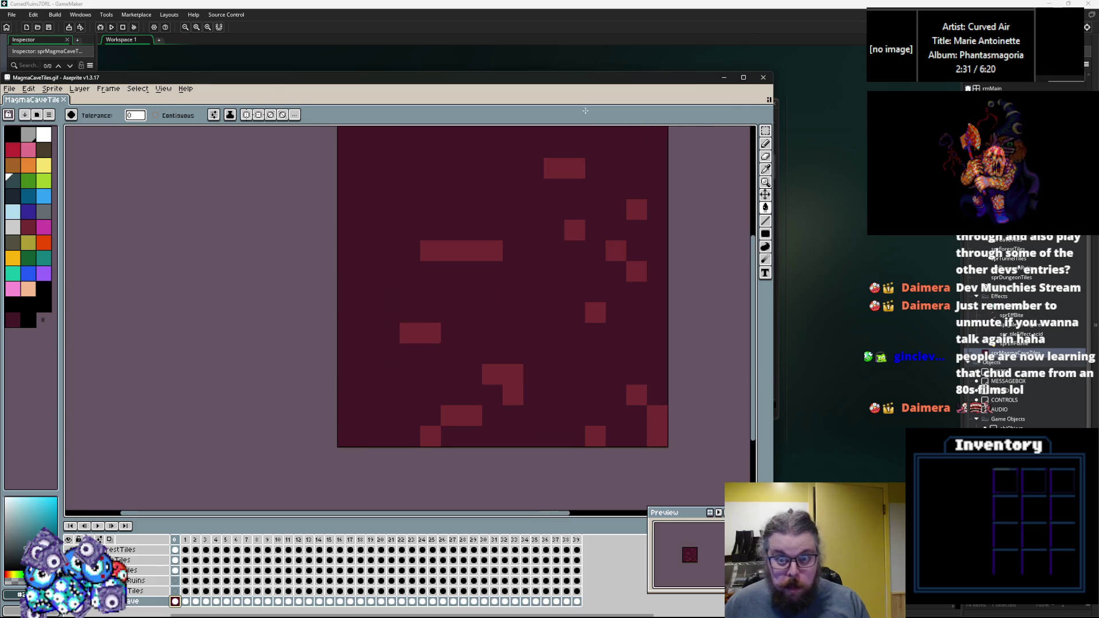
left_click(743, 76)
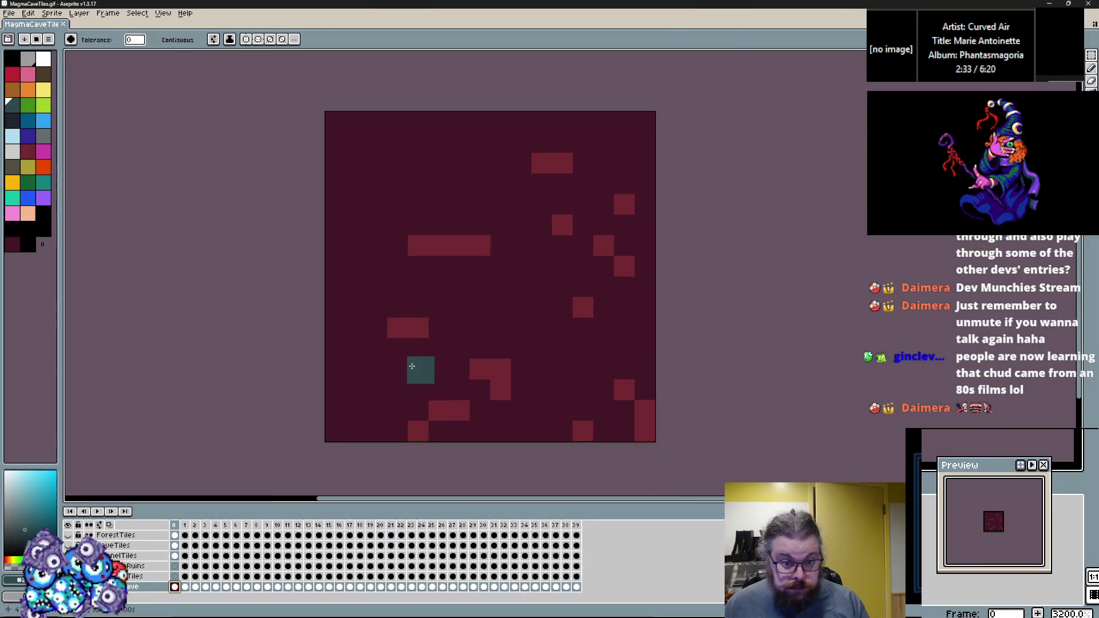
scroll(420, 370, "up", 1)
left_click_drag(458, 504, 457, 495)
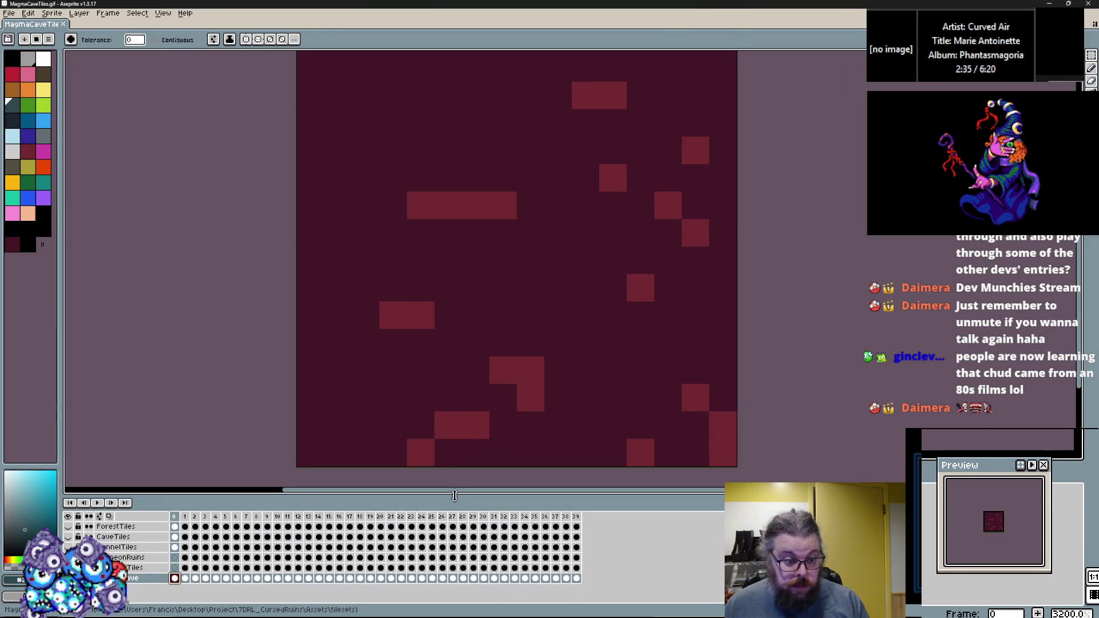
scroll(434, 389, "down", 1)
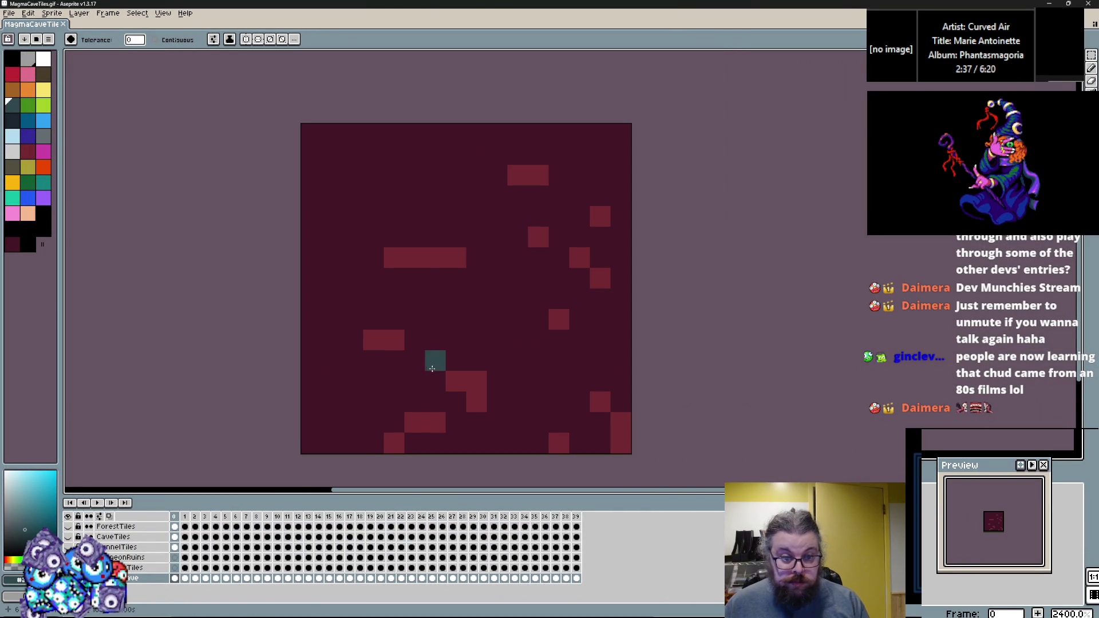
Step: Sample the lighter red, then paint a bright red pixel onto frame 1's maroon lava tile
left_click(454, 380, "alt")
key("Right")
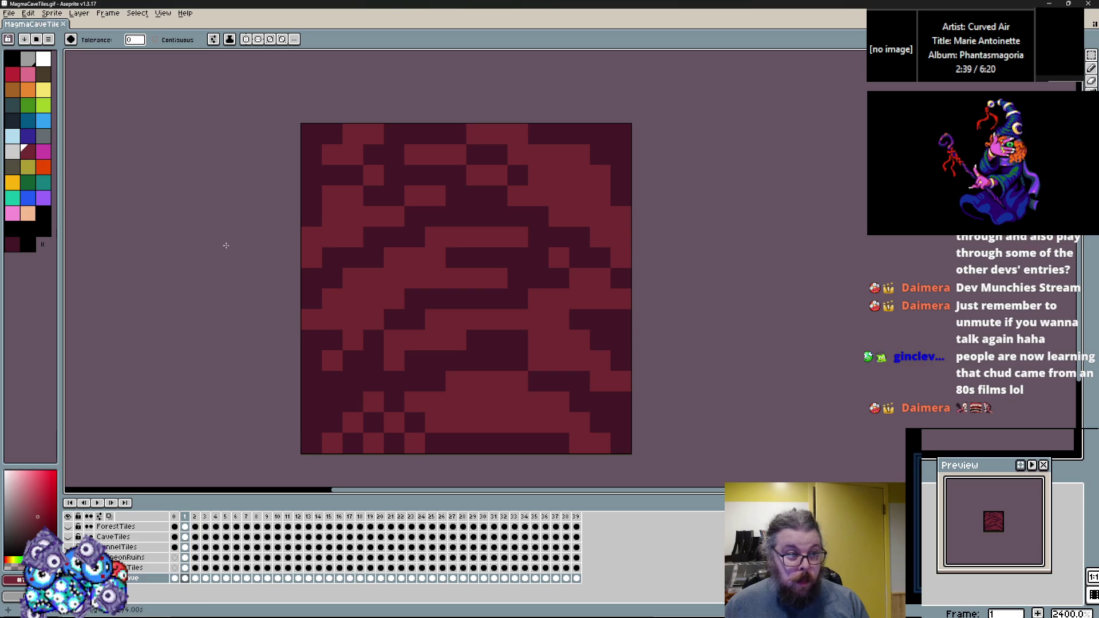
left_click(14, 76)
left_click(373, 279)
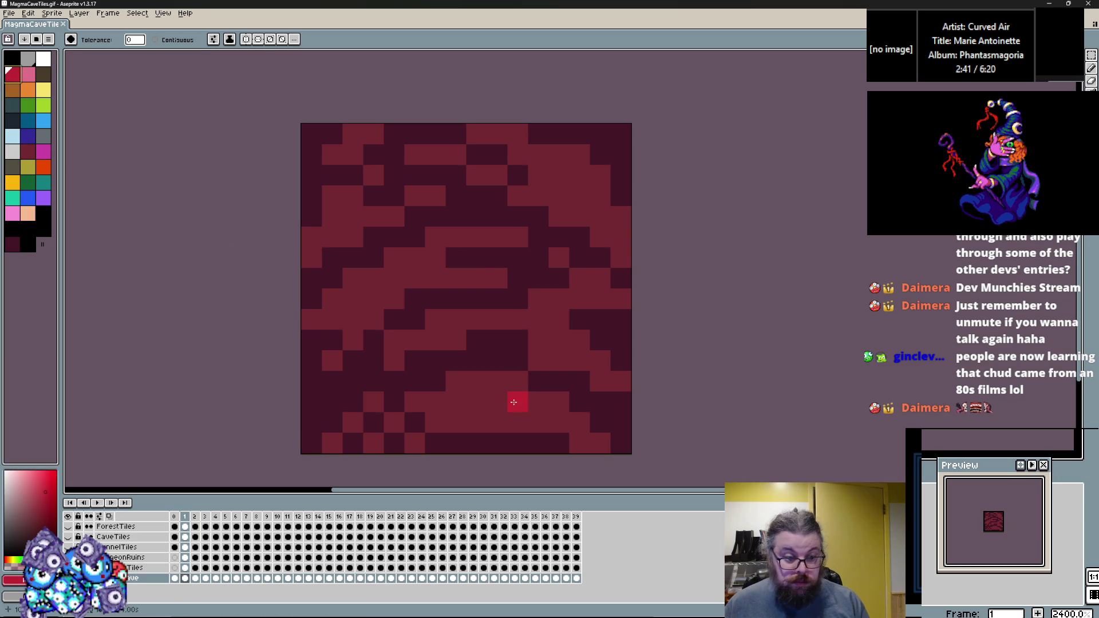
Step: Flip back and forth through the MagmaCaveTiles frames to review each tile
key("Right")
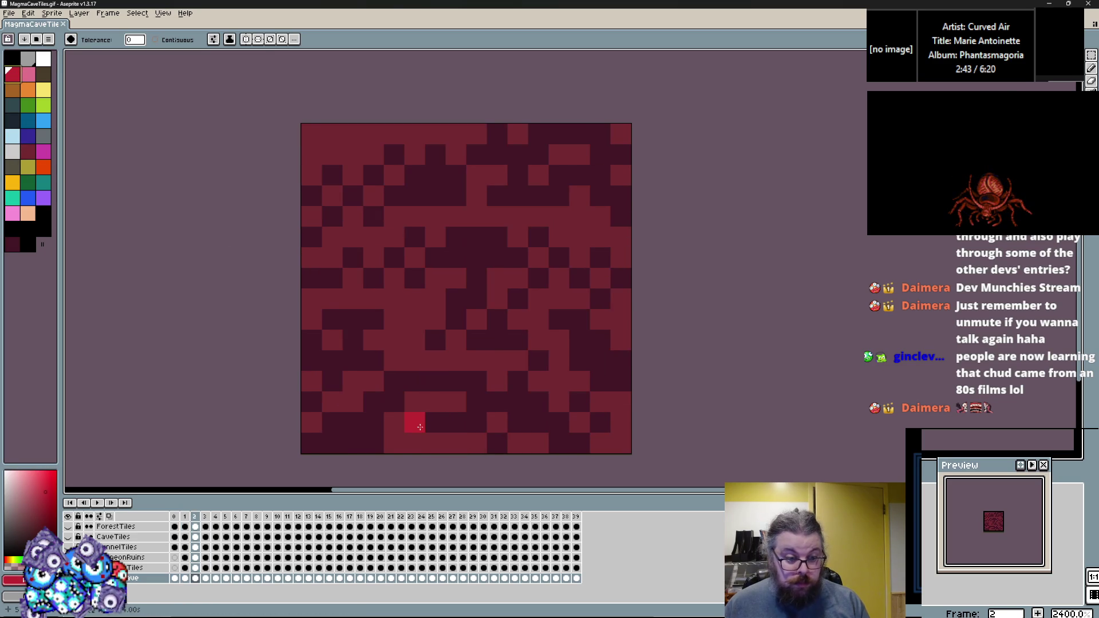
key("Left")
key("Right")
key("Left")
key("Left")
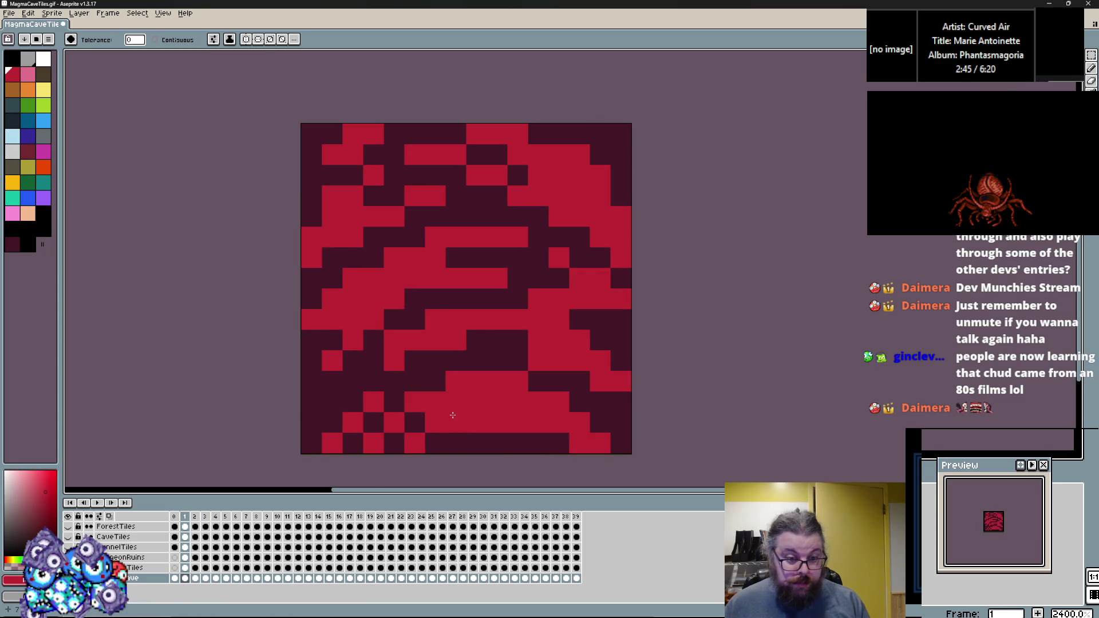
key("Right")
key("Right")
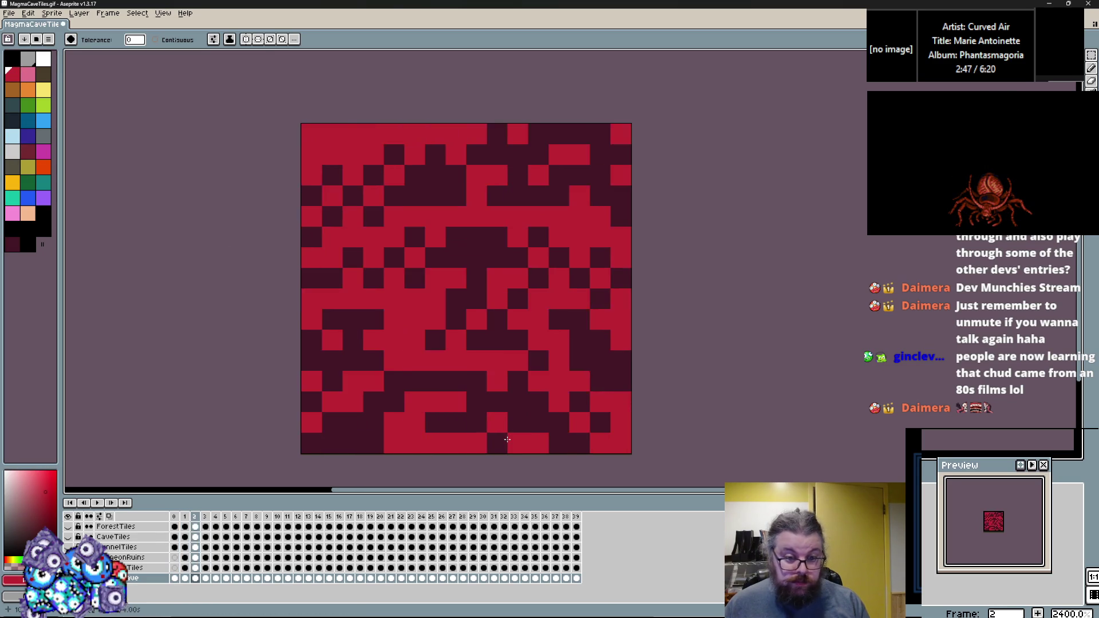
key("Right")
key("Right")
key("Left")
key("Right")
key("Right")
key("Right")
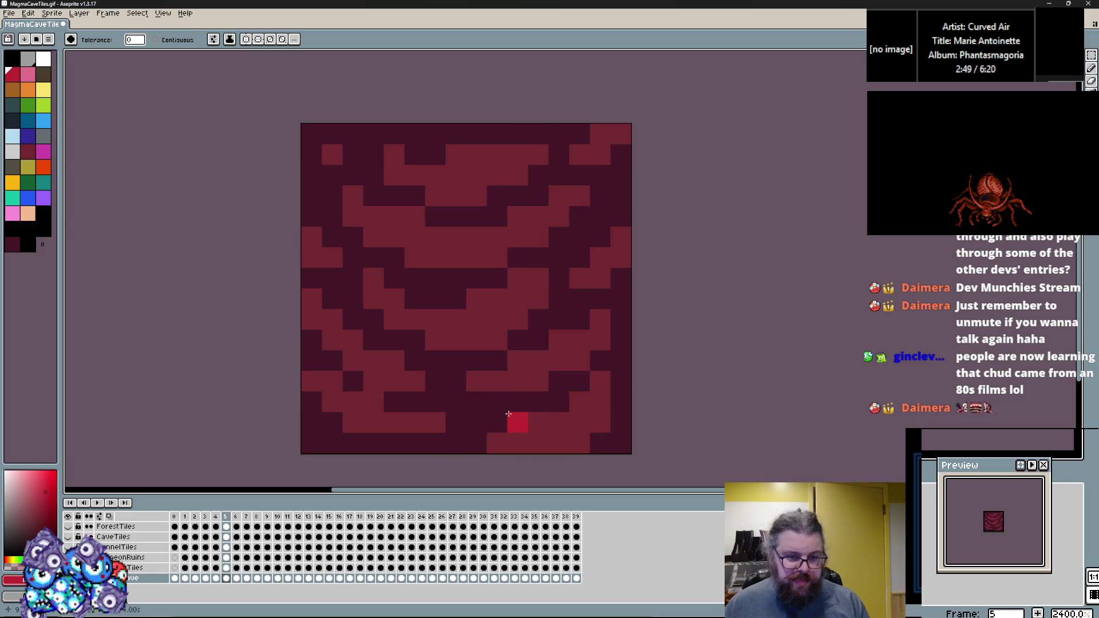
key("Right")
key("Left")
Step: Pick the dark red swatch and move through the frames to the yellow tile in frame 12
key("Right")
key("Right")
key("Left")
left_click(30, 155)
key("Left")
key("Left")
key("Right")
key("Left")
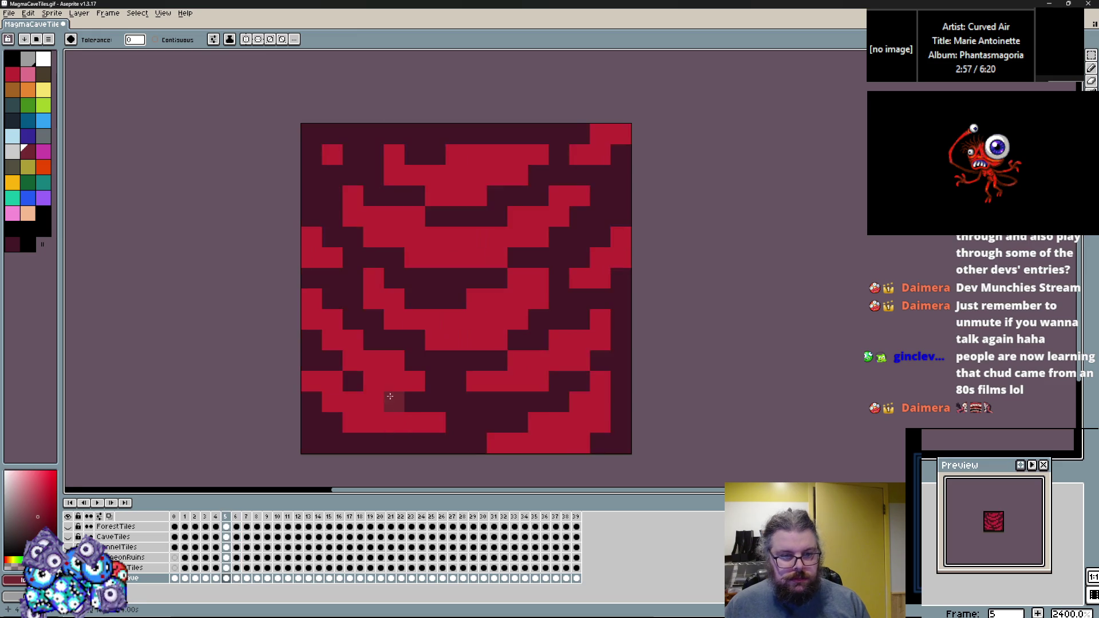
key("Left")
key("Left")
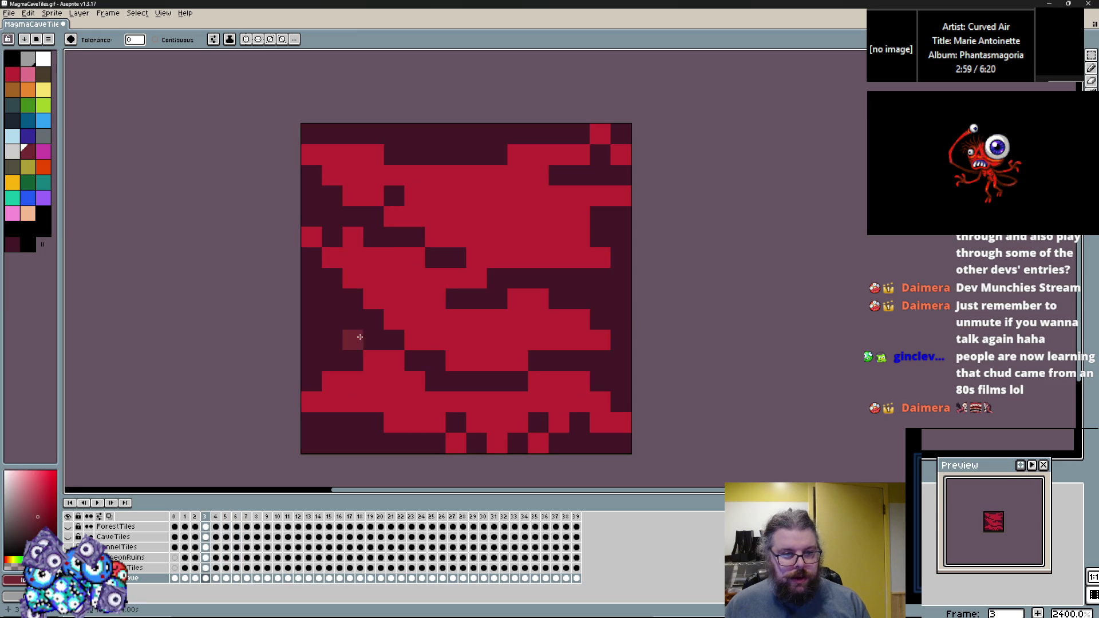
key("Left")
key("Left")
key("Left")
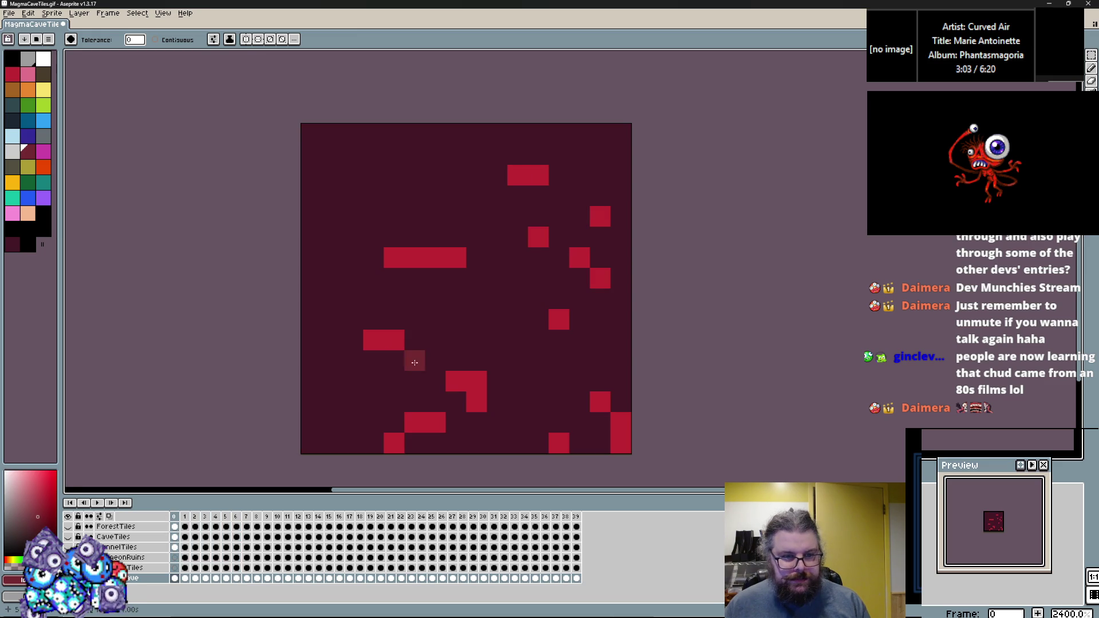
key("Right")
key("Right")
key("Right")
key("Right")
key("Right")
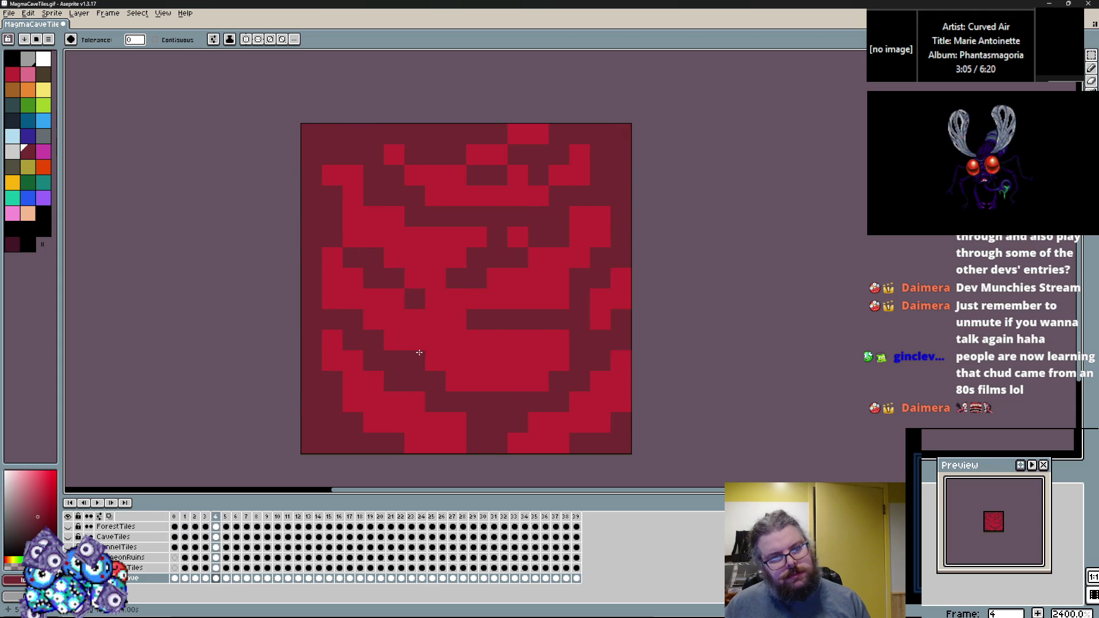
key("Right")
key("Right")
key("Right")
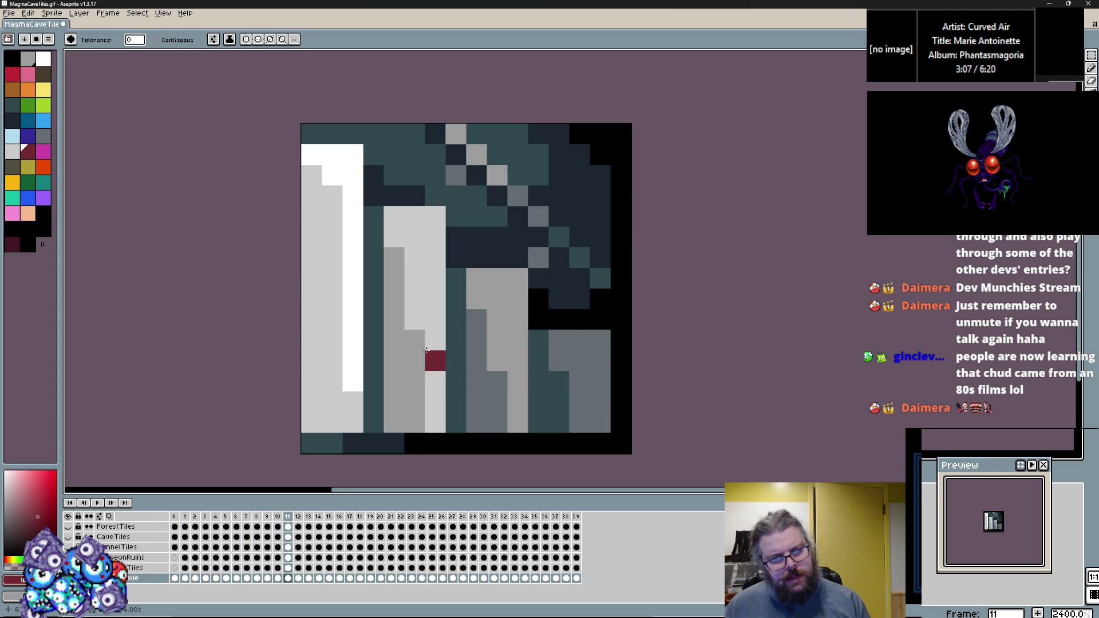
key("Right")
key("Right")
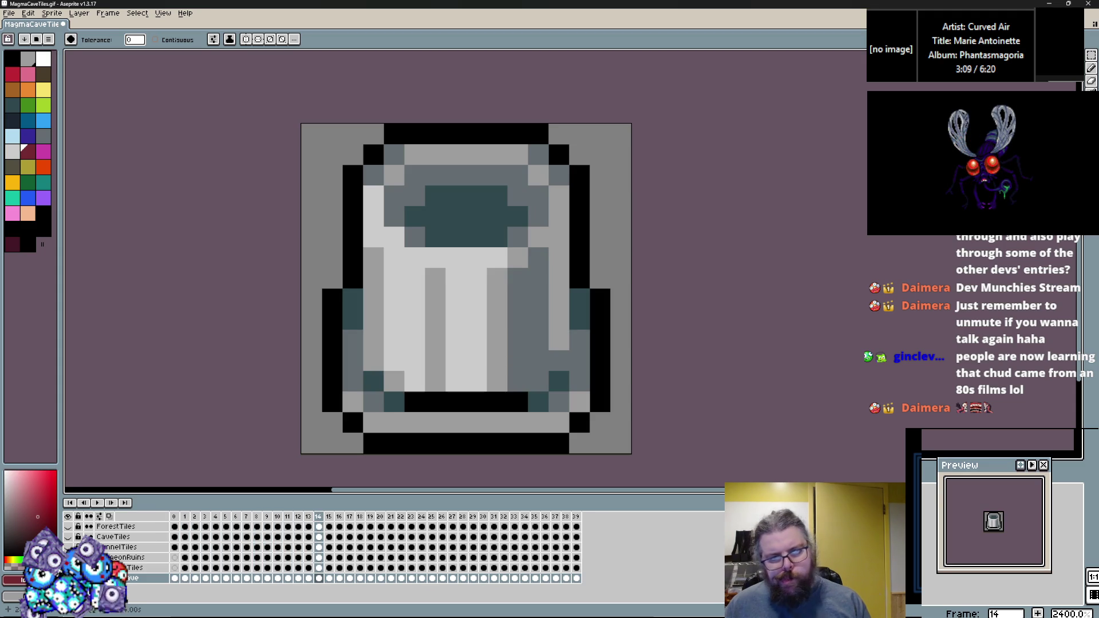
Step: Toggle from pencil to Paint Bucket and return to the striped tile in frame 13
left_click(1092, 68)
key("g")
key("Left")
Step: Fill frame 12's yellow tile with red
left_click(475, 175, "alt")
left_click(457, 201)
key("ctrl+z")
key("Left")
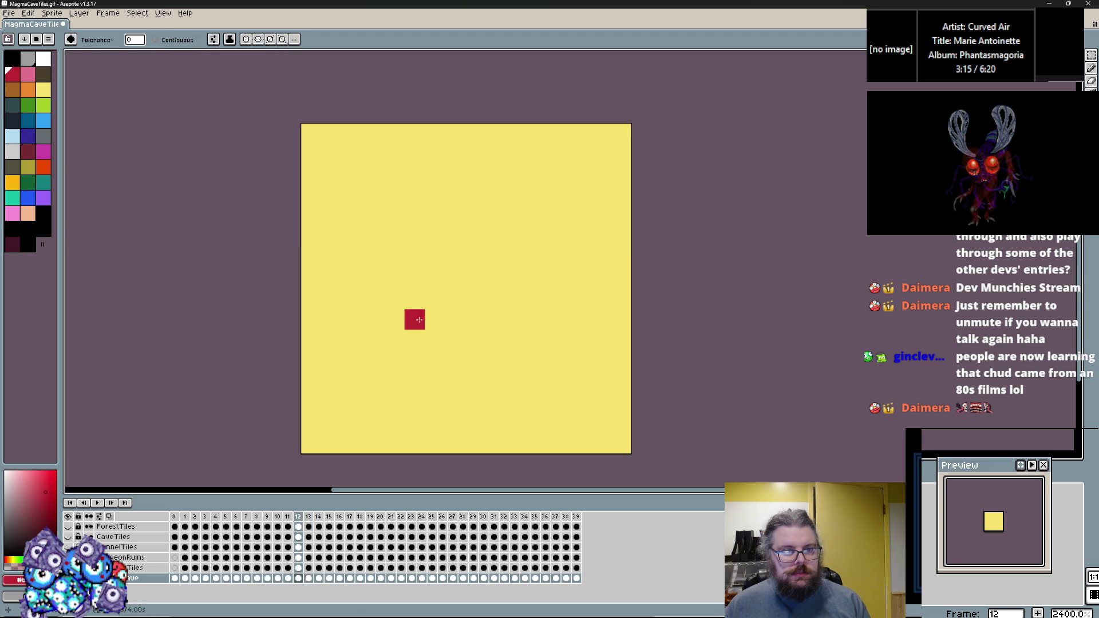
left_click(425, 321)
Step: In frame 13, fill the orange band with maroon and the yellow areas with red
left_click(29, 152)
key("Right")
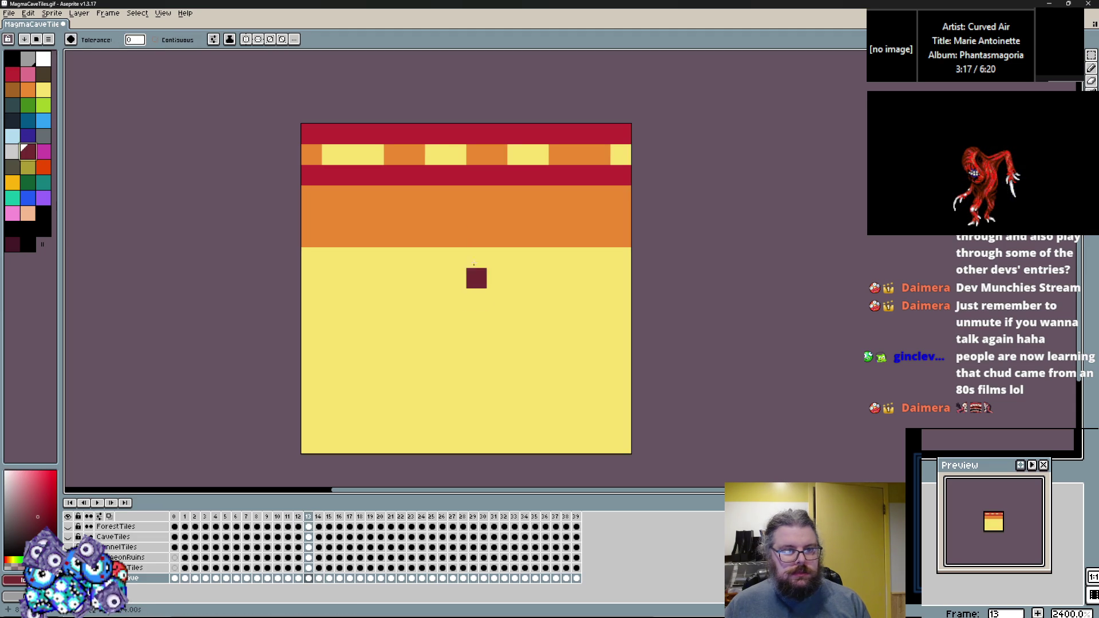
left_click(461, 195)
left_click(456, 155)
key("ctrl+z")
left_click(456, 175, "alt")
left_click(450, 309)
key("ctrl+z")
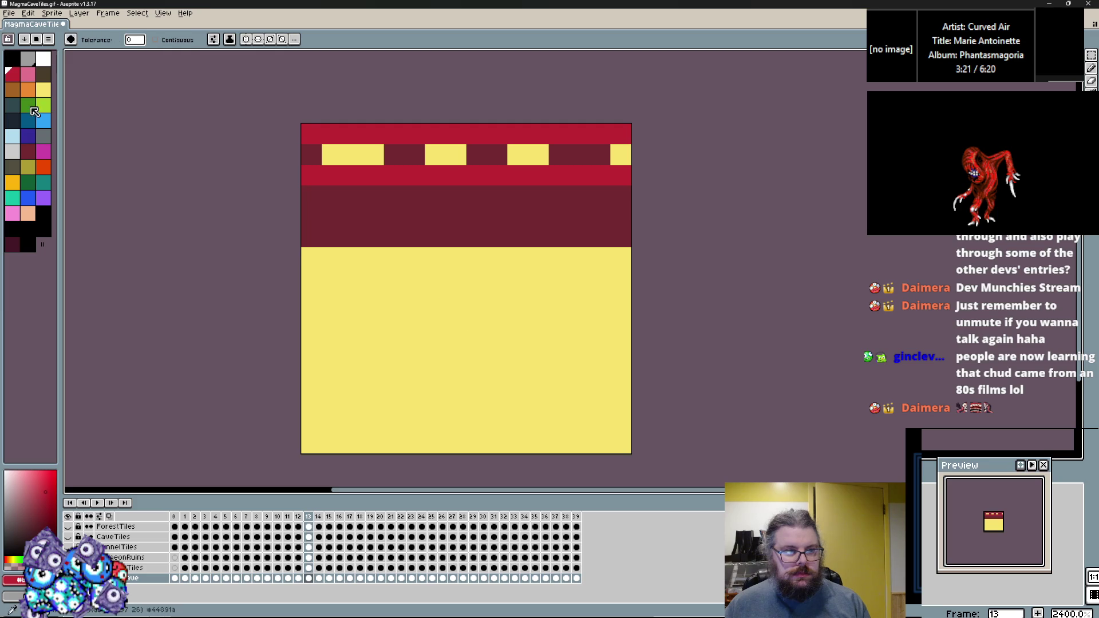
left_click(373, 289)
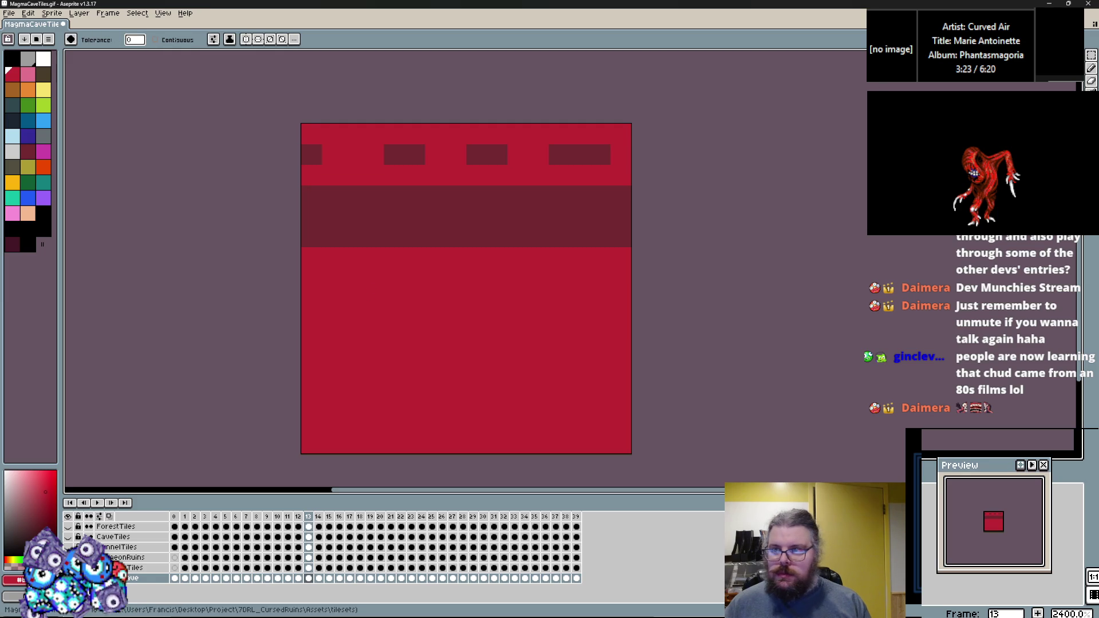
Step: Pencil the maroon dashes into one solid stripe, then step back to frame 0
left_click(1091, 68)
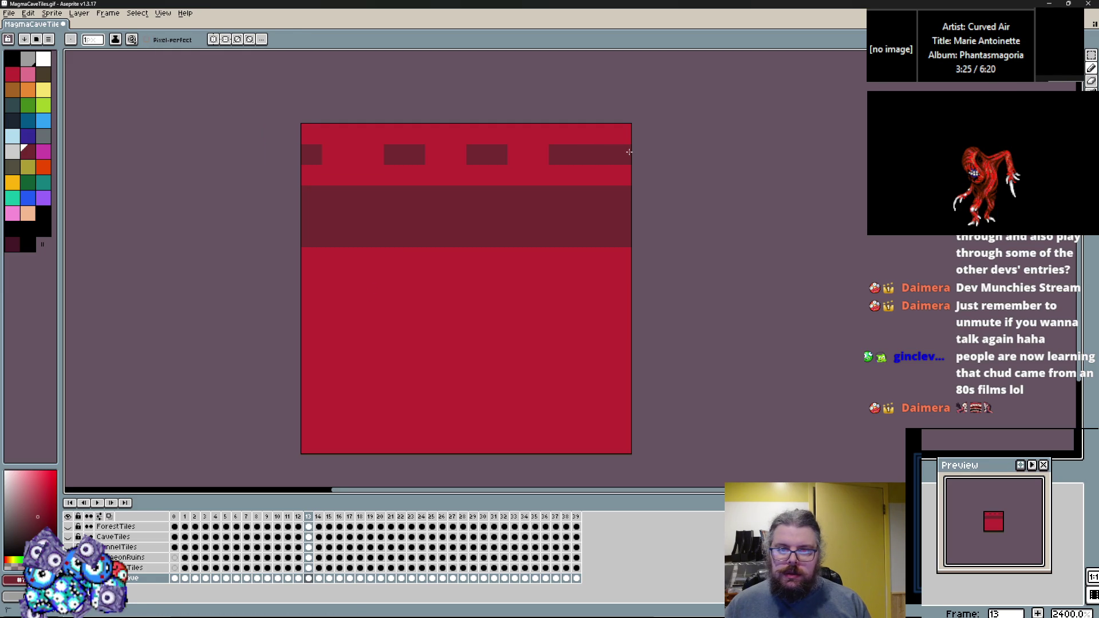
left_click_drag(589, 154, 302, 153)
key("Right")
key("Left")
key("Left")
key("Left")
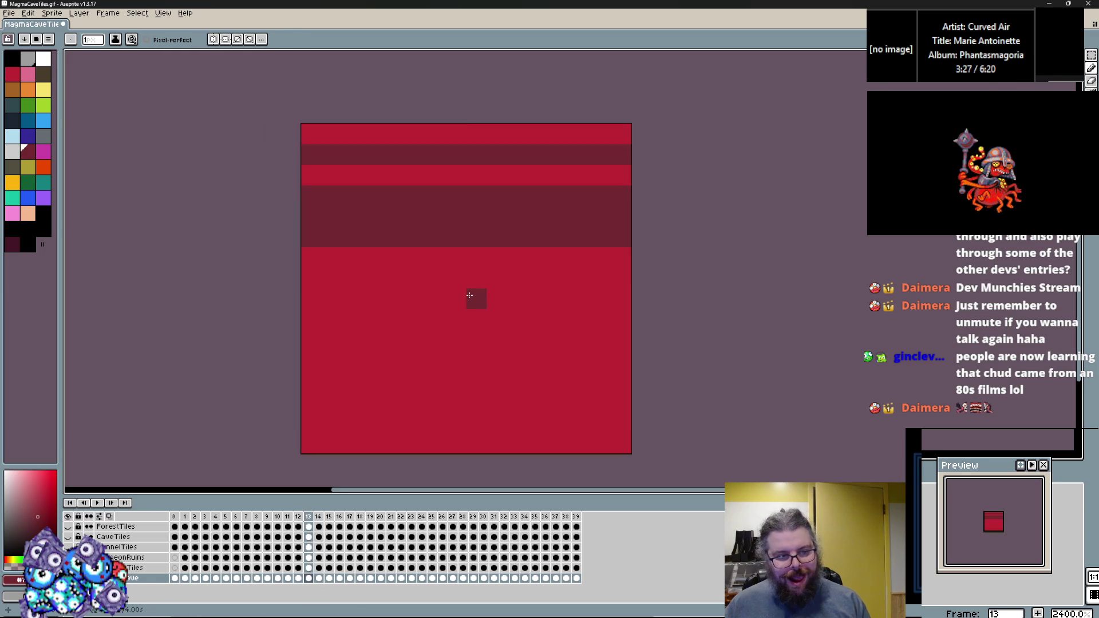
key("Left")
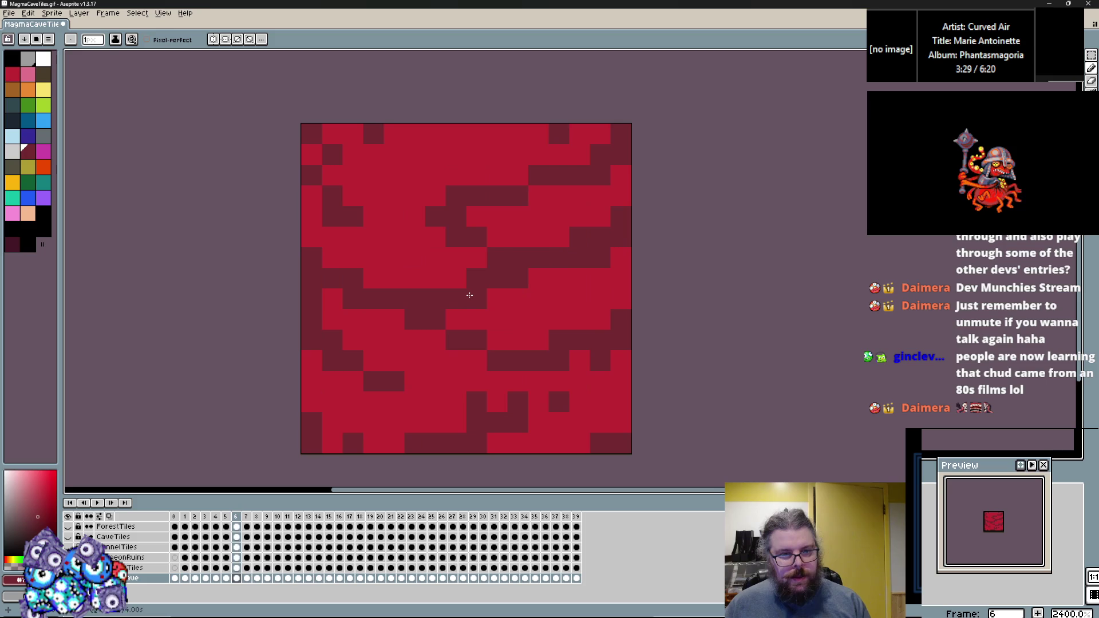
key("Left")
key("Left")
key("Left")
Step: Try olive and dark blue swatches with a test pixel, ending on dark slate
scroll(494, 315, "up", 1)
scroll(493, 315, "down", 1)
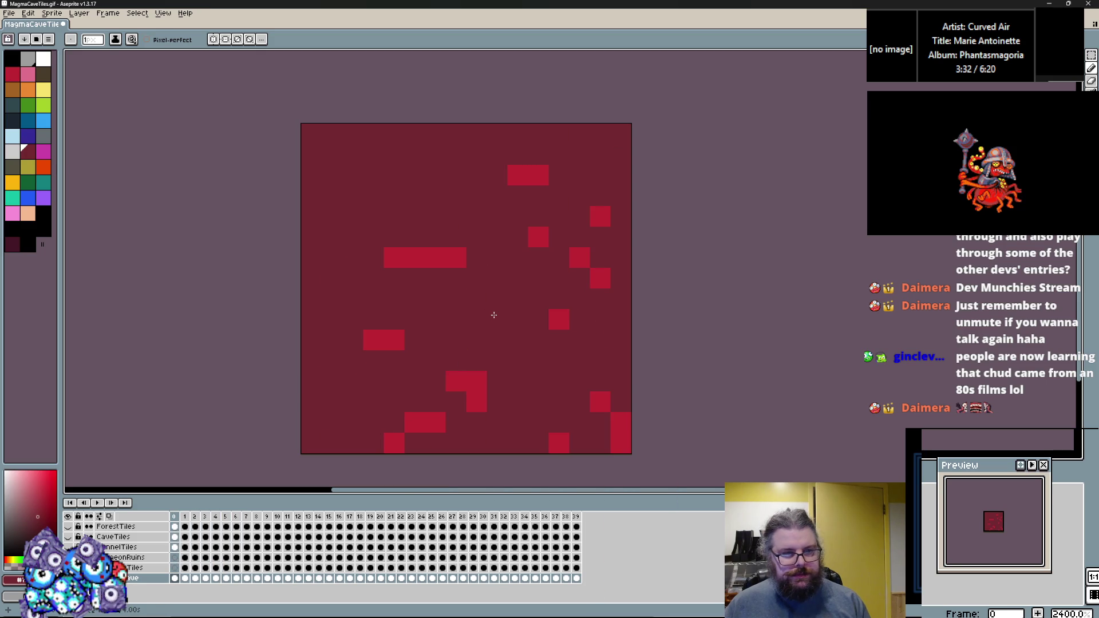
left_click(31, 167)
left_click(30, 140)
left_click(443, 258)
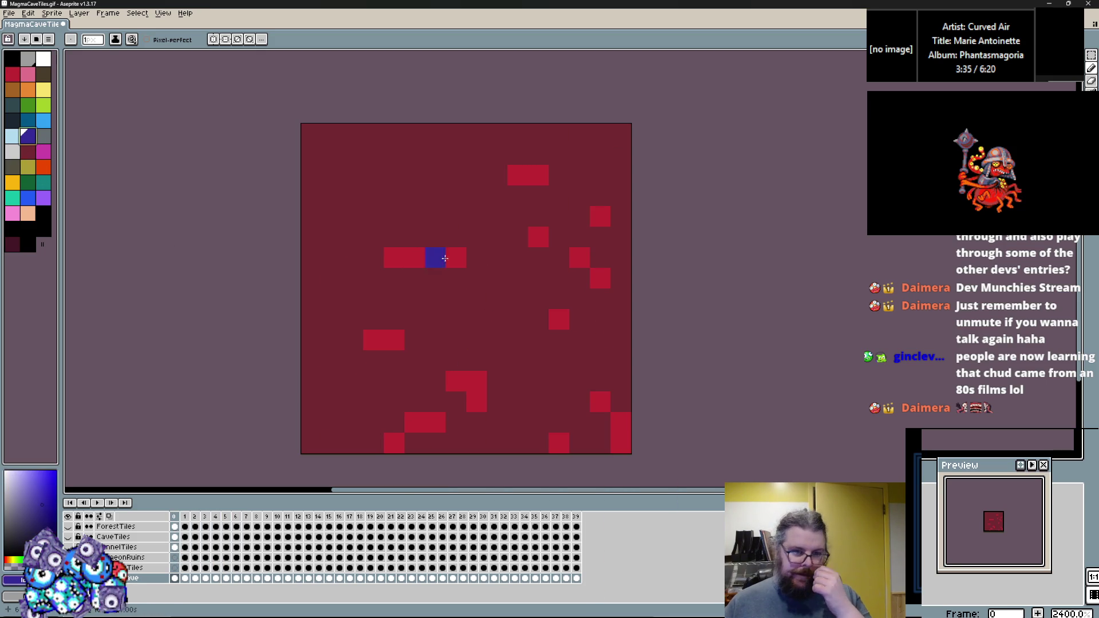
left_click(12, 120)
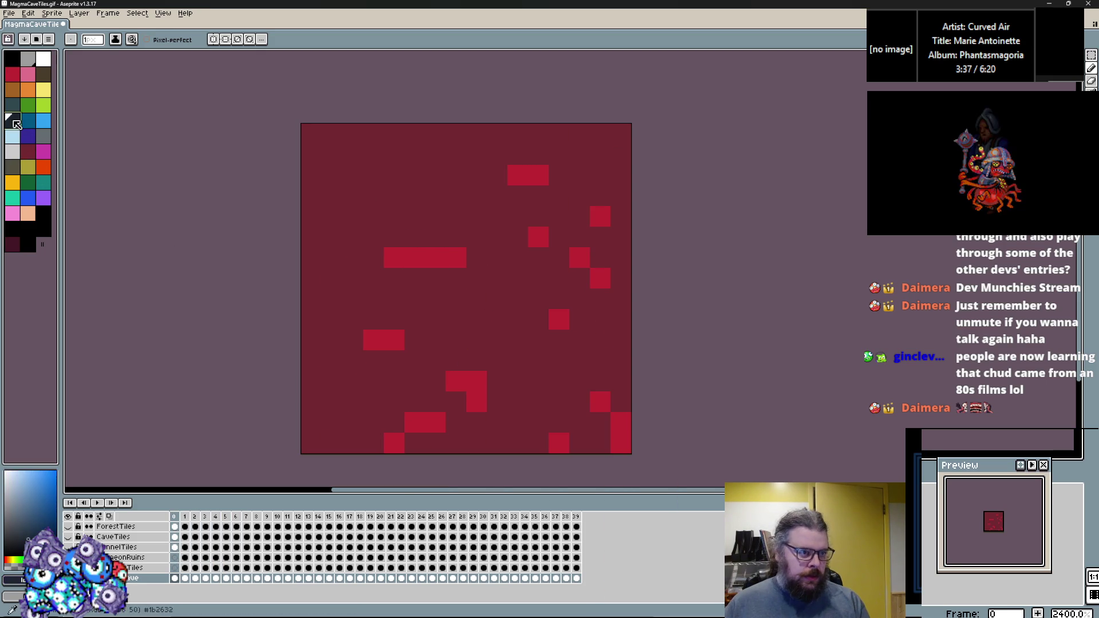
Step: Bucket-fill the maroon backgrounds of frames 0–7 with dark slate
key("g")
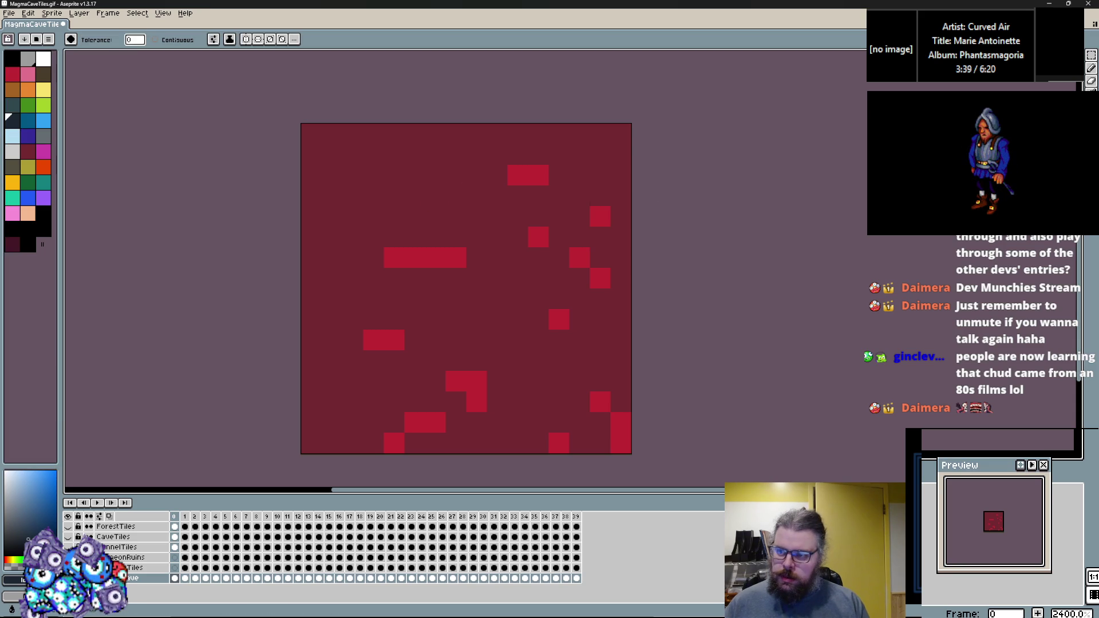
left_click(476, 196)
key("Right")
left_click(455, 216)
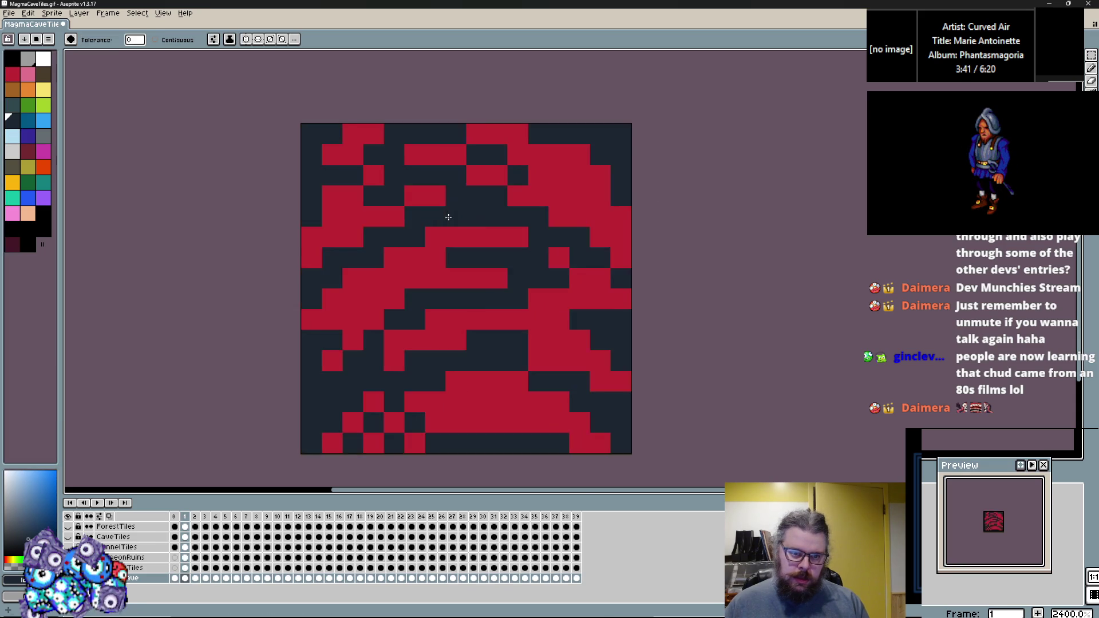
key("Right")
left_click(494, 239)
key("Right")
left_click(502, 270)
key("Right")
left_click(502, 268)
key("Right")
left_click(523, 256)
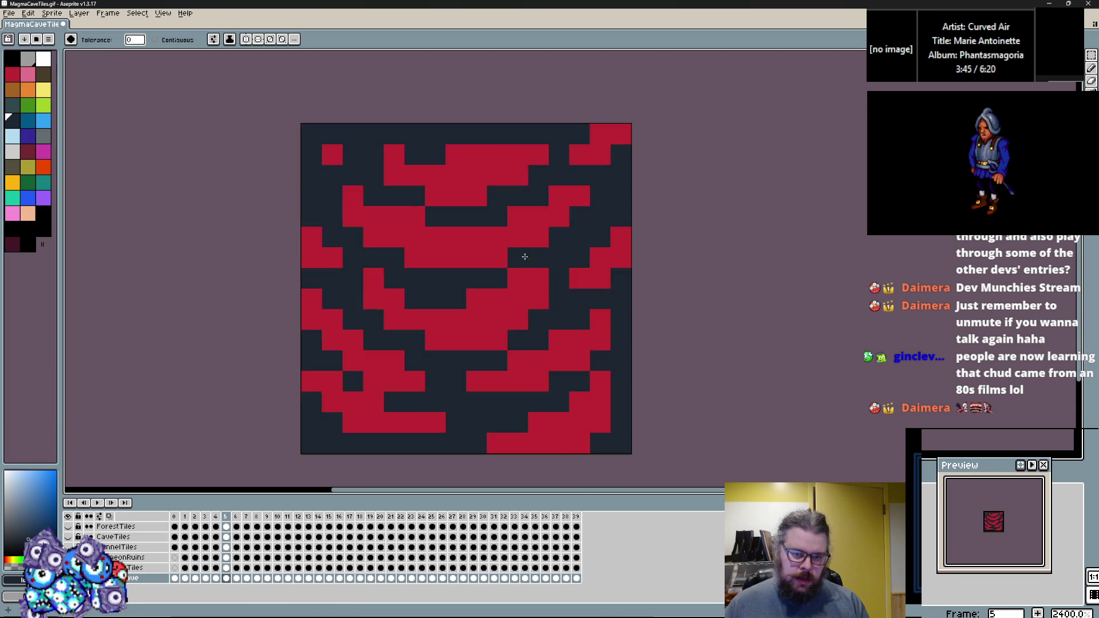
key("Right")
key("Right")
left_click(538, 215)
key("Right")
Step: Pick dark blue and bucket-fill the red cells in frames 0–7 blue
key("Left")
key("Left")
key("Left")
left_click(28, 135)
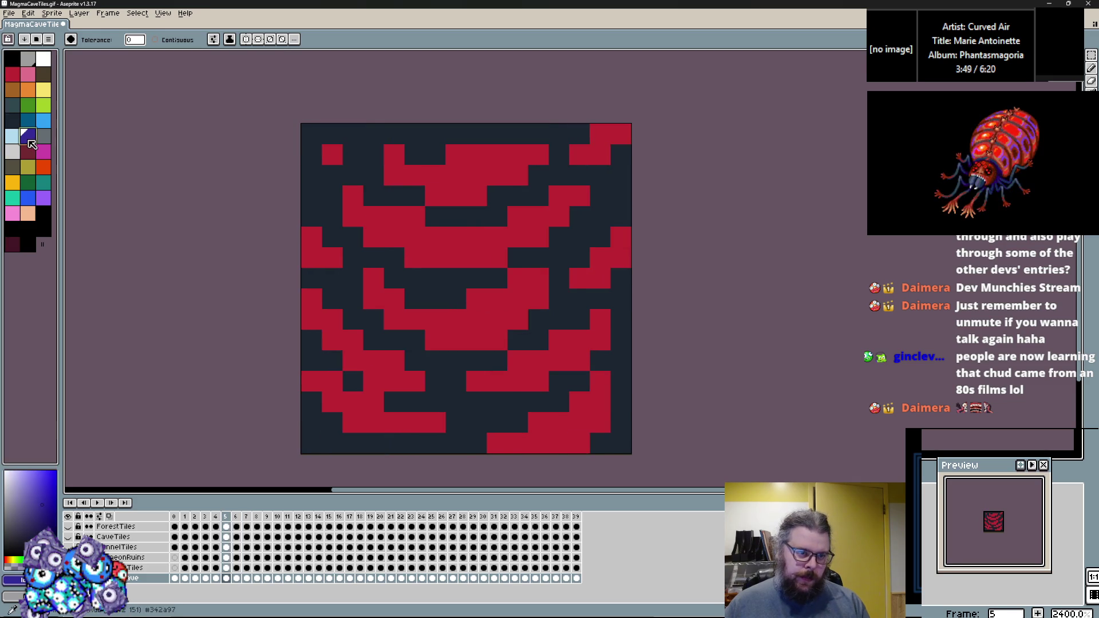
left_click(391, 281)
key("Left")
key("Left")
key("Left")
left_click(455, 381)
key("Right")
left_click(470, 377)
key("Right")
left_click(496, 382)
key("Right")
left_click(494, 384)
key("Right")
left_click(493, 367)
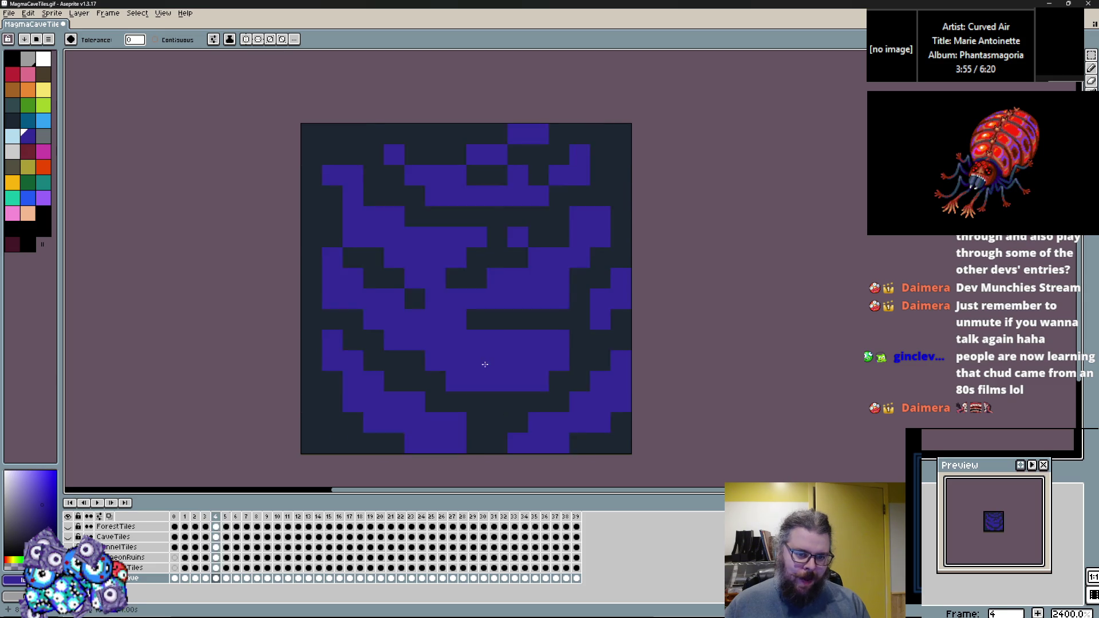
key("Right")
left_click(489, 340)
key("Right")
left_click(489, 340)
key("Right")
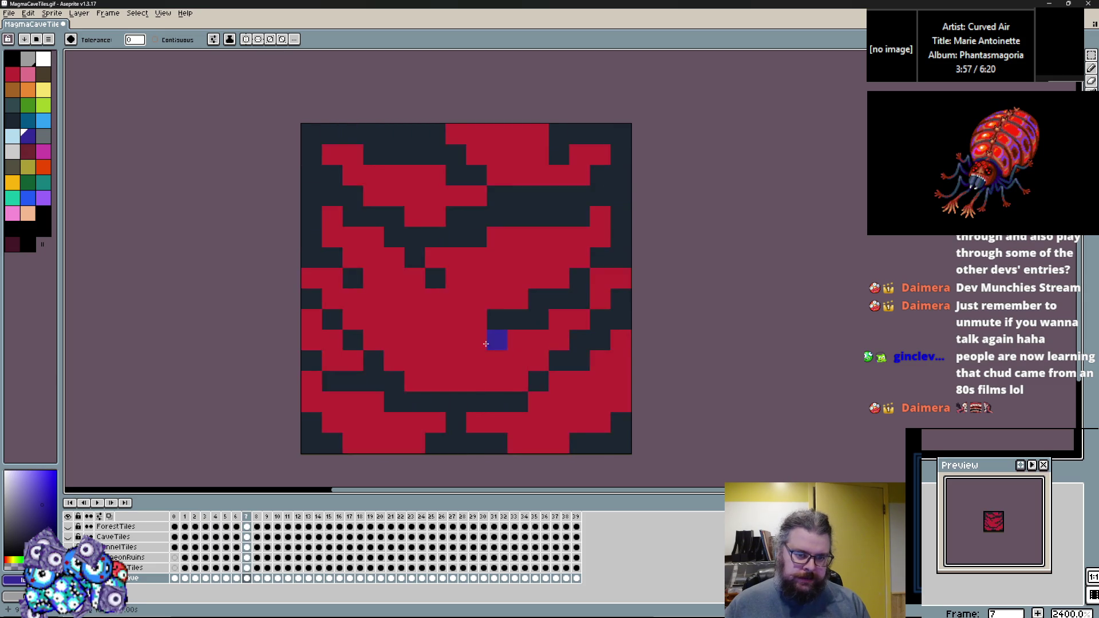
left_click(493, 338)
Step: Flip between neighbouring frames to compare the recoloured tiles
key("Right")
key("Left")
key("Right")
key("Left")
key("Right")
key("Right")
key("Right")
key("Right")
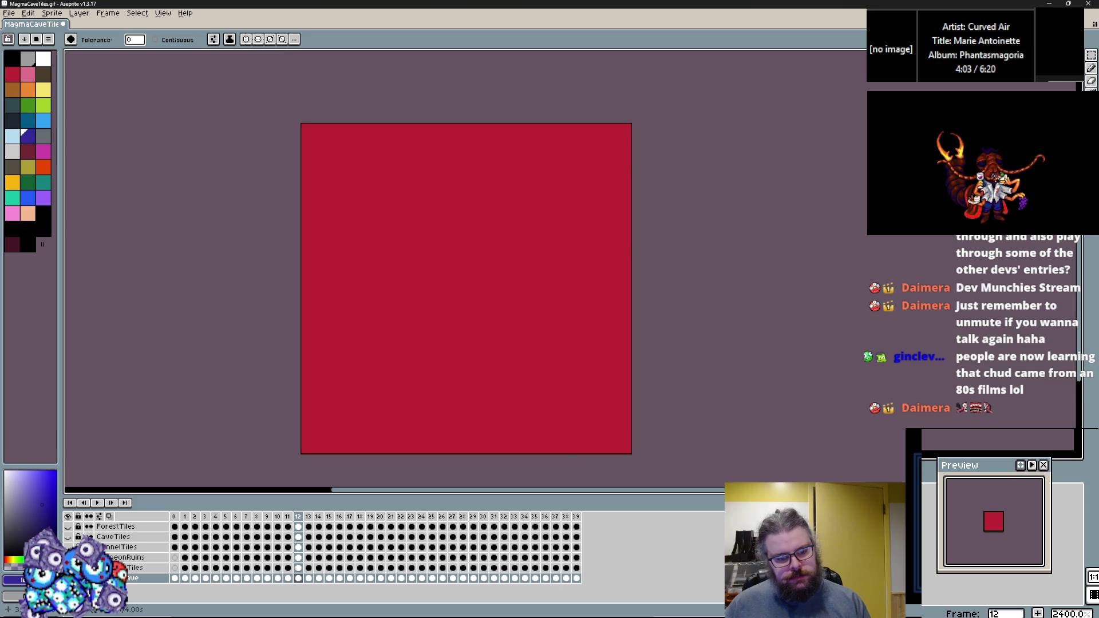
Step: Cover frame 17's dark spike with a filled grey rectangle, then set the pencil colour to white
key("Right")
key("Right")
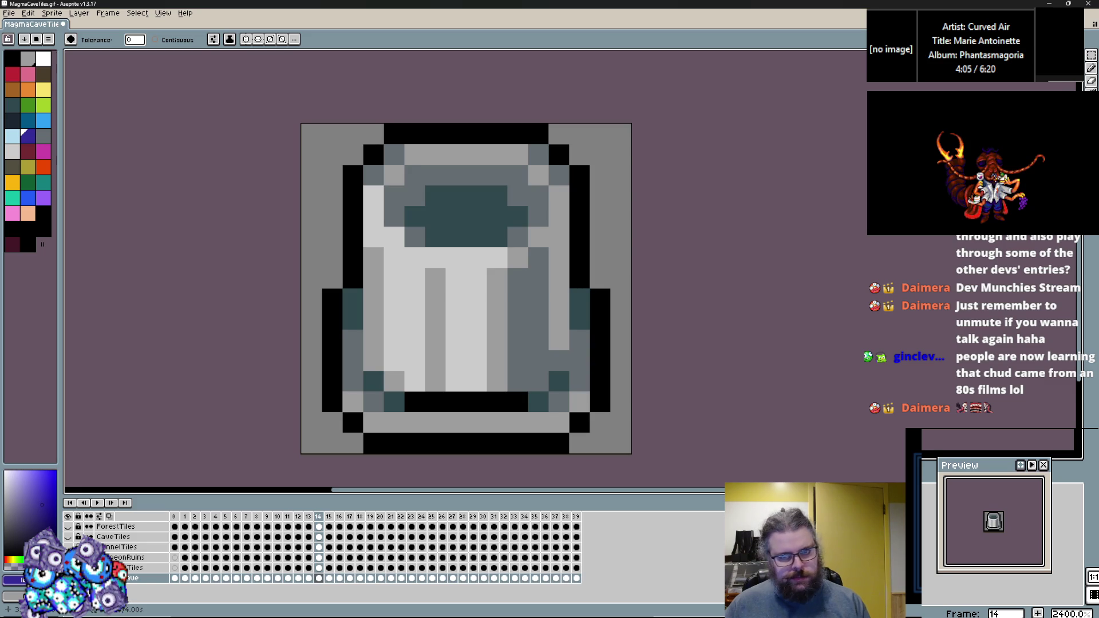
left_click(1091, 69)
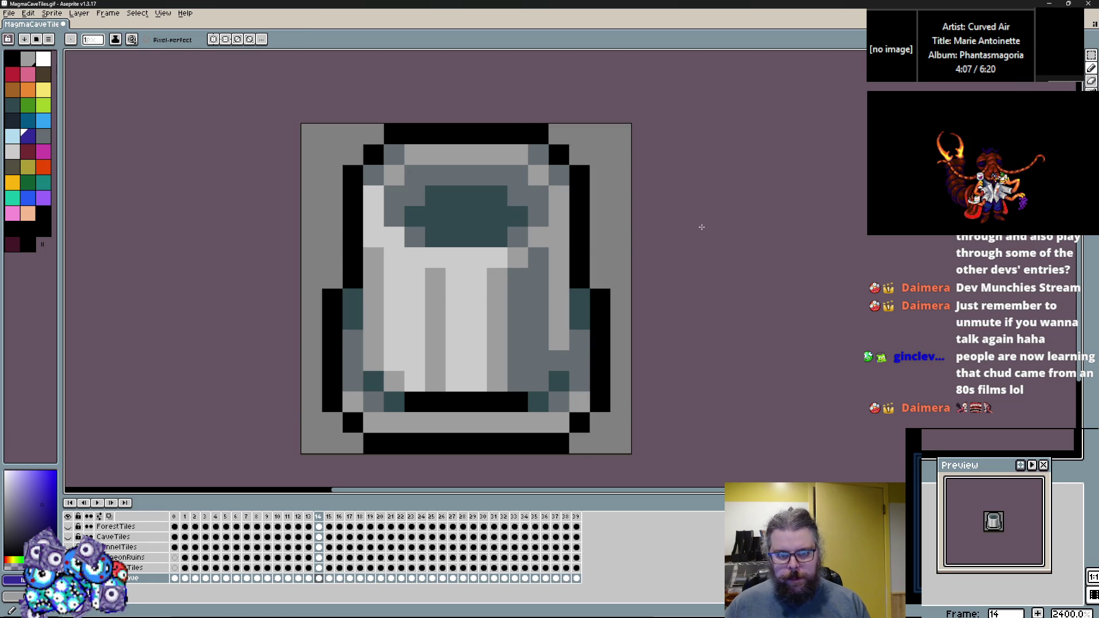
key("Right")
key("Right")
key("Right")
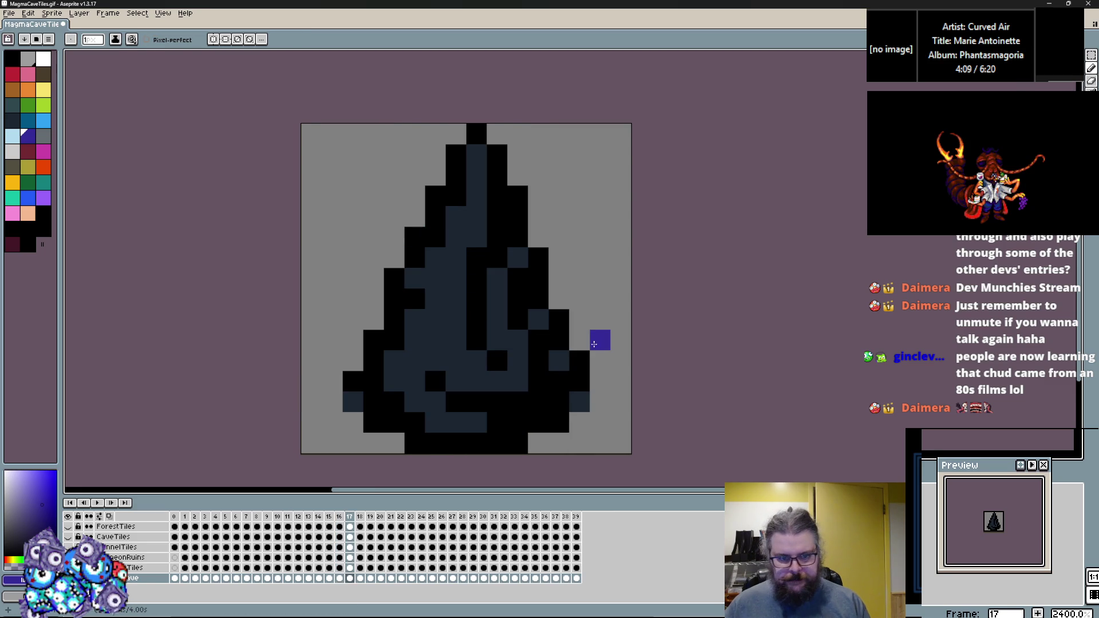
key("g")
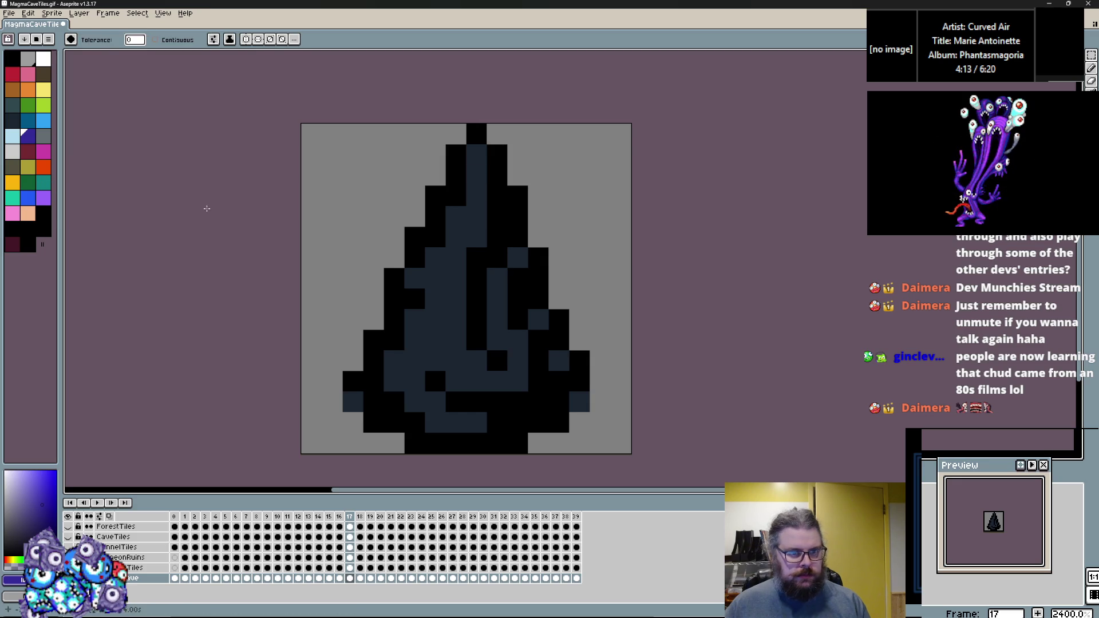
left_click(1091, 68)
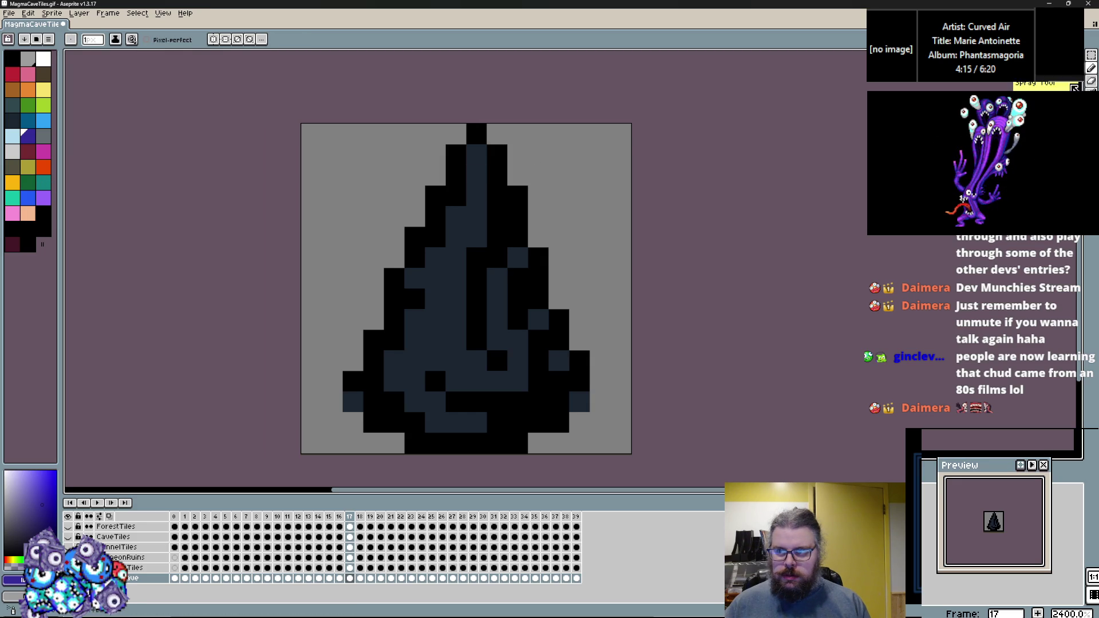
key("shift+b")
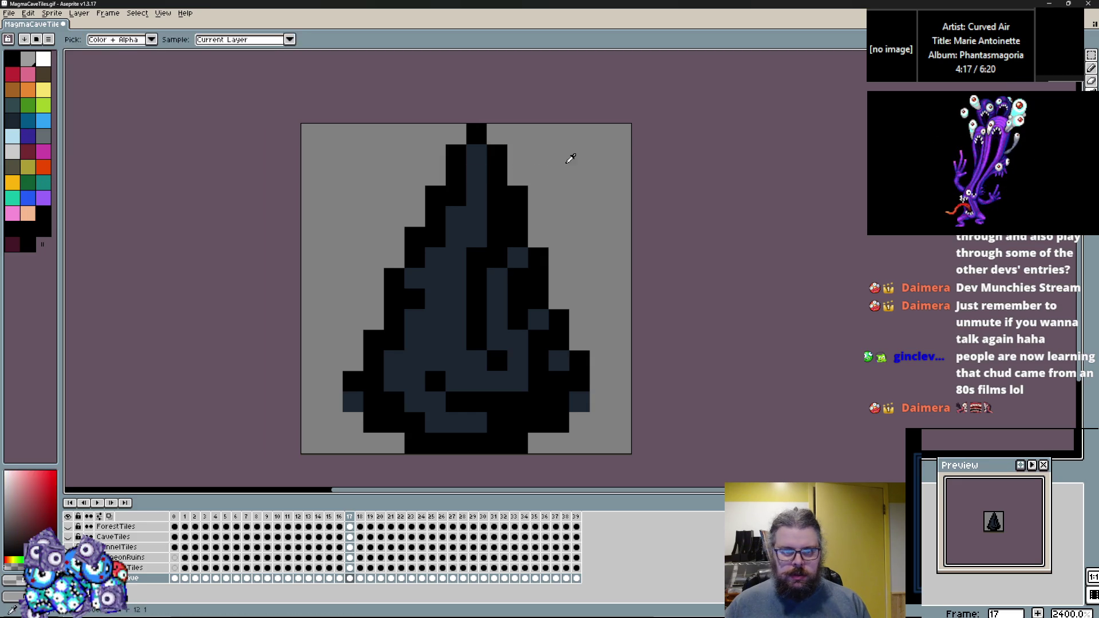
left_click_drag(352, 134, 620, 442)
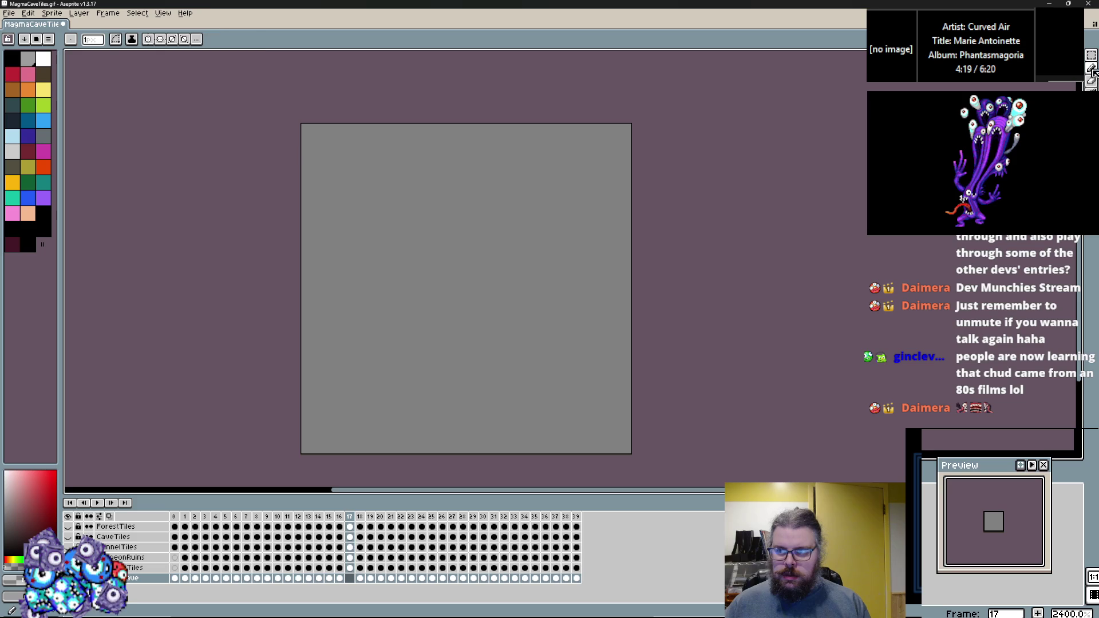
key("b")
left_click(43, 59)
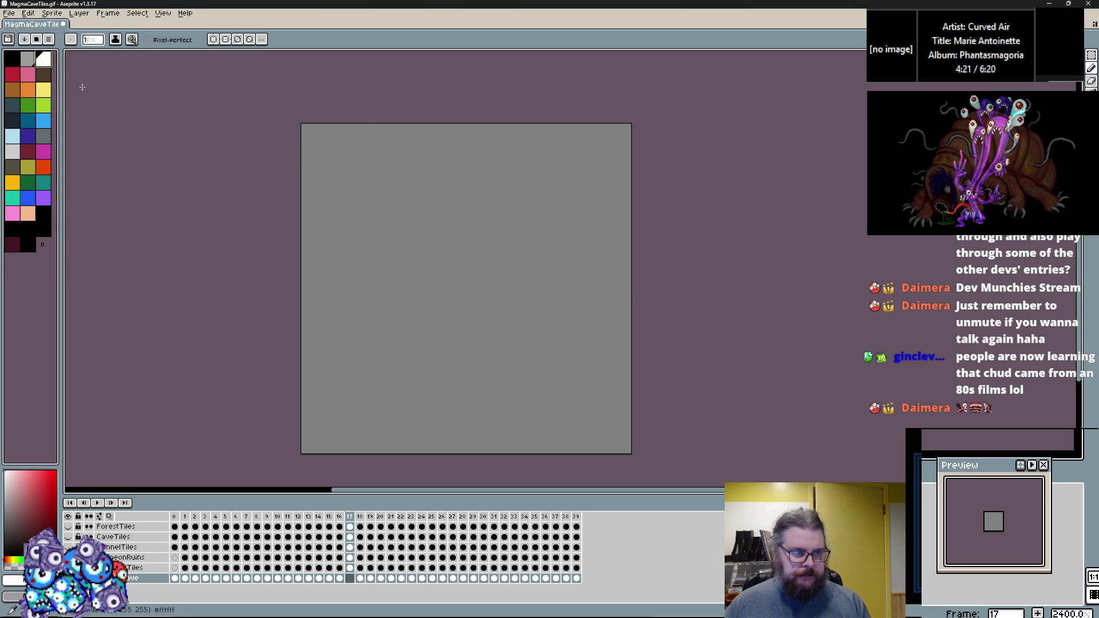
Step: Paint a white curved shard stroke rising from the bottom of the grey tile
key("plus")
key("plus")
key("plus")
left_click_drag(428, 402, 490, 208)
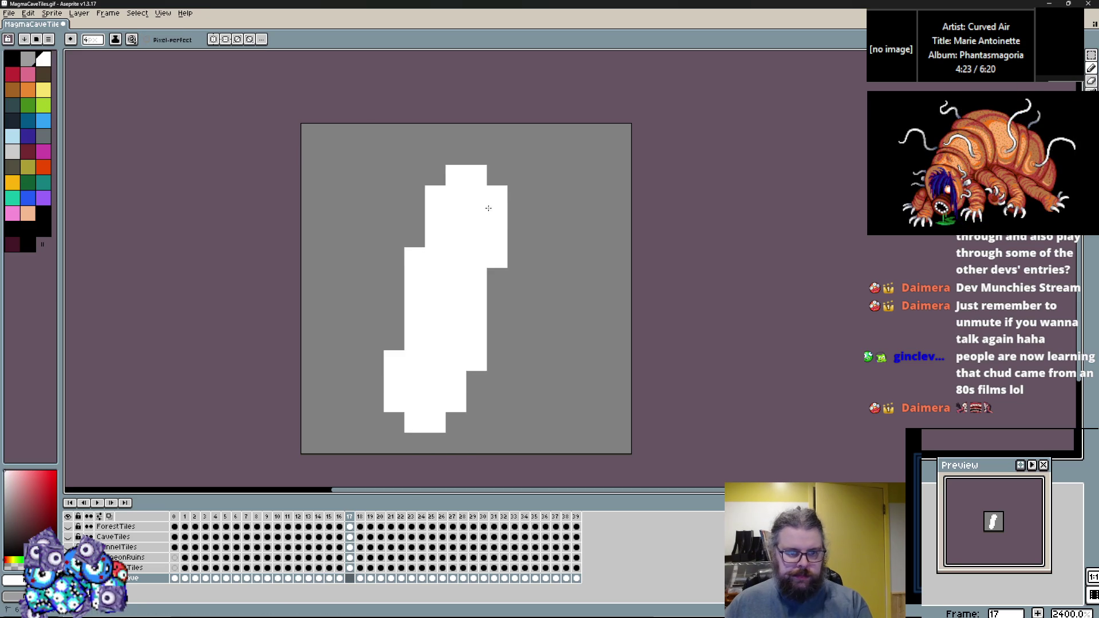
key("ctrl+z")
key("minus")
key("ctrl+z")
mouse_move(496, 253)
left_mouse_down()
mouse_move(435, 414)
mouse_move(493, 205)
mouse_move(469, 440)
left_mouse_up()
Step: Sample the grey background to paint over the bottom legs, then reshape the base in white
key("i")
left_click(375, 414)
key("b")
mouse_move(395, 441)
left_mouse_down()
mouse_move(363, 424)
mouse_move(498, 437)
mouse_move(517, 361)
left_mouse_up()
left_click(515, 405, "alt")
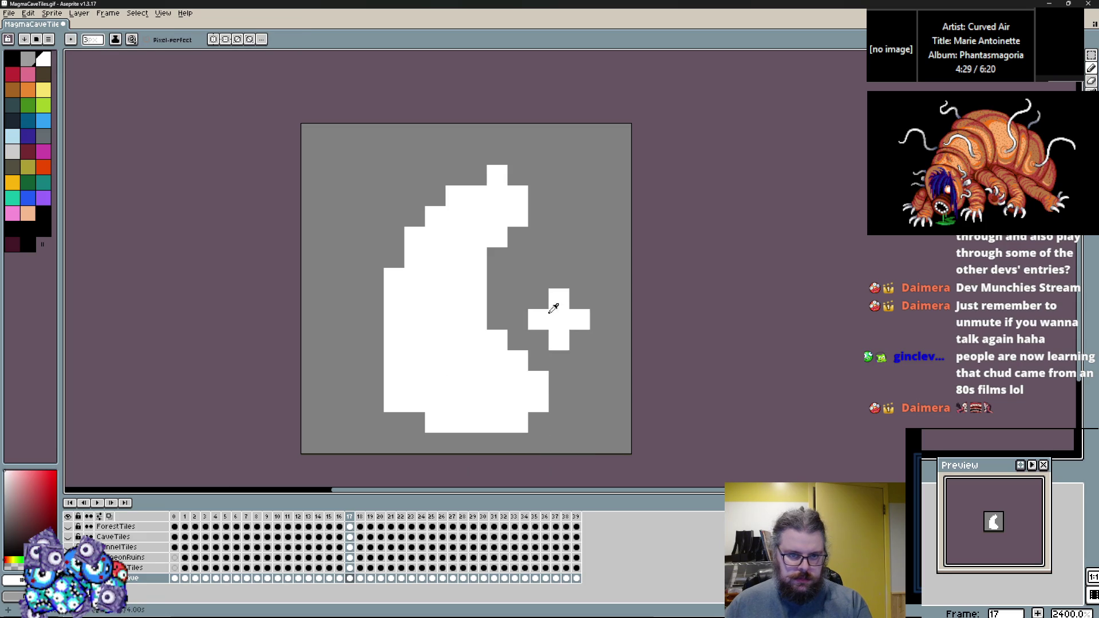
key("x")
left_click_drag(527, 172, 515, 208)
key("x")
key("minus")
Step: Refine the shard's edges pixel by pixel with grey and white at single-pixel brush size
left_click(15, 58)
key("minus")
left_click_drag(538, 361, 394, 422)
left_click_drag(394, 381, 394, 402)
mouse_move(497, 382)
left_mouse_down()
mouse_move(517, 361)
mouse_move(478, 363)
left_mouse_up()
left_click(435, 381)
left_click(477, 402)
left_click_drag(482, 382, 494, 365)
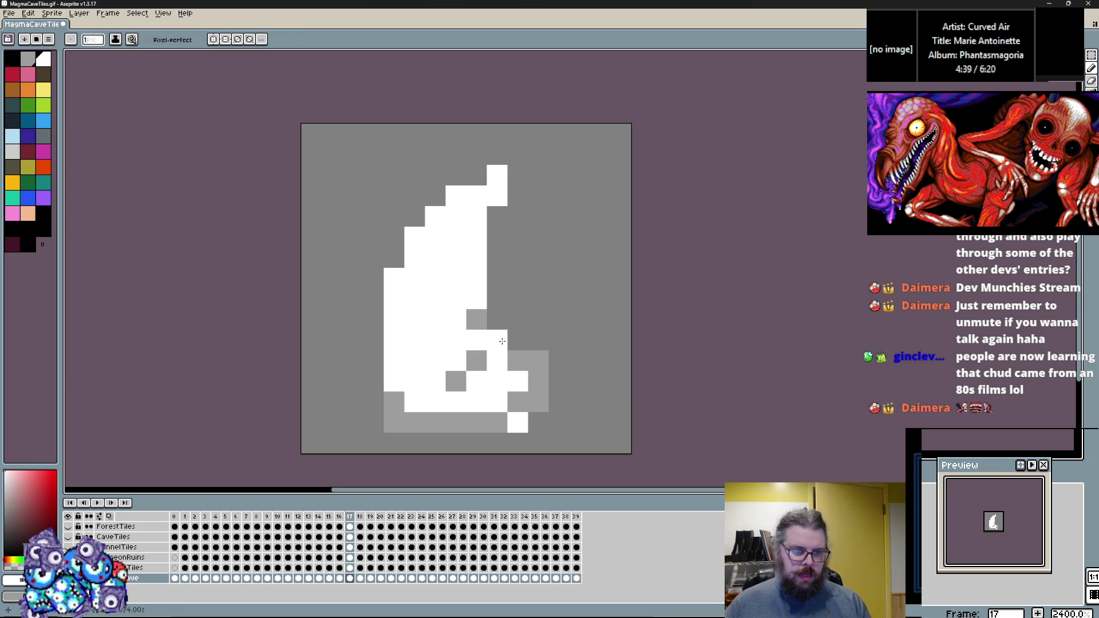
left_click(497, 216)
left_click(455, 196)
left_click_drag(394, 381, 435, 402)
left_click(497, 237)
Step: Outline the shard's right side, left edge and lower-right diagonal in black
key("Right")
key("Left")
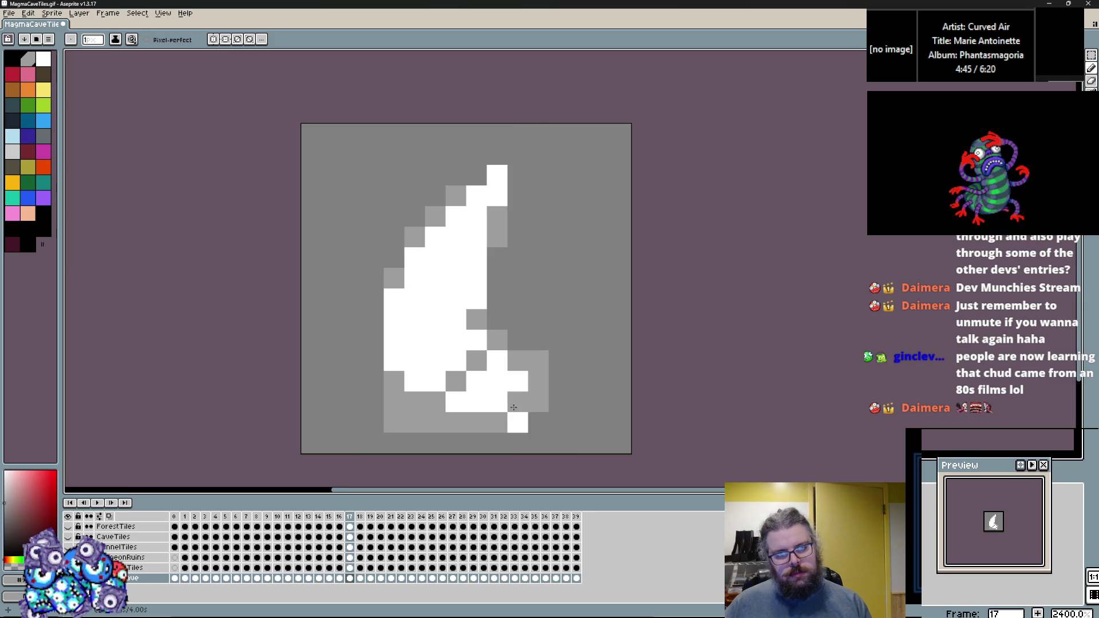
key("m")
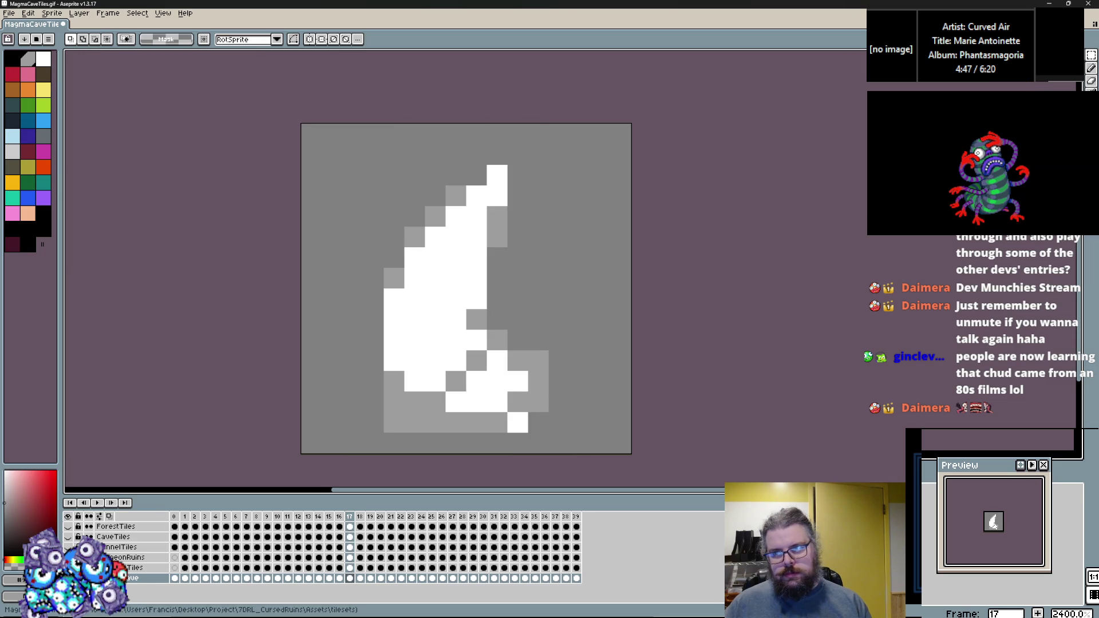
key("b")
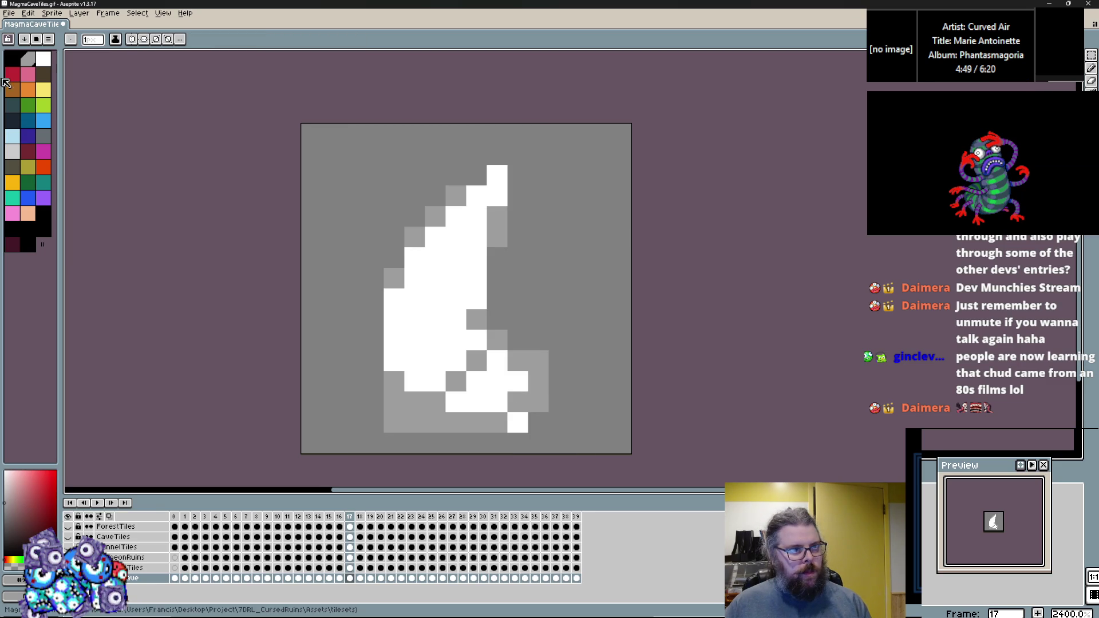
left_click(11, 57)
mouse_move(497, 299)
left_mouse_down()
mouse_move(511, 243)
mouse_move(510, 153)
left_mouse_up()
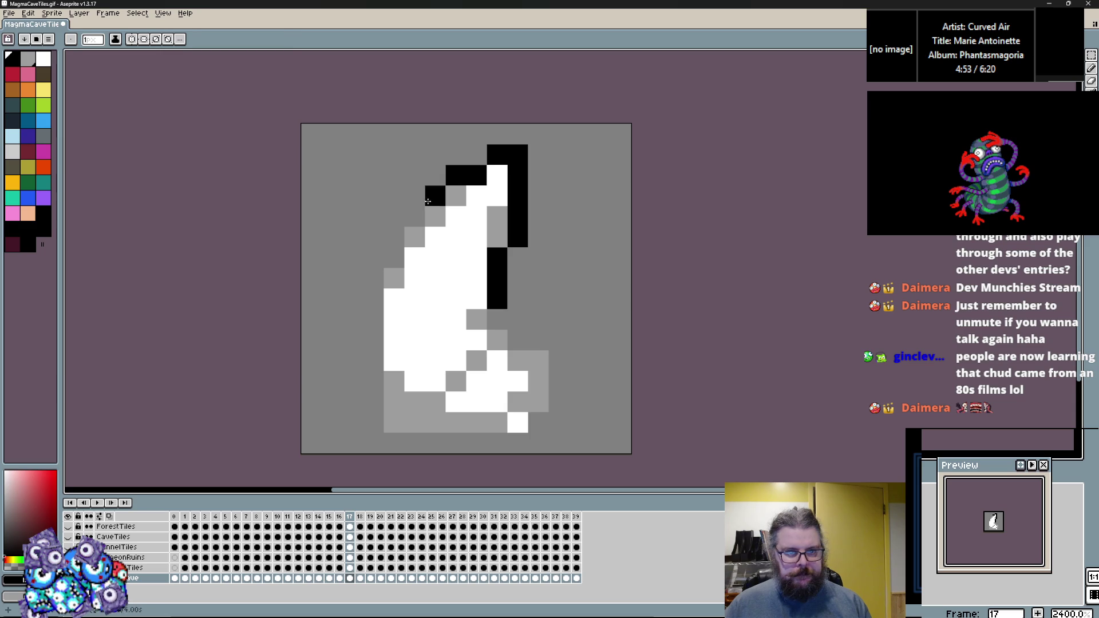
mouse_move(394, 257)
left_mouse_down()
mouse_move(373, 343)
mouse_move(394, 422)
left_mouse_up()
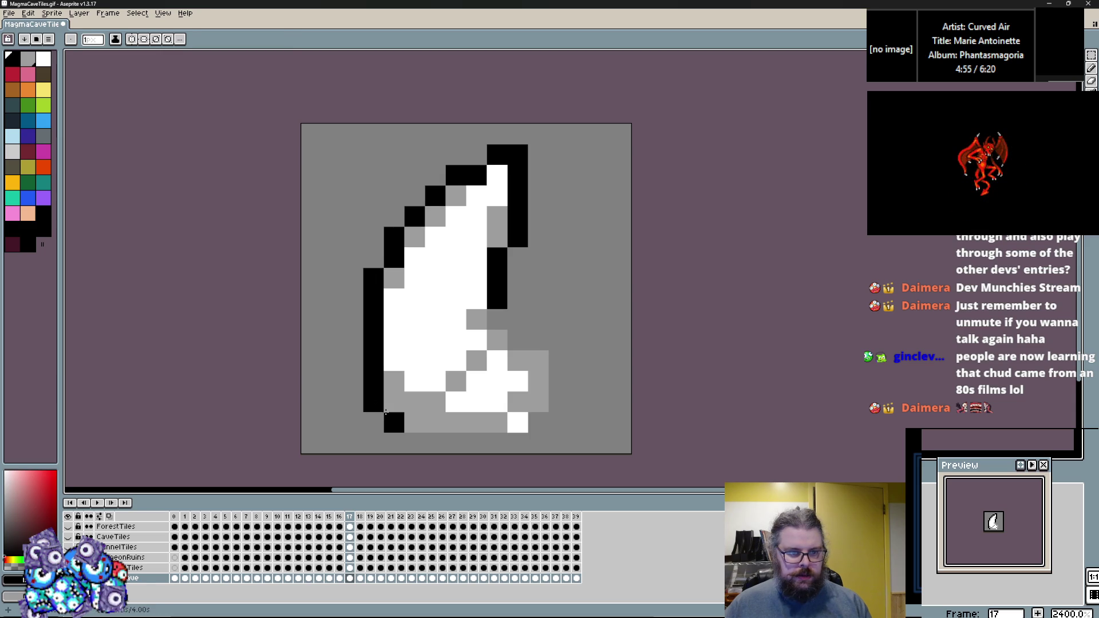
mouse_move(521, 350)
left_mouse_down()
mouse_move(535, 316)
mouse_move(548, 384)
left_mouse_up()
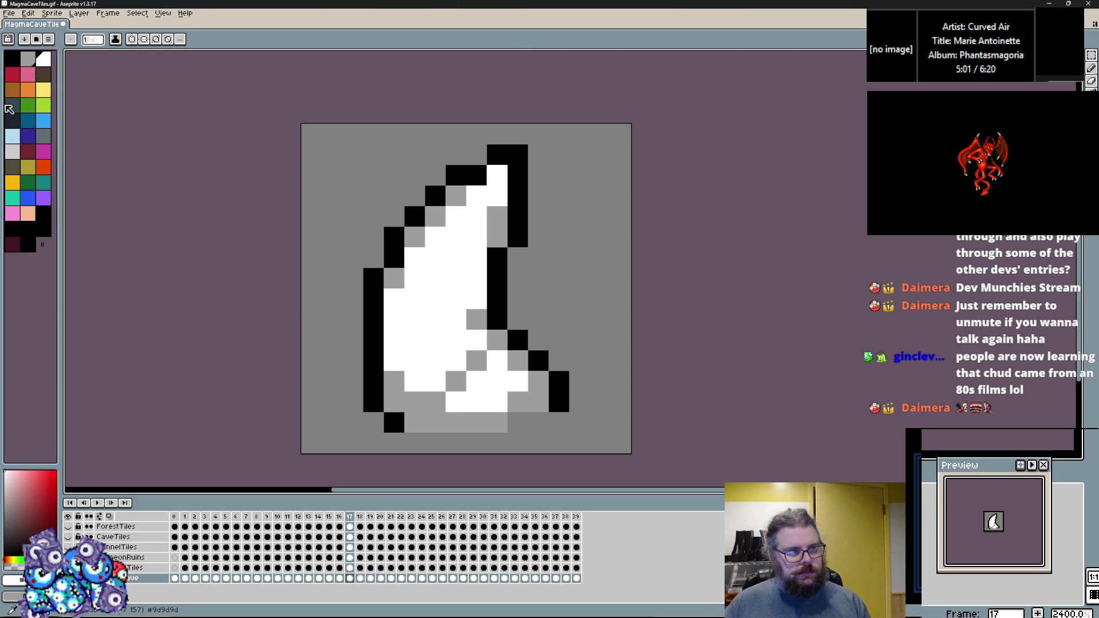
Step: Shade the shard's bottom row and an inner column with light grey
left_click(13, 152)
left_click(477, 423)
left_click_drag(456, 422, 435, 423)
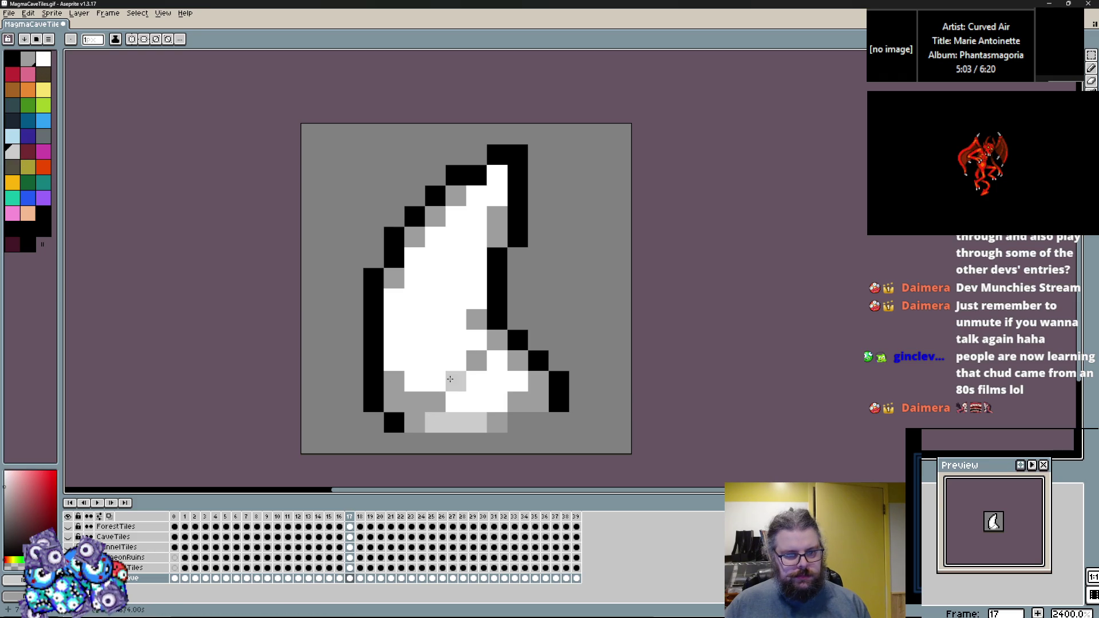
left_click_drag(476, 320, 476, 299)
left_click(477, 340)
left_click(394, 298)
left_click(415, 237)
left_click(415, 258)
Step: Add scattered light-grey shading pixels across the shard's body and lower right
right_click(414, 237)
left_click(497, 216)
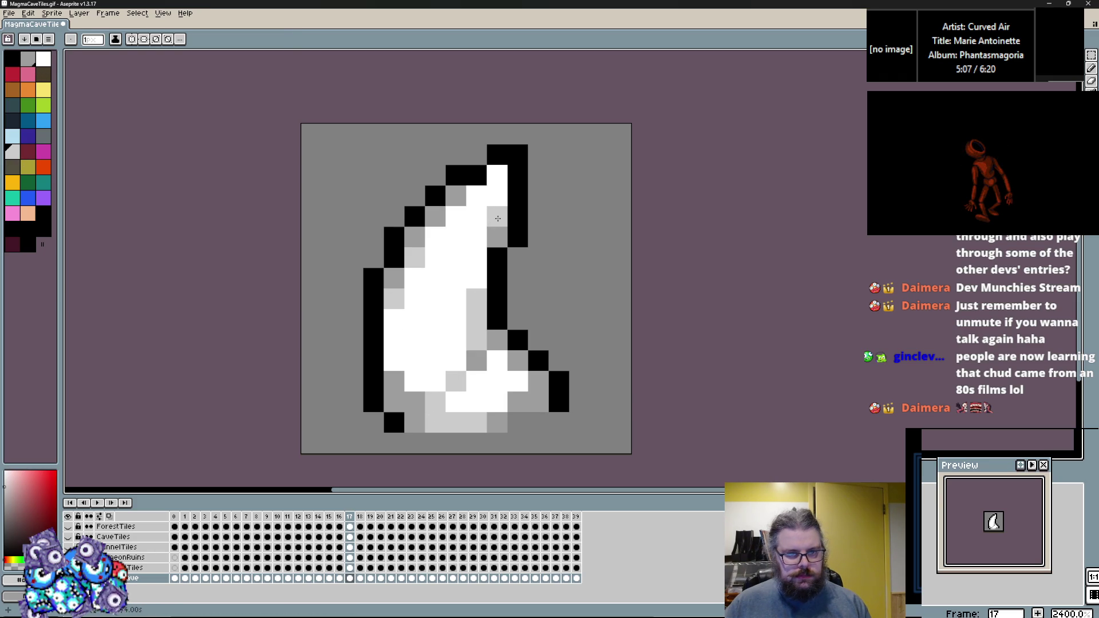
left_click(394, 319)
left_click_drag(414, 360, 414, 382)
left_click(455, 340)
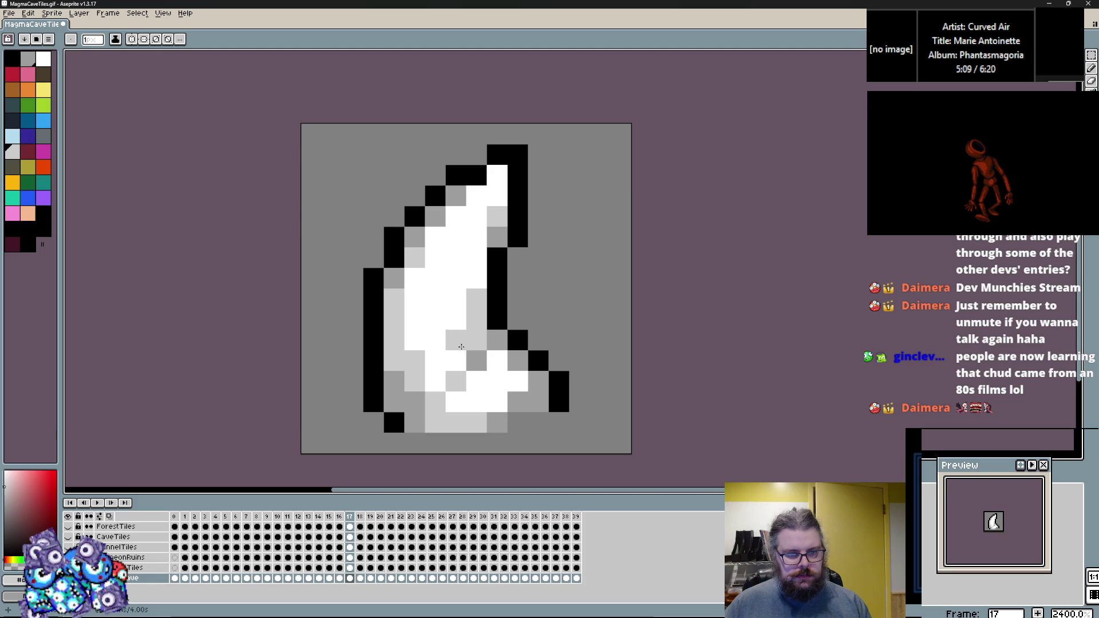
left_click(456, 360)
left_click(455, 320)
left_click(497, 361)
left_click(518, 381)
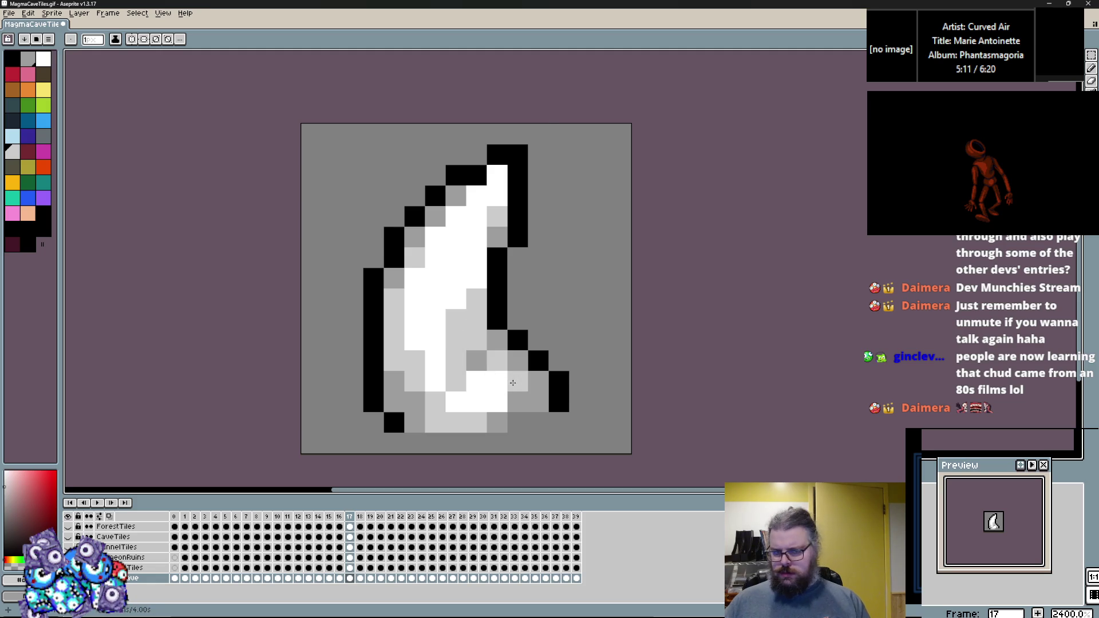
left_click(532, 393)
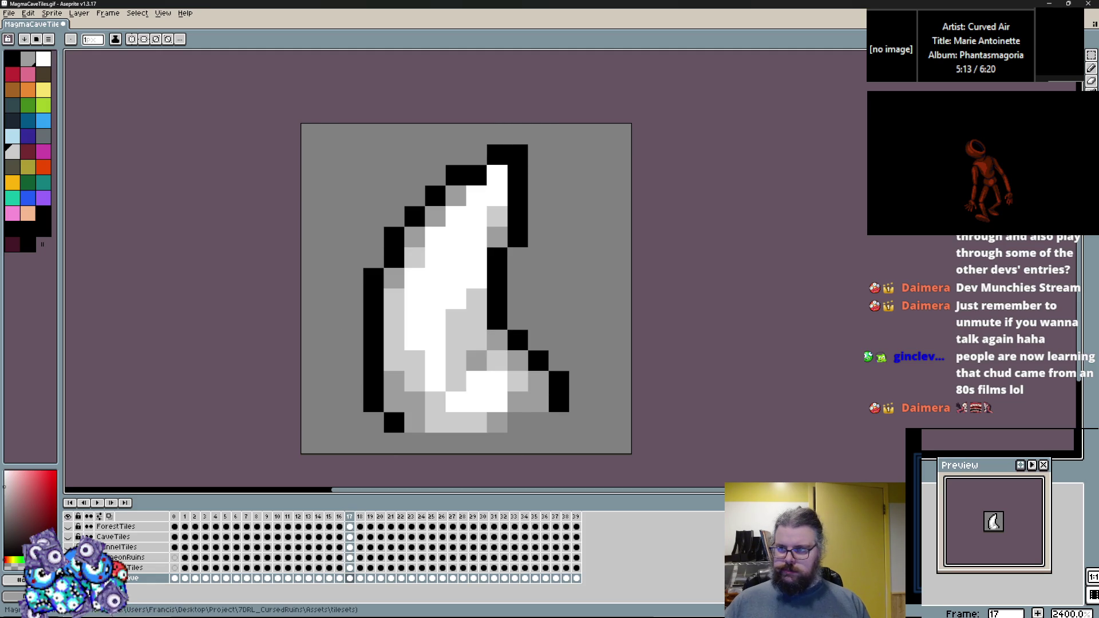
left_click(1091, 55)
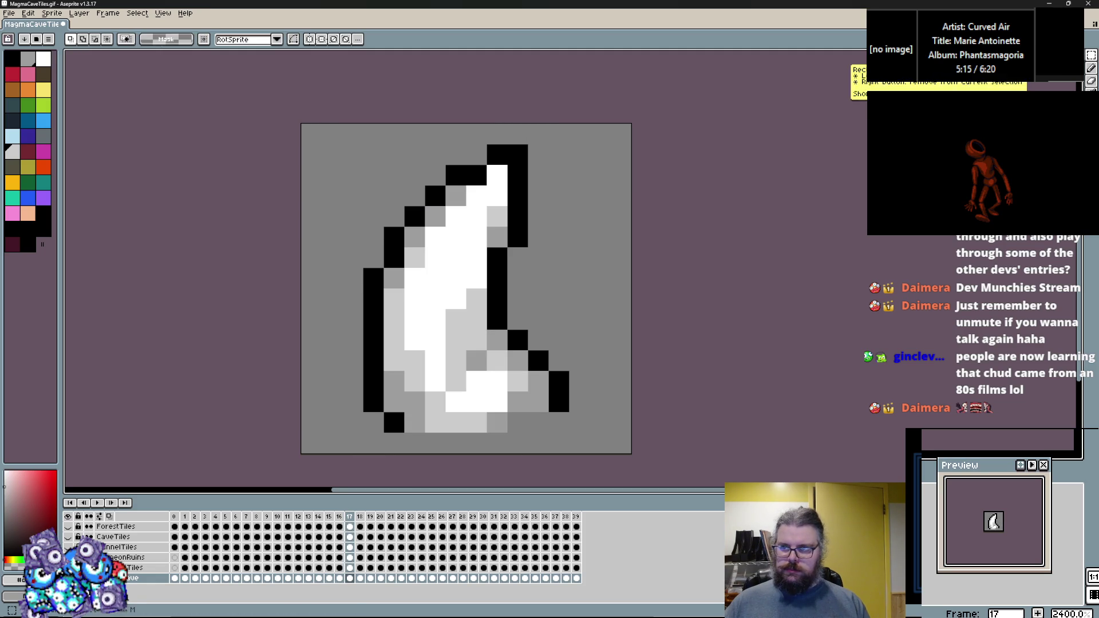
Step: Copy the frame 17 shard tile and paste it over frames 18 and 19
key("ctrl+a")
key("Right")
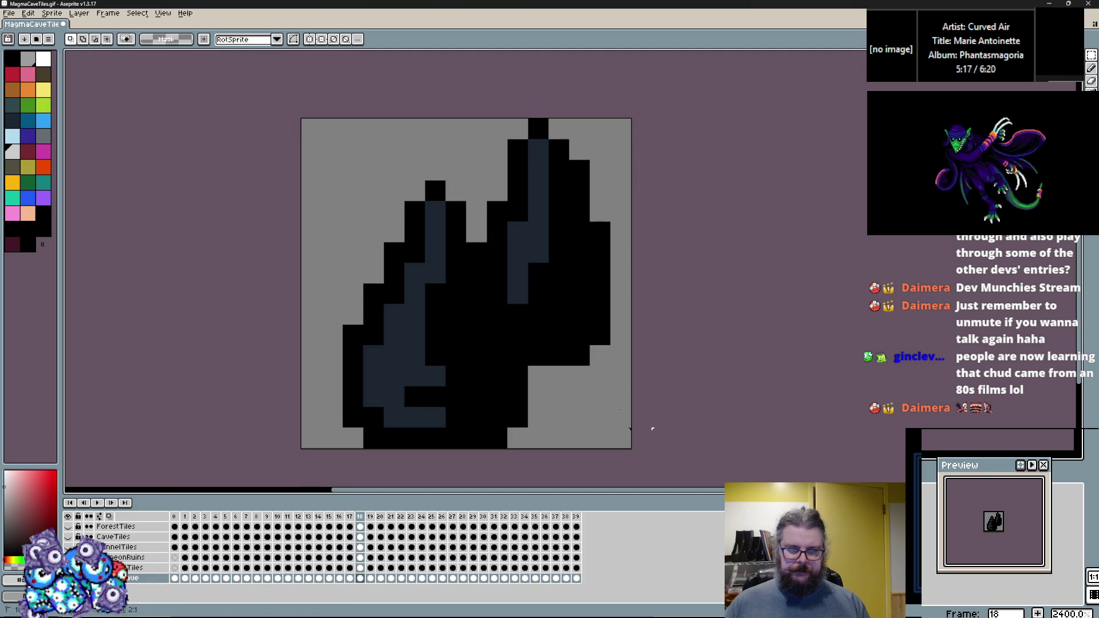
key("ctrl+v")
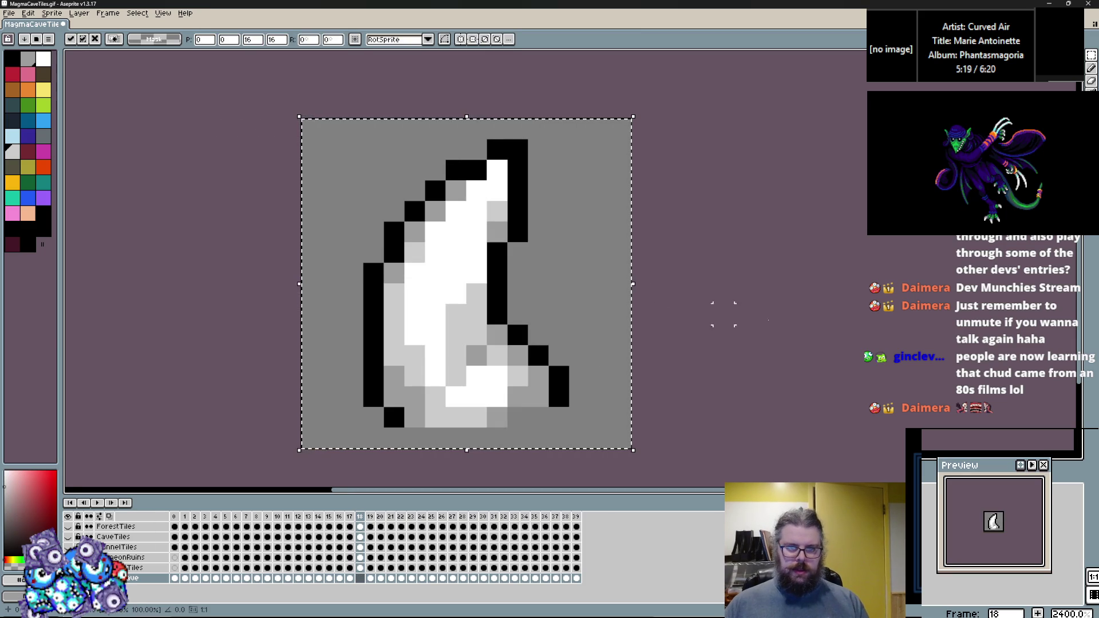
key("Right")
key("ctrl+a")
key("ctrl+v")
key("Right")
Step: Paste the shard over frames 20, 21 and 22, clearing frame 22's dark rock first
key("ctrl+a")
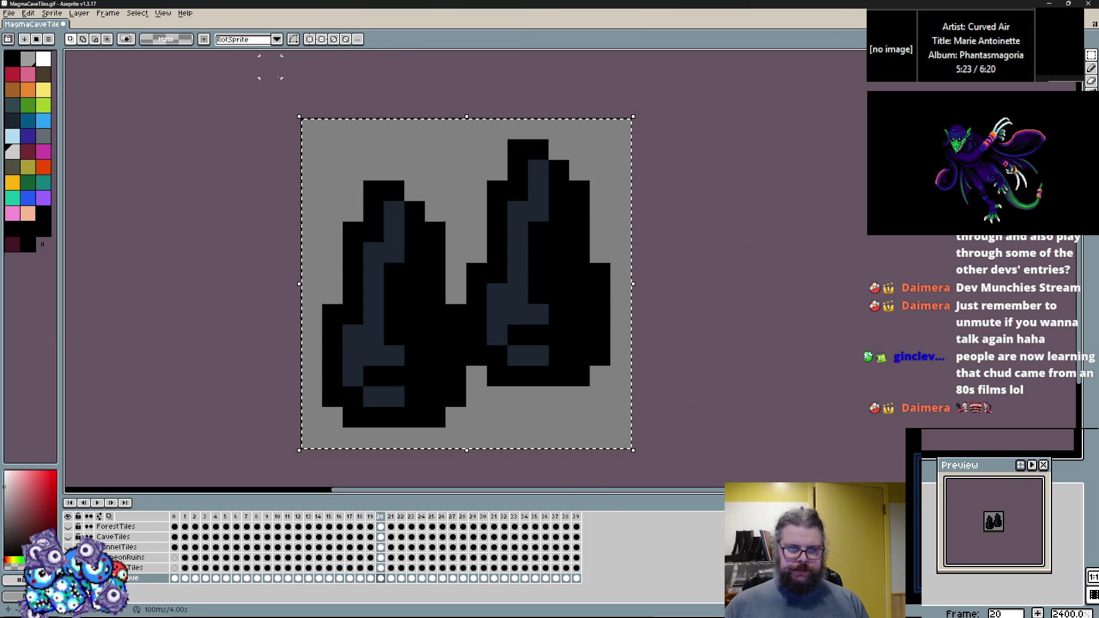
key("ctrl+v")
key("Right")
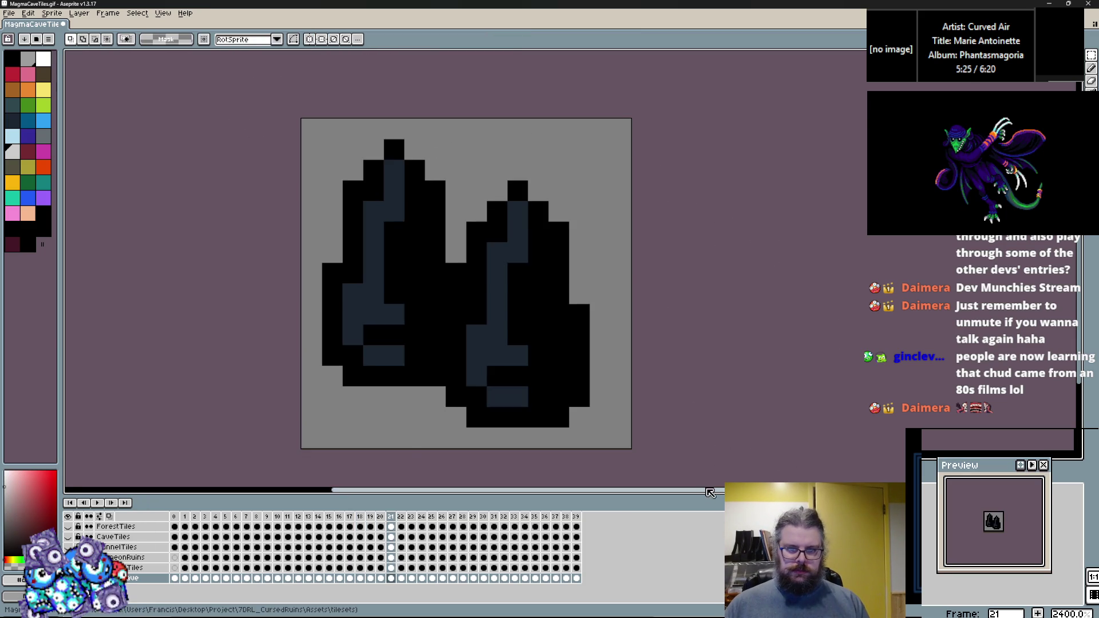
key("ctrl+a")
key("ctrl+v")
key("Right")
key("Left")
key("Right")
key("ctrl+a")
key("Delete")
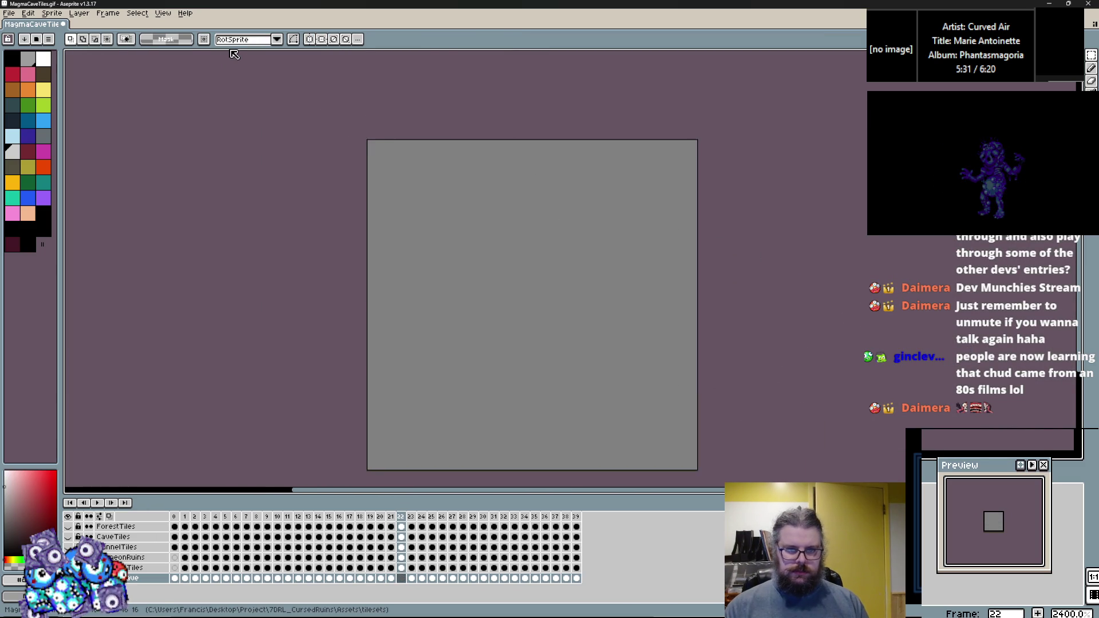
key("ctrl+v")
key("Right")
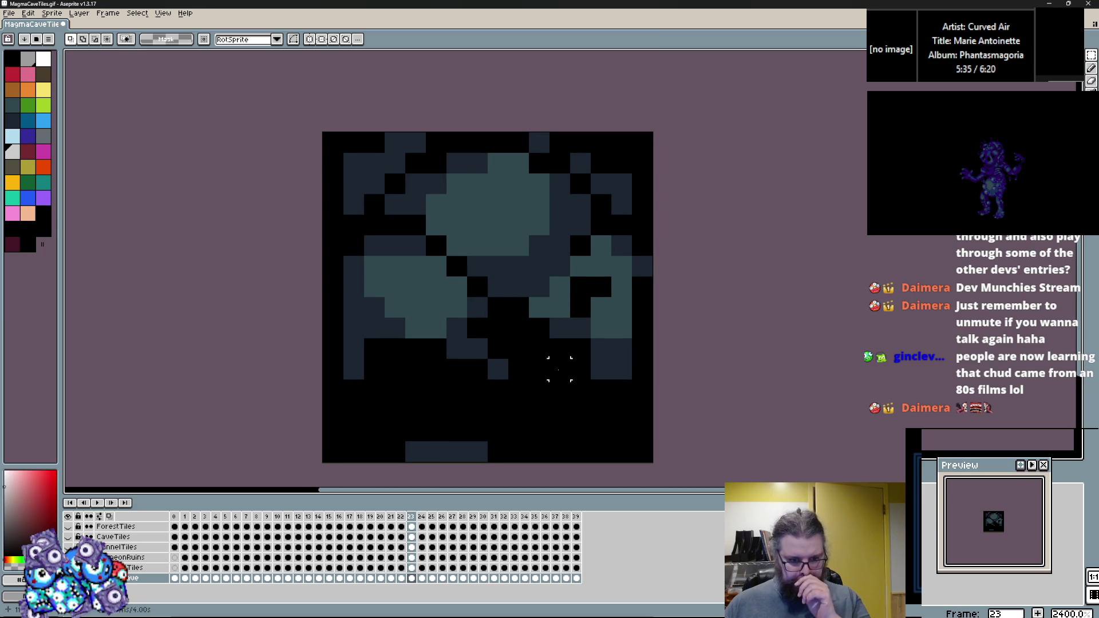
left_click_drag(559, 369, 561, 342)
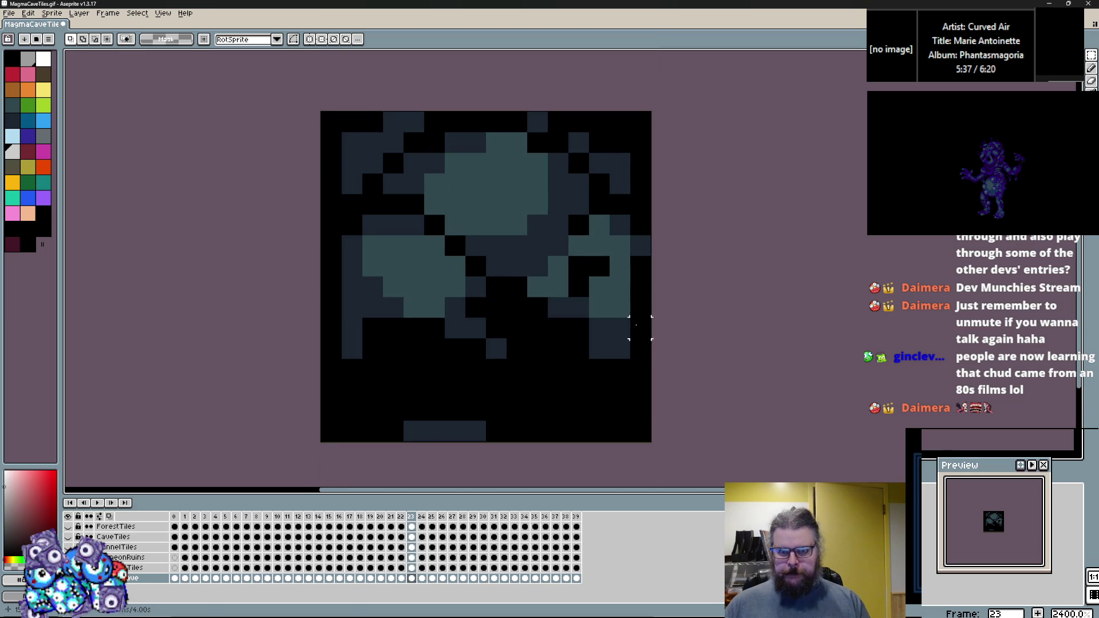
Step: Bucket-fill frame 23's dark slate and mid-tone pixels with dark maroon
left_click(1091, 68)
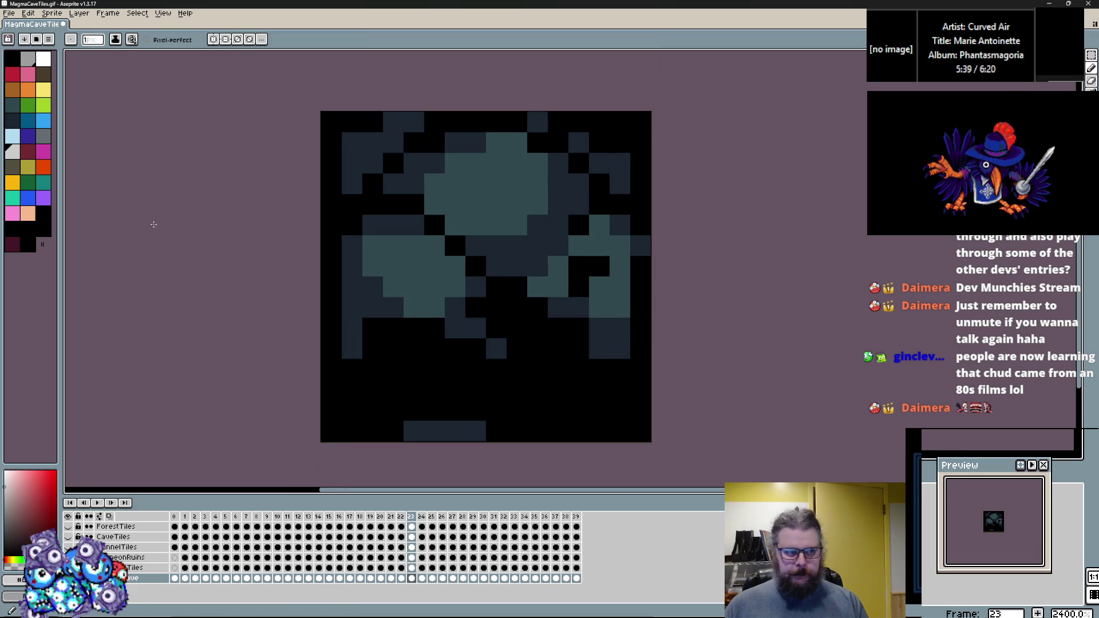
left_click(27, 151)
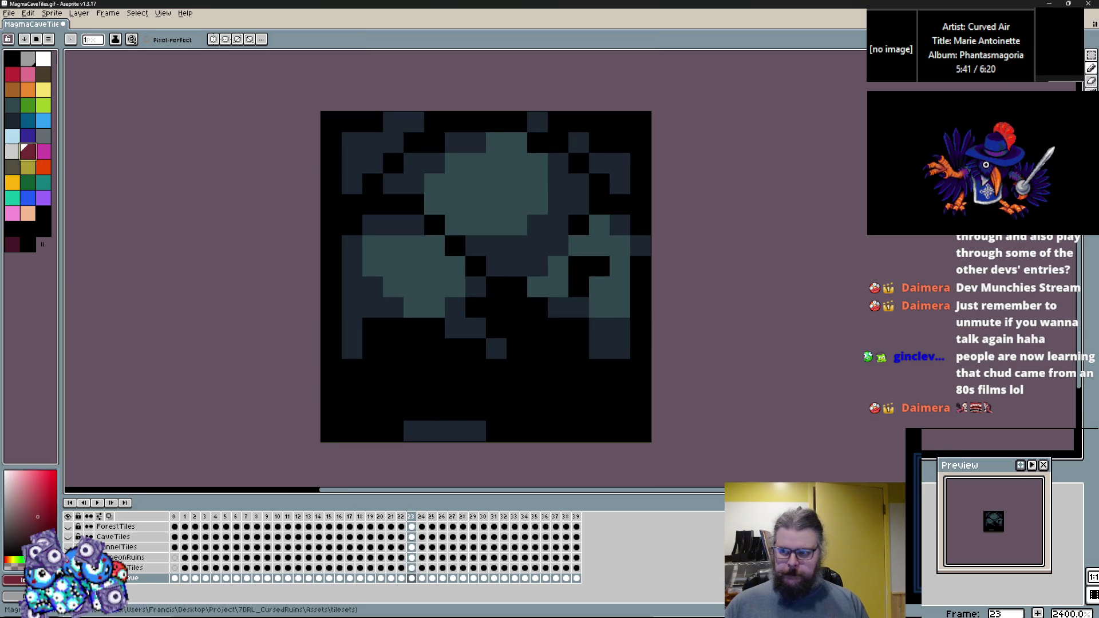
key("g")
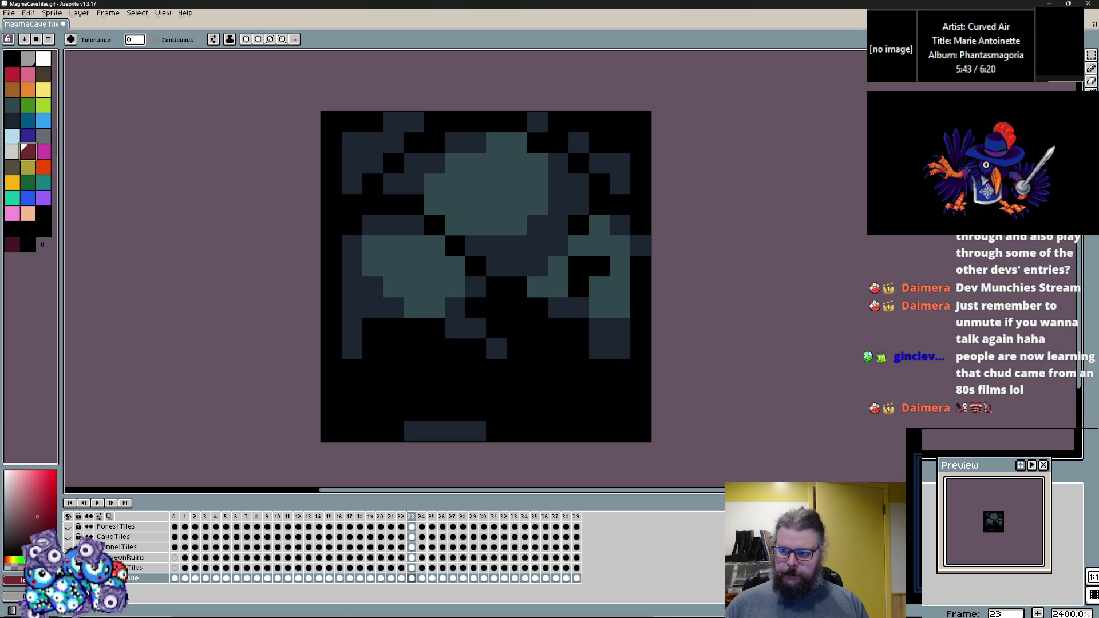
left_click(375, 298)
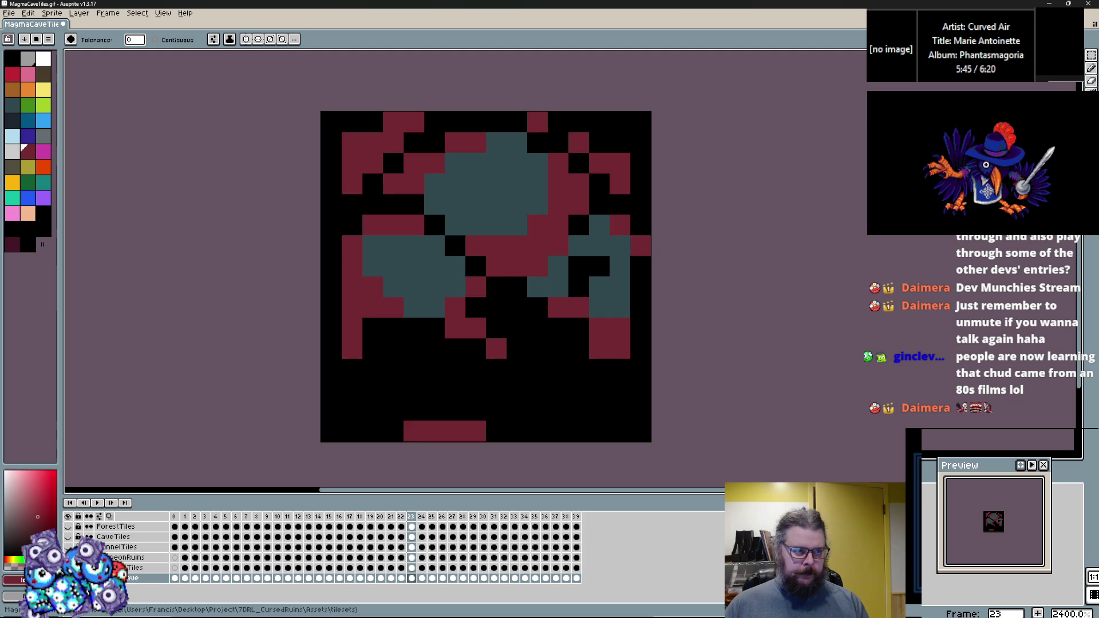
left_click(12, 73)
left_click(395, 267)
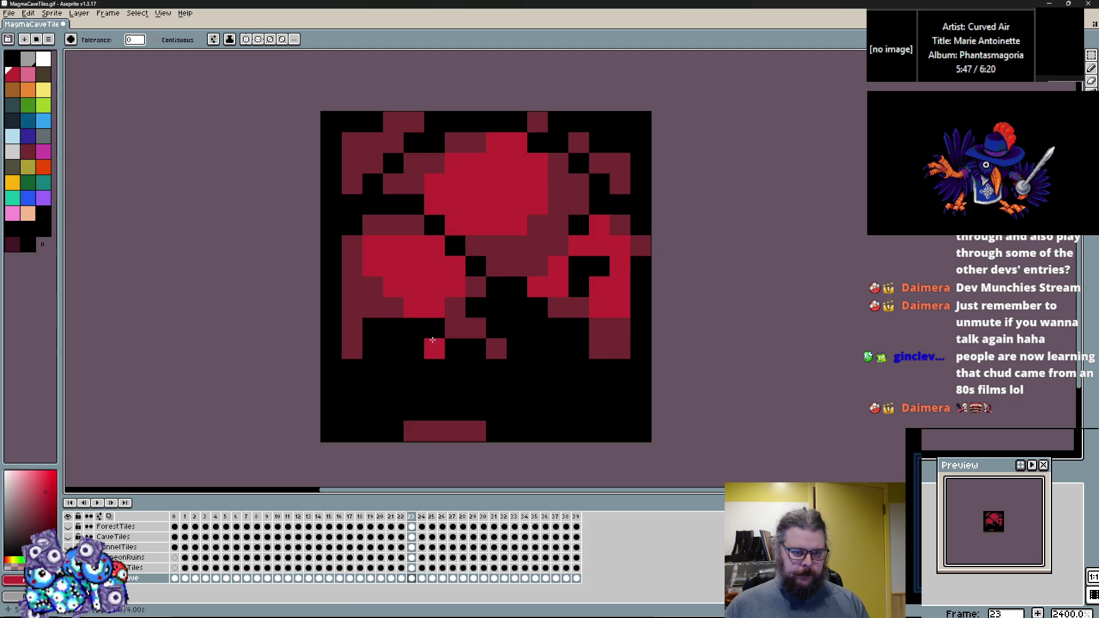
left_click(363, 301, "alt")
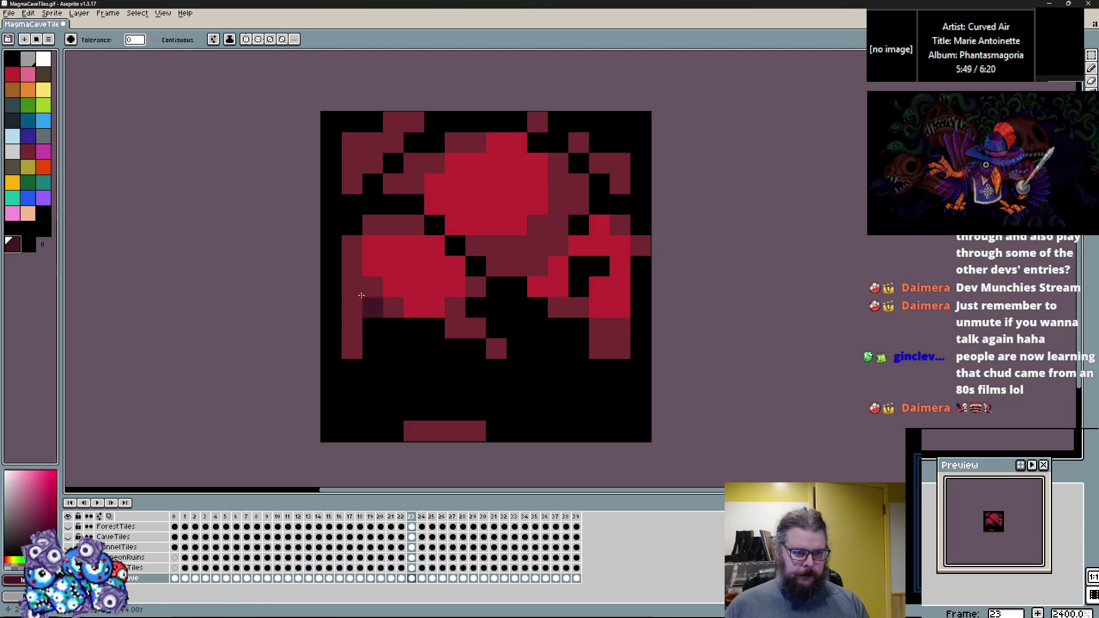
left_click(362, 295)
Step: Fill frame 23's red patches with magenta, and frame 24's teal patches too
left_click(14, 76)
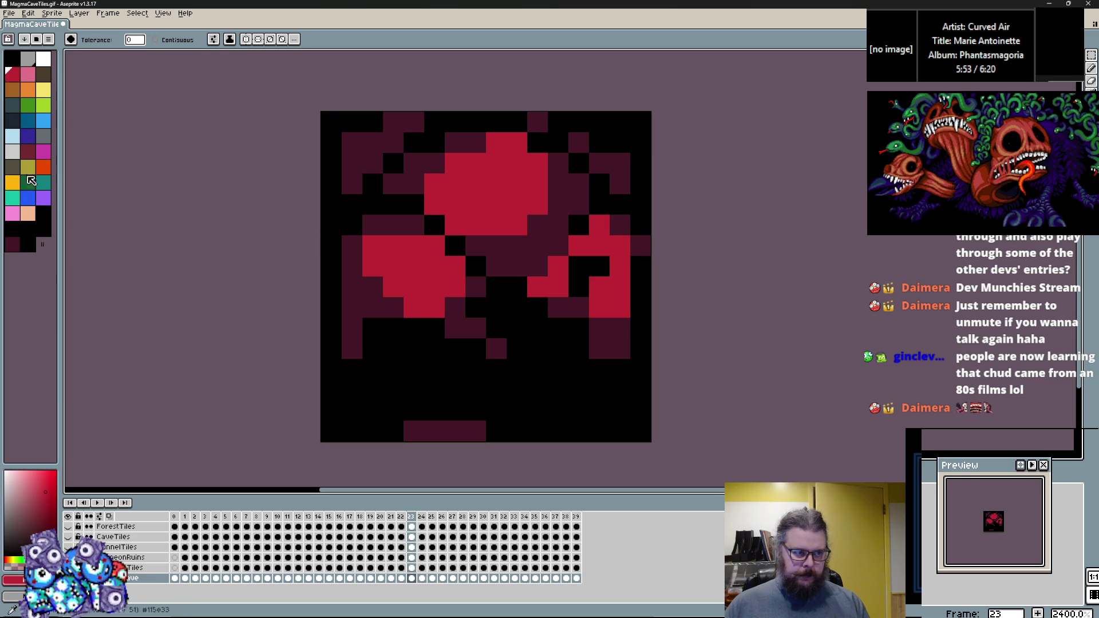
left_click(28, 153)
left_click(428, 264)
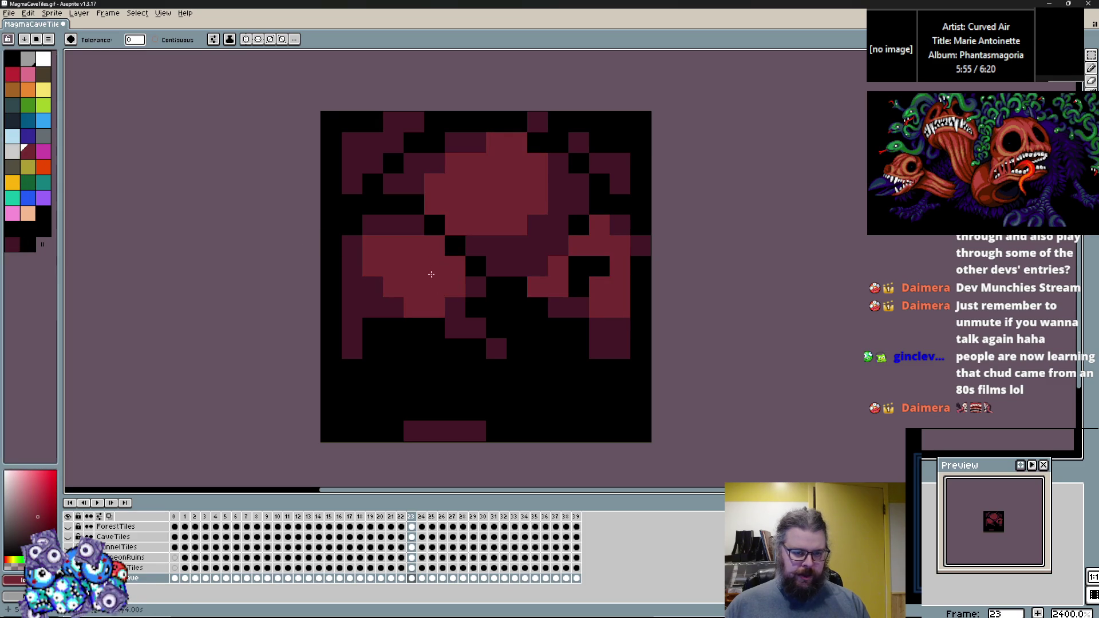
left_click(44, 153)
left_click(515, 185)
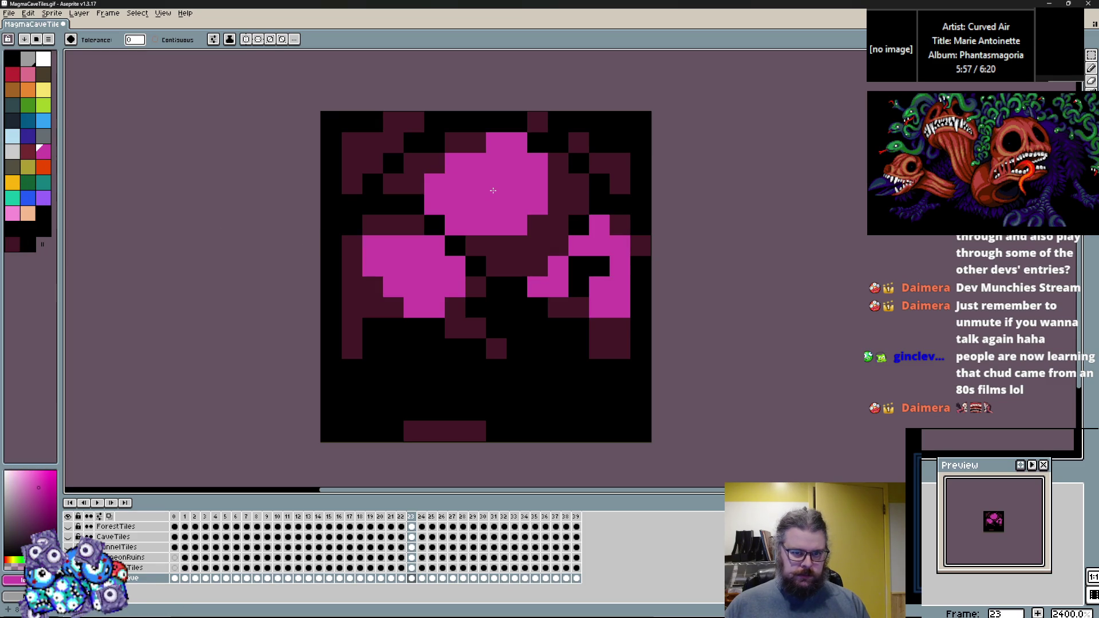
key("Right")
left_click(413, 287)
key("Right")
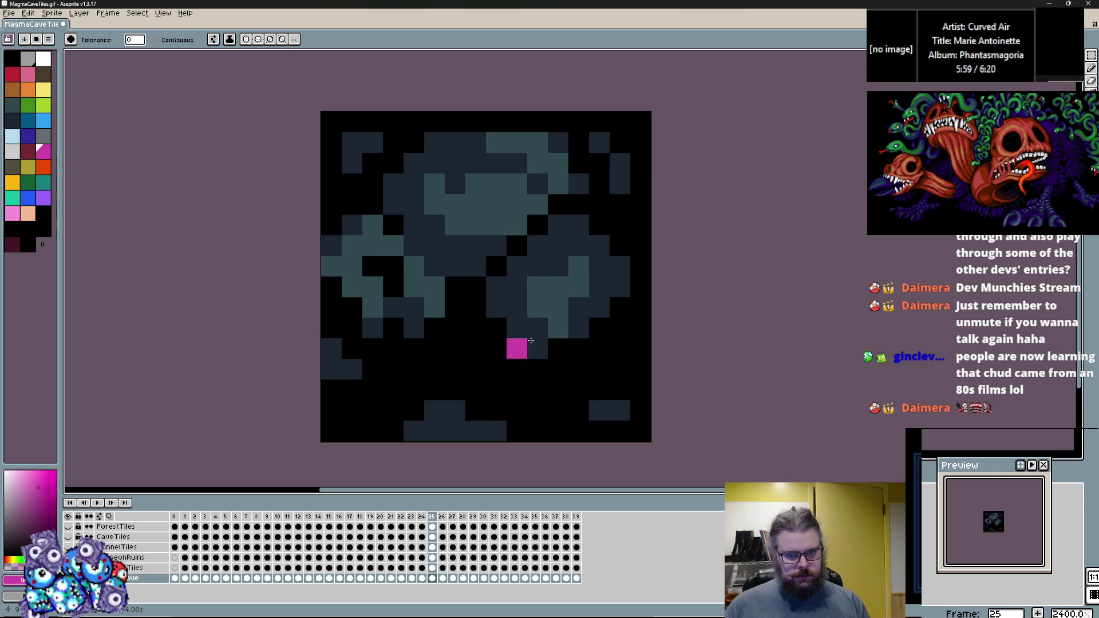
Step: Bucket-fill the teal patches magenta in frames 28 through 31
key("Right")
key("Right")
key("Right")
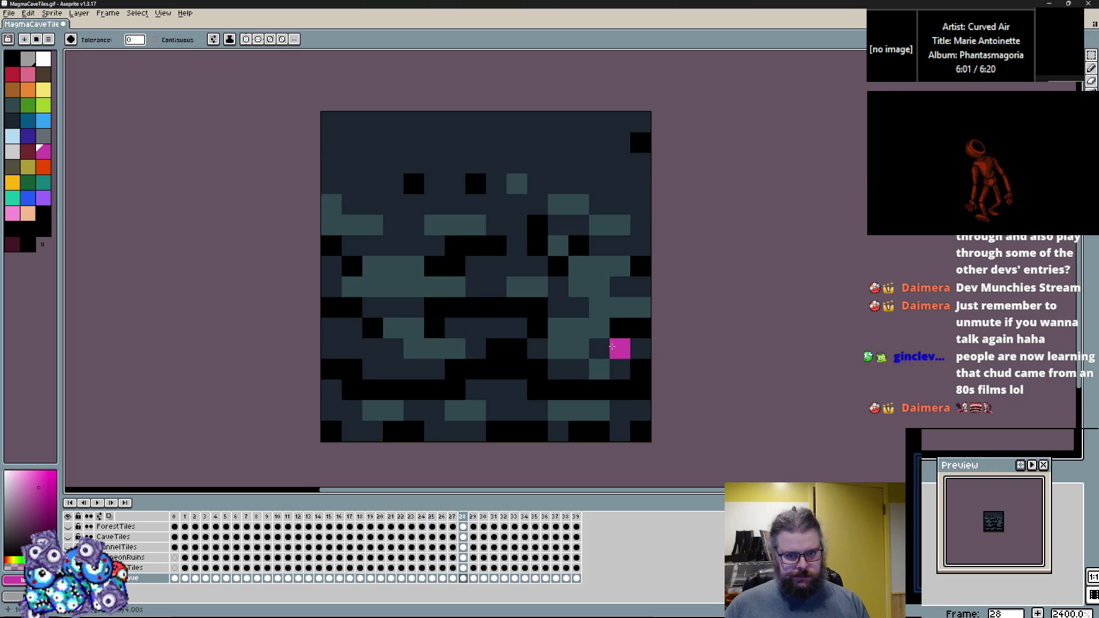
left_click(600, 346)
key("ctrl+z")
left_click(579, 347)
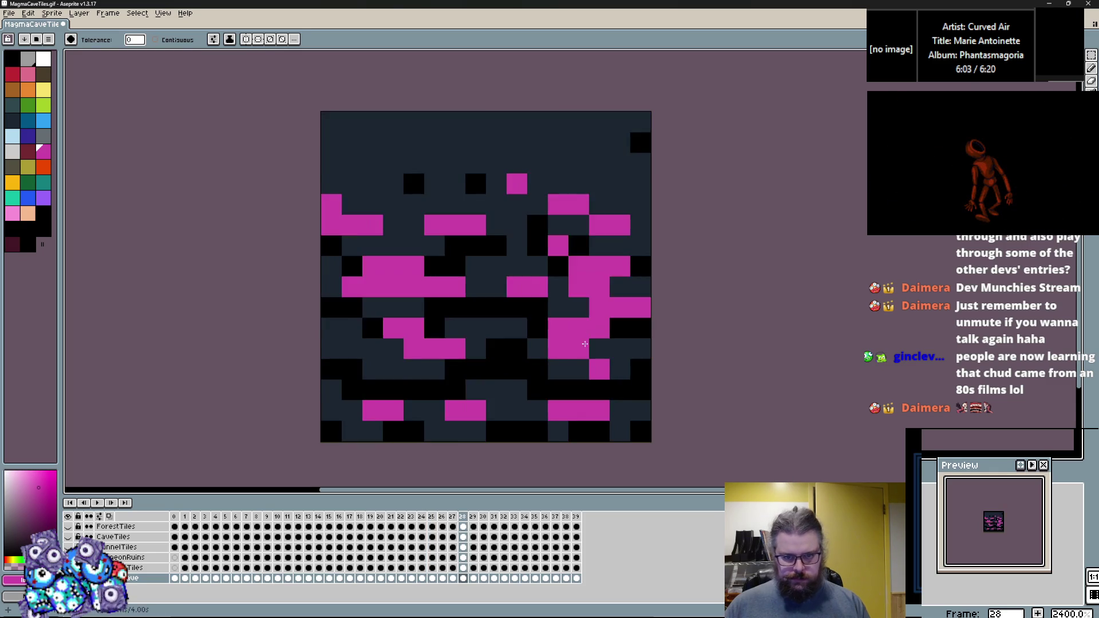
key("Right")
left_click(558, 328)
key("Right")
left_click(537, 287)
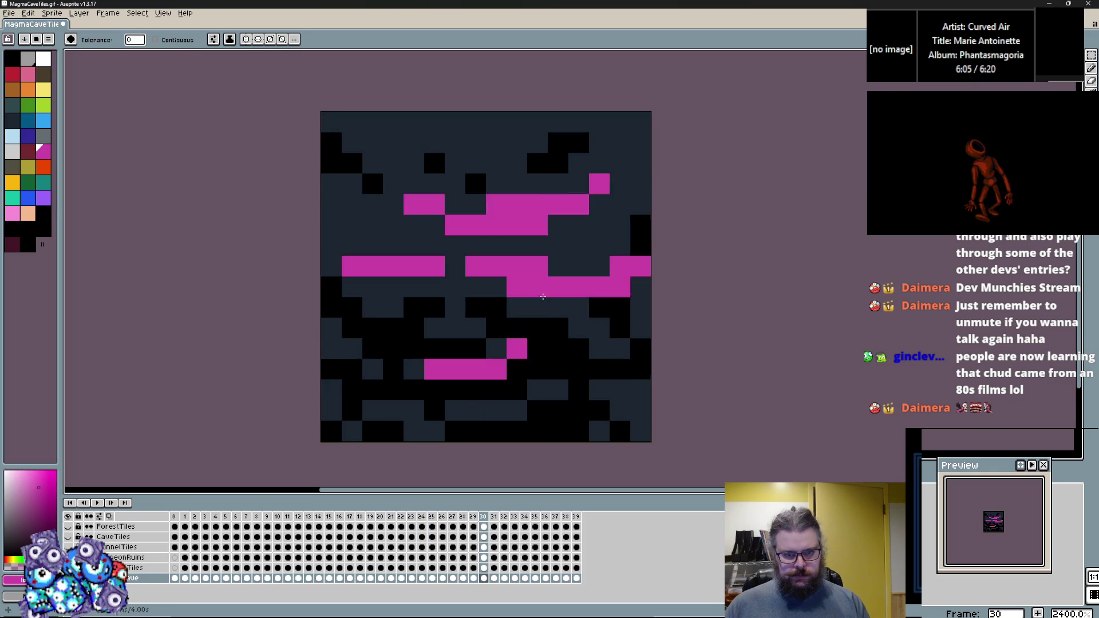
key("Right")
left_click(537, 184)
key("Right")
key("Left")
Step: Fill the dark backgrounds with maroon, working back from frame 31 to frame 23
key("[")
left_click(466, 253)
key("Left")
left_click(459, 246)
key("Left")
key("Left")
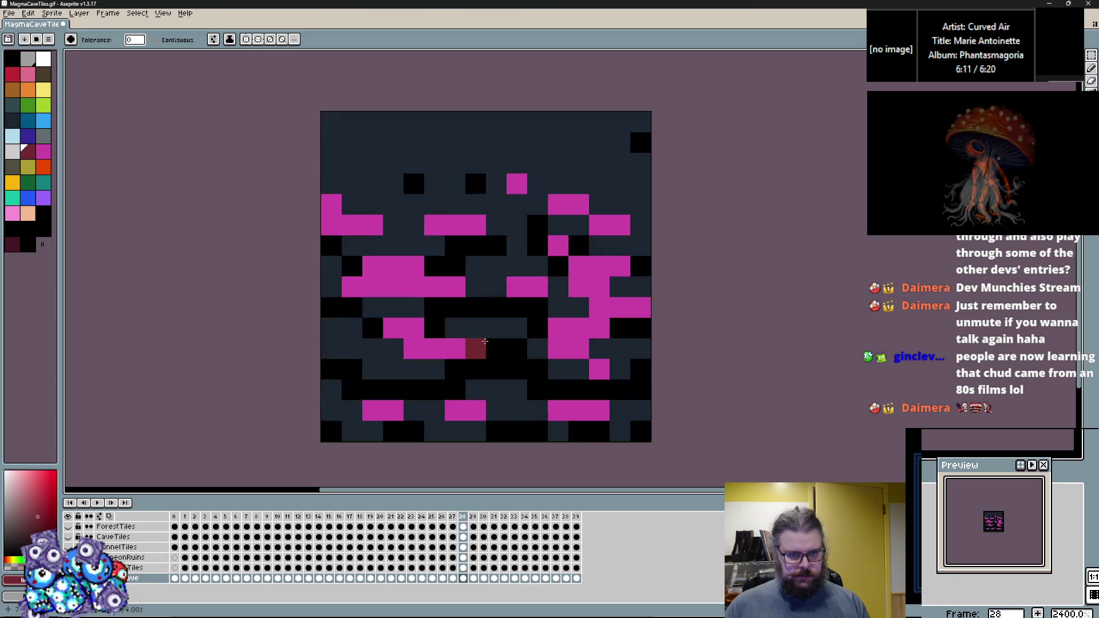
key("Left")
left_click(496, 328)
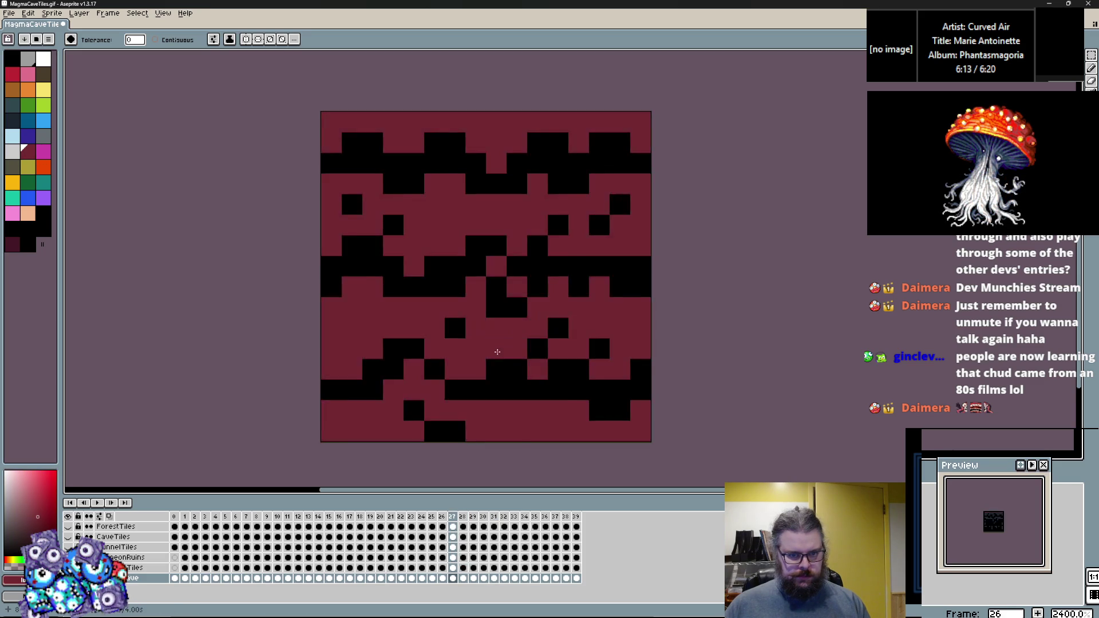
key("Left")
left_click(517, 225)
key("Left")
left_click(558, 267)
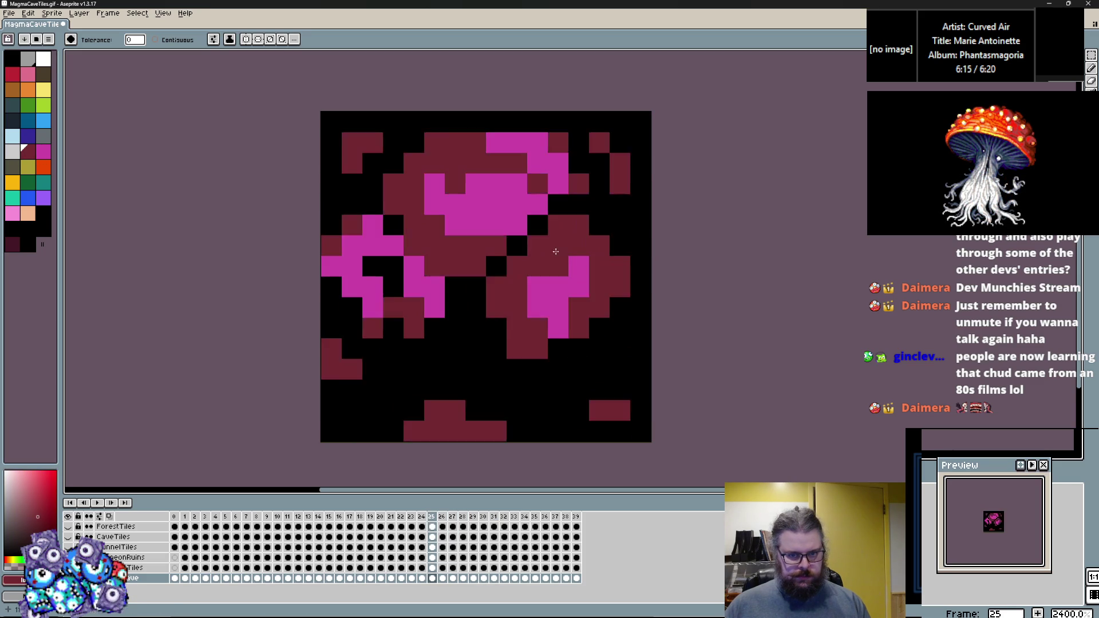
key("Left")
left_click(476, 245)
key("Left")
left_click(517, 245)
key("Left")
key("Right")
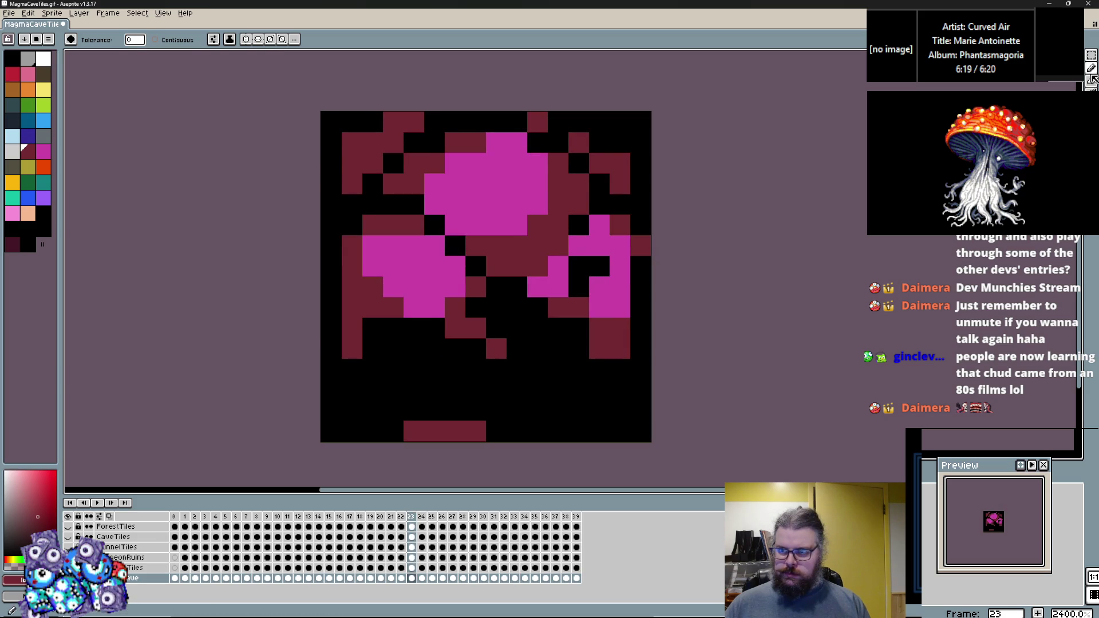
Step: With the pencil in dark maroon, paint shading strokes across frames 23 and 24
key("b")
left_click(17, 247)
mouse_move(496, 307)
left_mouse_down()
mouse_move(528, 324)
mouse_move(462, 351)
mouse_move(363, 366)
left_mouse_up()
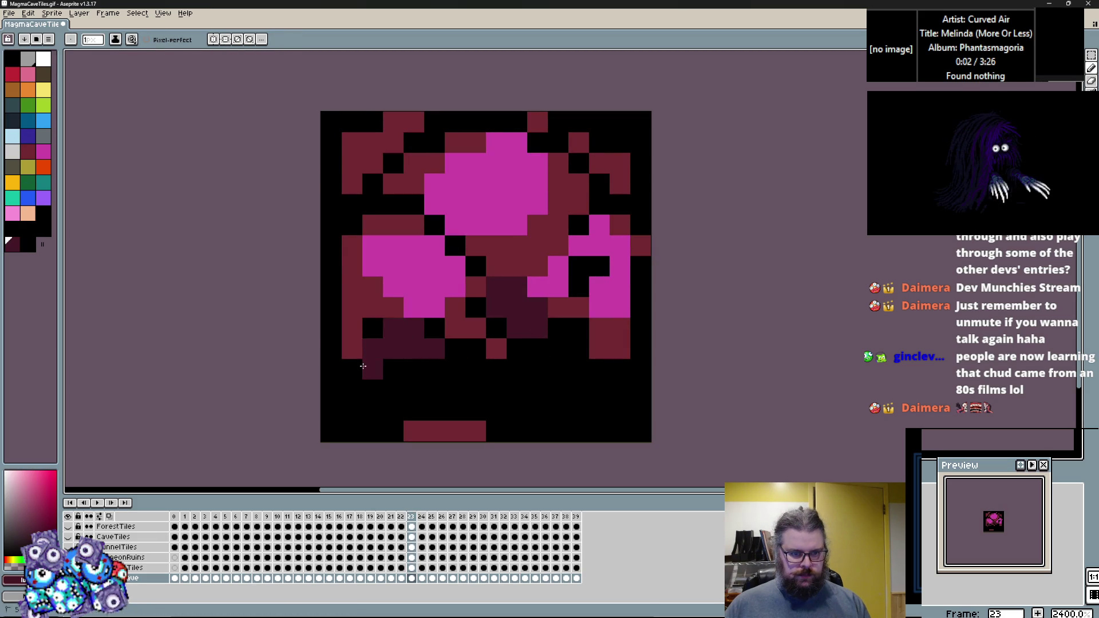
left_click_drag(339, 219, 398, 206)
mouse_move(461, 150)
left_mouse_down()
mouse_move(515, 127)
mouse_move(620, 122)
left_mouse_up()
mouse_move(579, 369)
left_mouse_down()
mouse_move(471, 348)
mouse_move(579, 369)
mouse_move(655, 355)
left_mouse_up()
key("period")
mouse_move(579, 390)
left_mouse_down()
mouse_move(475, 323)
mouse_move(421, 358)
left_mouse_up()
mouse_move(495, 297)
left_mouse_down()
mouse_move(414, 225)
mouse_move(394, 142)
mouse_move(517, 122)
left_mouse_up()
mouse_move(598, 179)
left_mouse_down()
mouse_move(578, 223)
mouse_move(613, 307)
left_mouse_up()
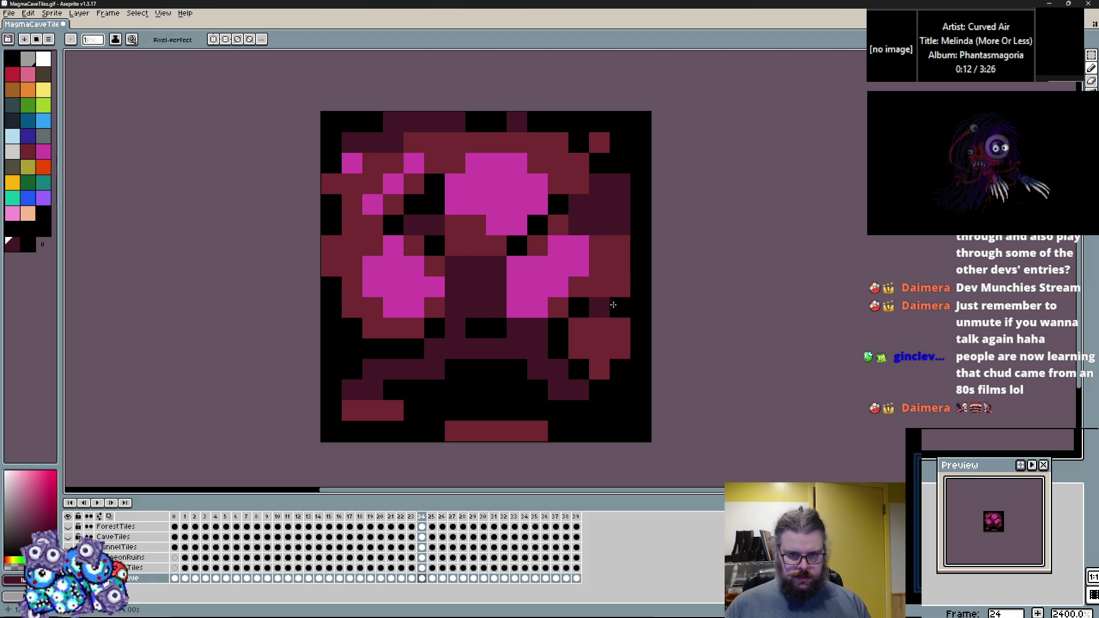
Step: Add dark maroon shading strips to frames 25 through 28
key("period")
mouse_move(455, 328)
left_mouse_down()
mouse_move(475, 275)
mouse_move(595, 378)
mouse_move(569, 362)
left_mouse_up()
key("period")
mouse_move(577, 307)
left_mouse_down()
mouse_move(405, 246)
mouse_move(582, 271)
mouse_move(638, 247)
left_mouse_up()
mouse_move(372, 411)
left_mouse_down()
mouse_move(330, 411)
mouse_move(530, 387)
mouse_move(639, 416)
left_mouse_up()
mouse_move(389, 184)
left_mouse_down()
mouse_move(498, 203)
mouse_move(643, 196)
mouse_move(330, 177)
mouse_move(381, 146)
mouse_move(504, 166)
mouse_move(647, 164)
left_mouse_up()
key("period")
mouse_move(642, 286)
left_mouse_down()
mouse_move(572, 266)
mouse_move(469, 261)
mouse_move(334, 272)
left_mouse_up()
mouse_move(355, 388)
left_mouse_down()
mouse_move(572, 367)
mouse_move(644, 398)
mouse_move(486, 369)
mouse_move(339, 369)
left_mouse_up()
key("period")
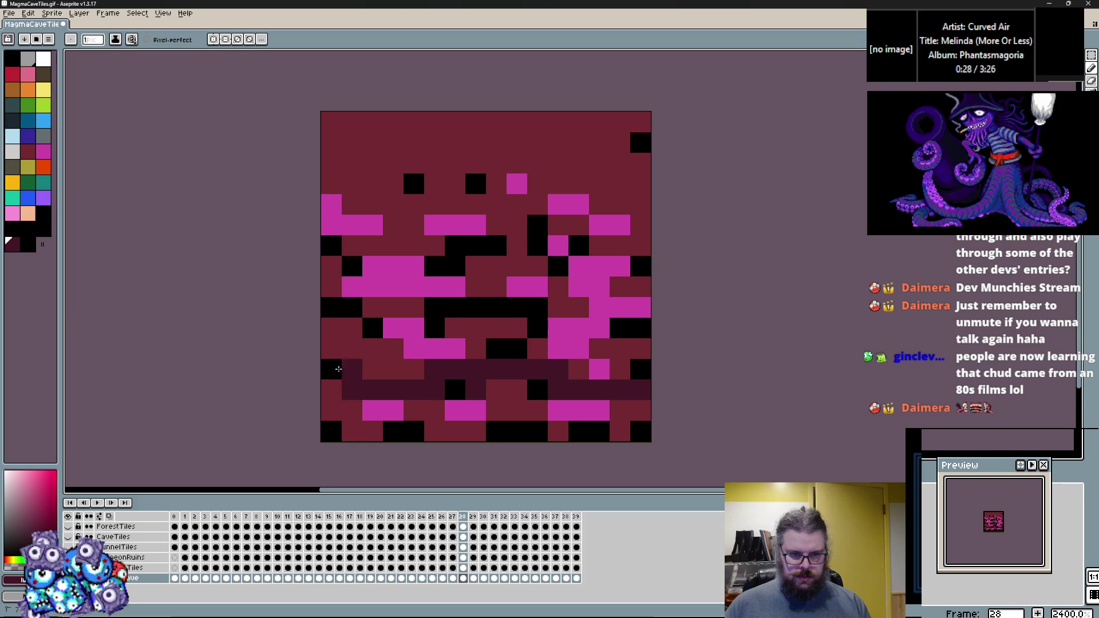
left_click_drag(459, 295, 641, 312)
Step: Add dark maroon shading strips to frames 29, 30 and 31
key("period")
left_click_drag(641, 266, 331, 267)
left_click_drag(329, 348, 395, 347)
mouse_move(496, 410)
left_mouse_down()
mouse_move(641, 390)
mouse_move(638, 368)
mouse_move(515, 395)
mouse_move(302, 366)
left_mouse_up()
key("period")
mouse_move(389, 307)
left_mouse_down()
mouse_move(567, 329)
mouse_move(622, 349)
left_mouse_up()
key("period")
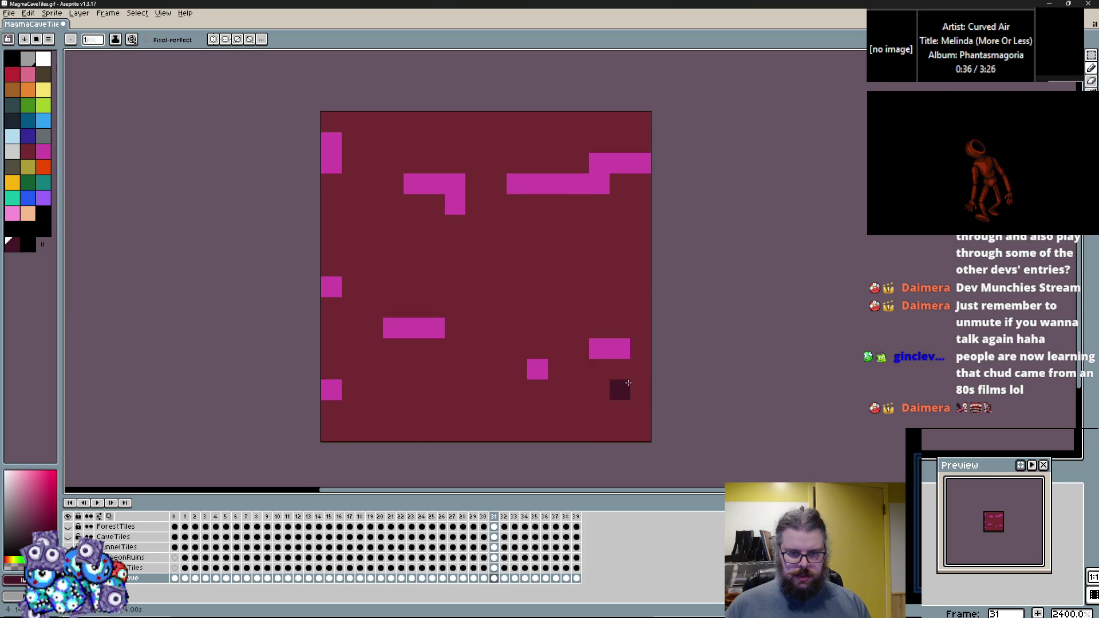
left_click_drag(620, 389, 599, 389)
left_click_drag(496, 389, 475, 389)
left_click_drag(373, 411, 355, 407)
key("period")
key("period")
key("period")
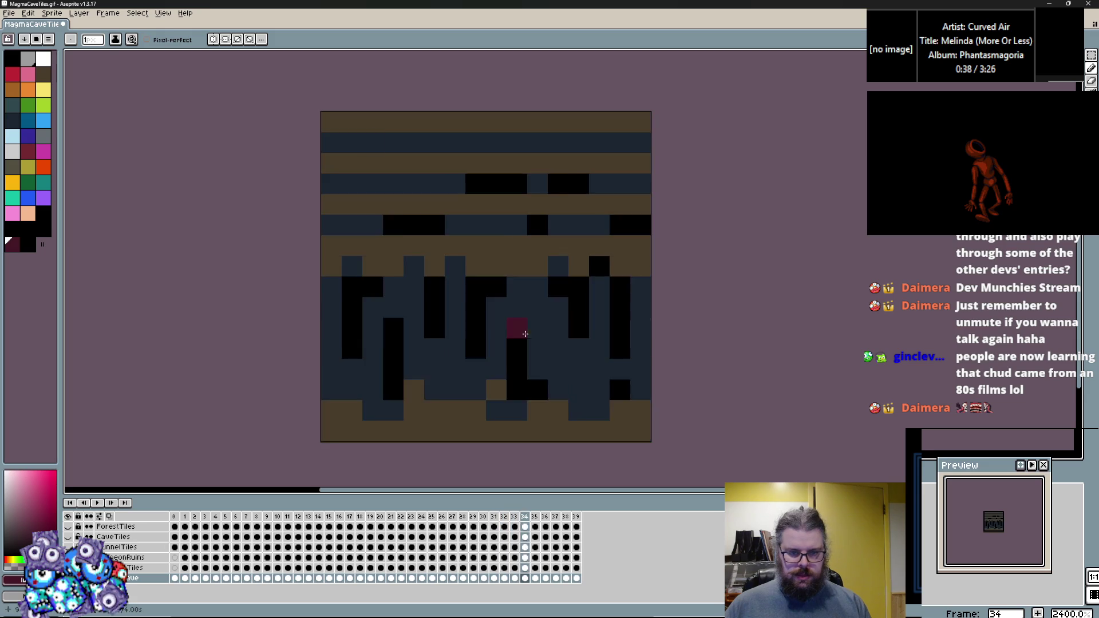
Step: Save the tileset via File > Save As as HellTiles.gif, then restore the window size
left_click(9, 13)
left_click(35, 74)
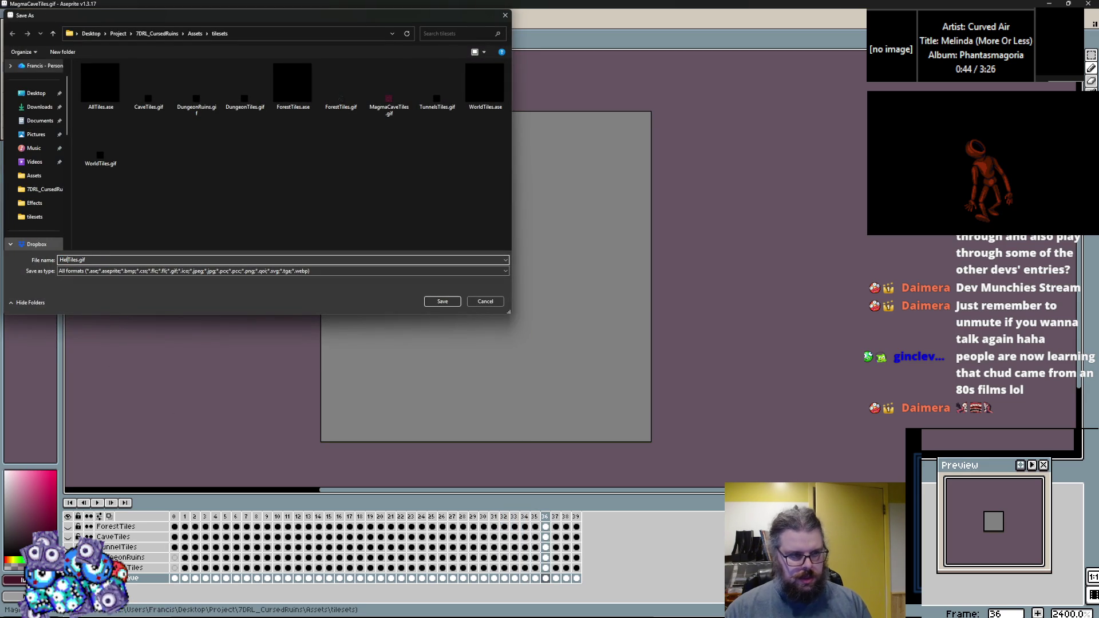
left_click(442, 302)
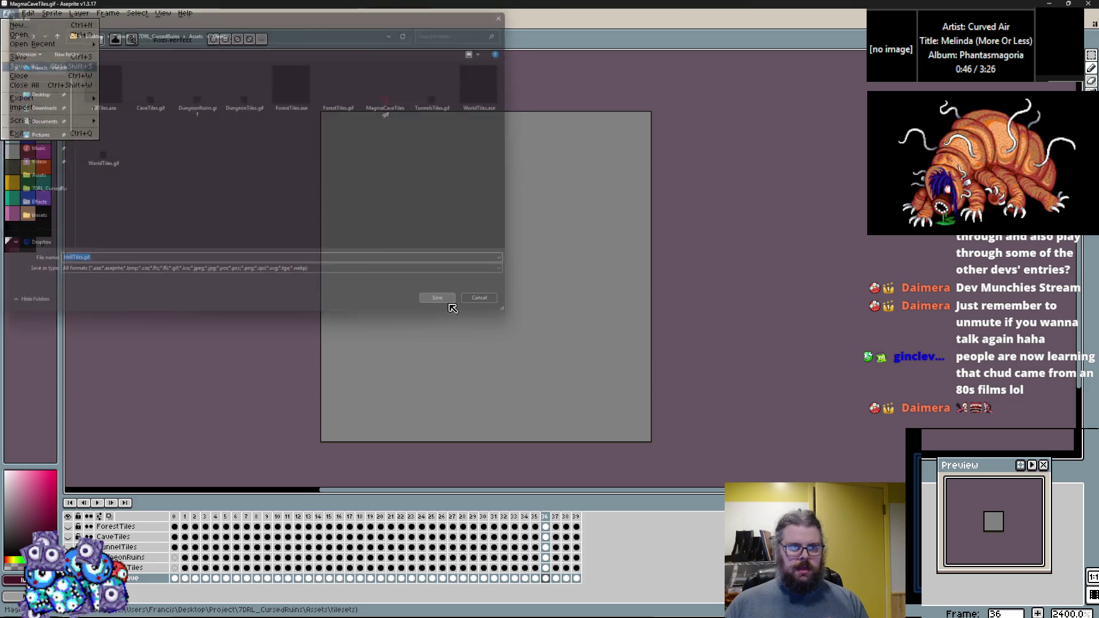
double_click(459, 3)
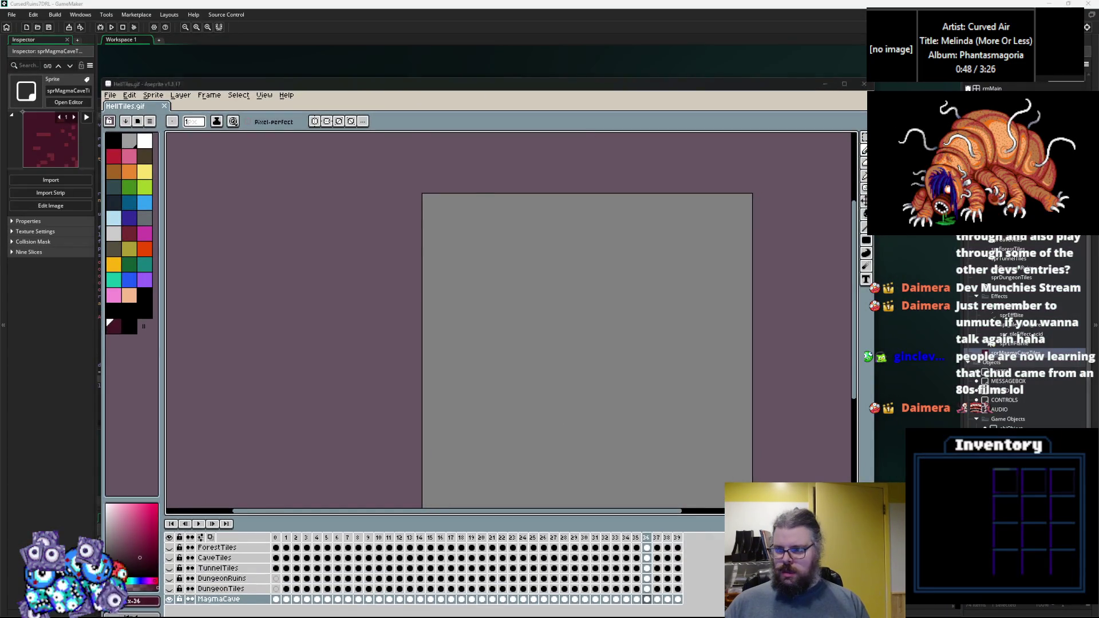
Step: Create a sprite named sprHellTiles and import HellTiles.gif from the tilesets folder into it
key("alt+Tab")
key("alt+s")
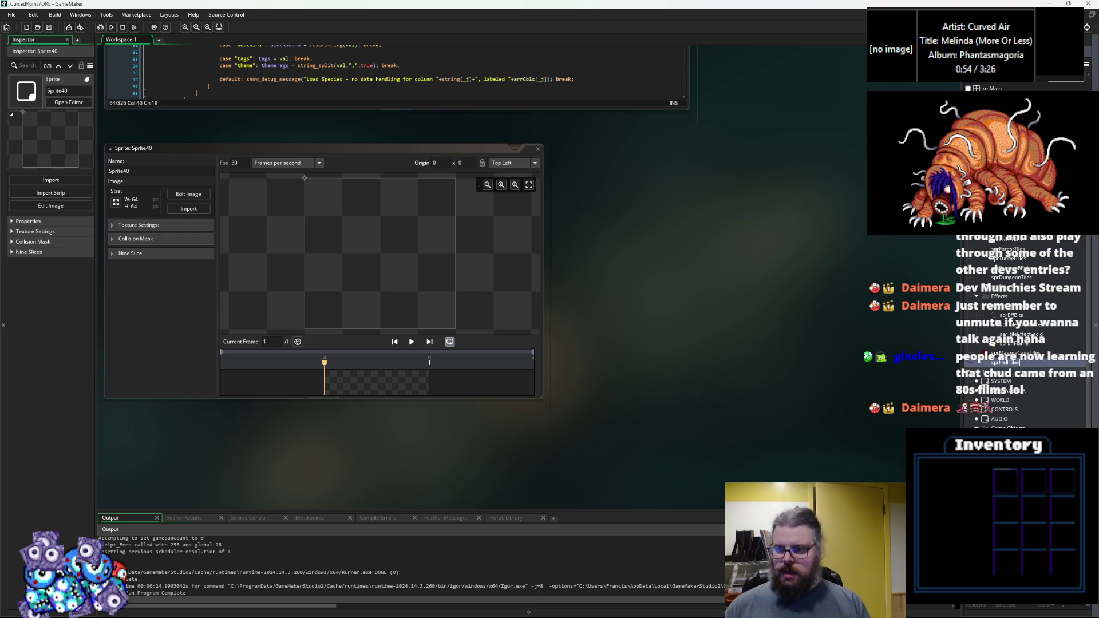
key("Return")
left_click(188, 208)
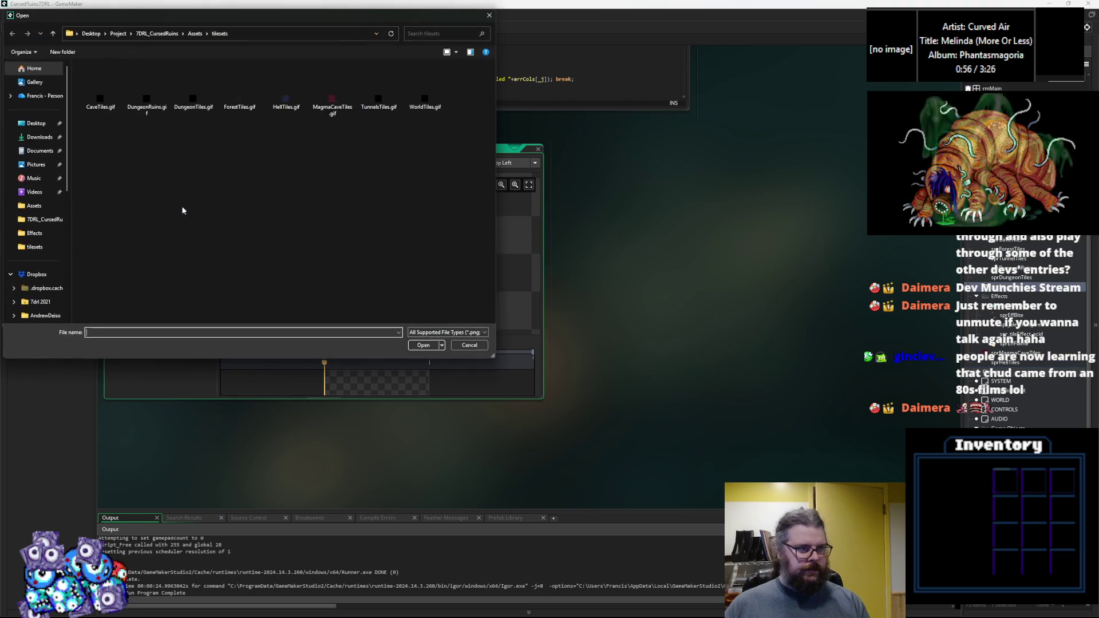
left_click(332, 92)
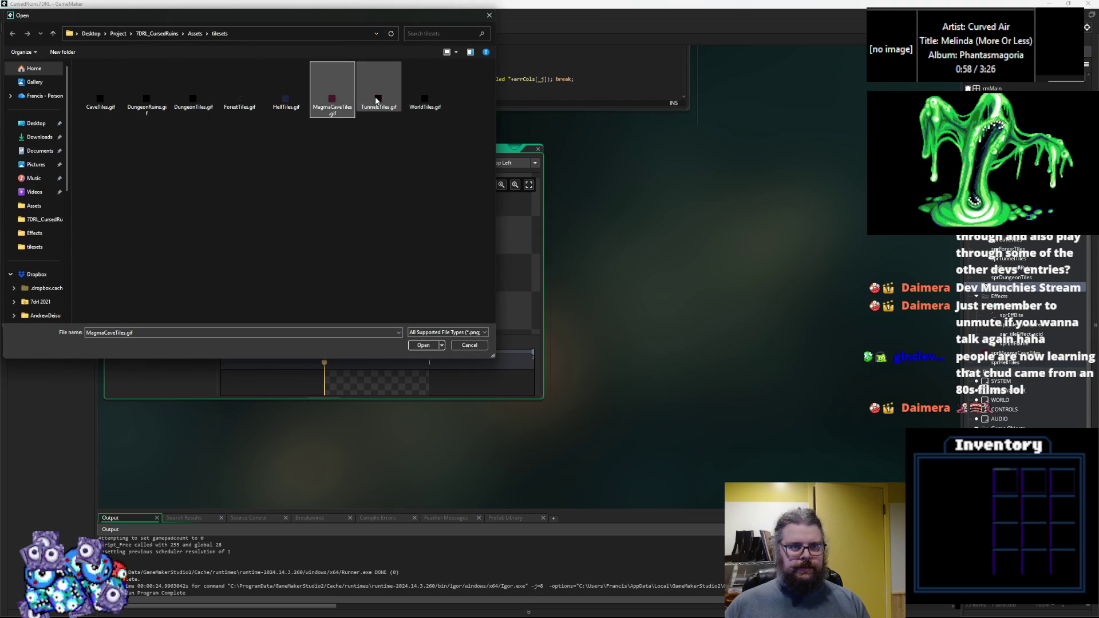
left_click(286, 101)
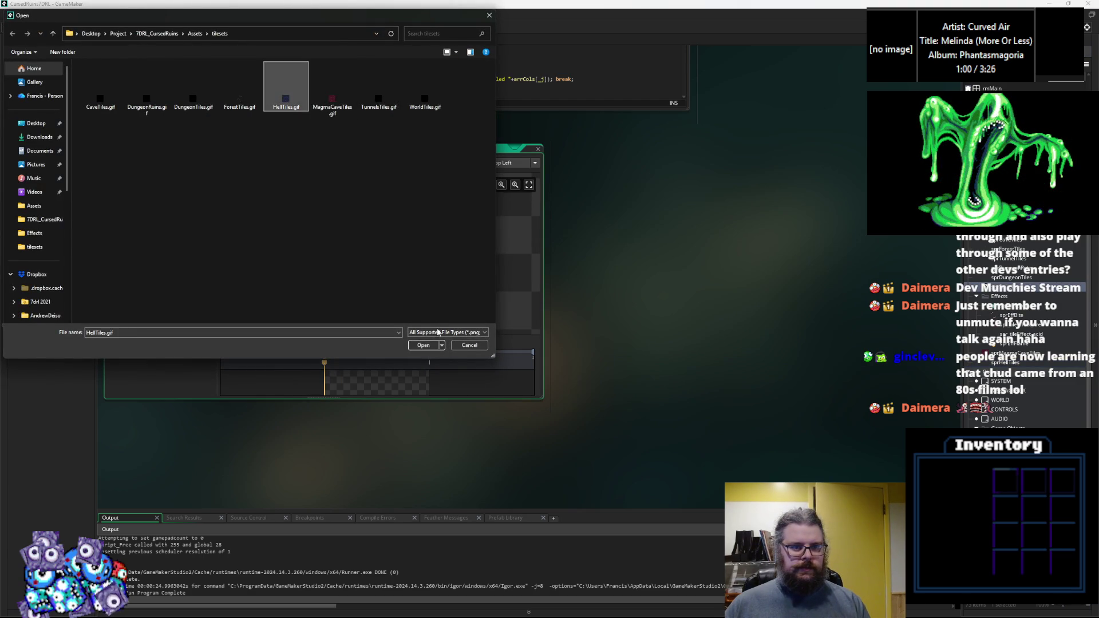
left_click(423, 345)
left_click(538, 148)
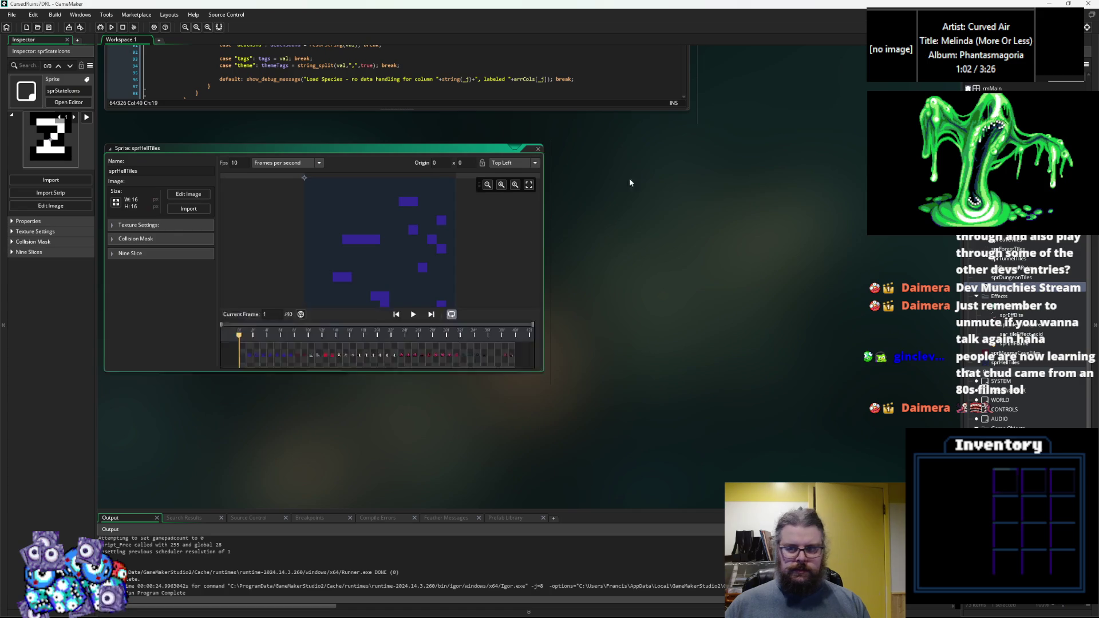
Step: Move sprHellTiles into the Tiles group after sprDungeonTiles, followed by sprMagmaCaveTiles
right_click(1018, 291)
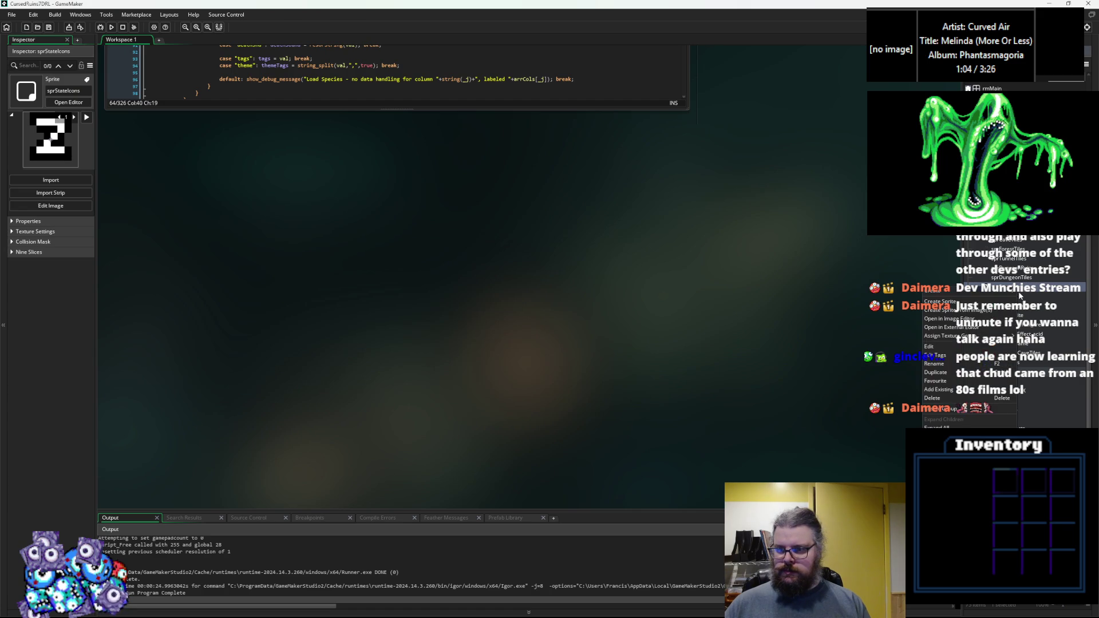
left_click(1043, 420)
left_click(1003, 364)
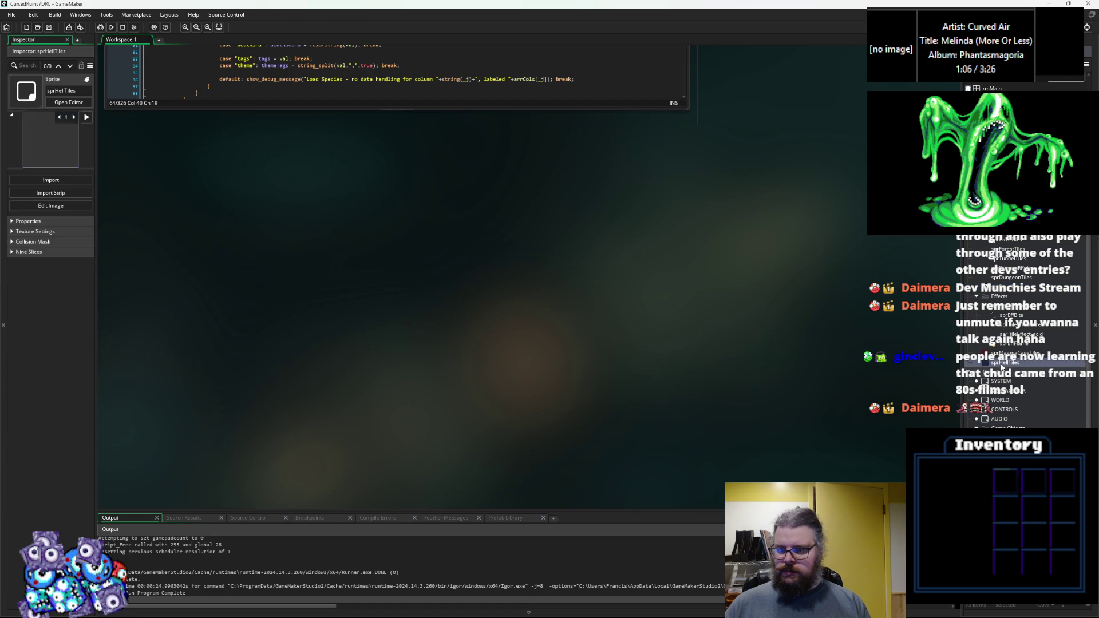
left_click_drag(1010, 331, 1008, 279)
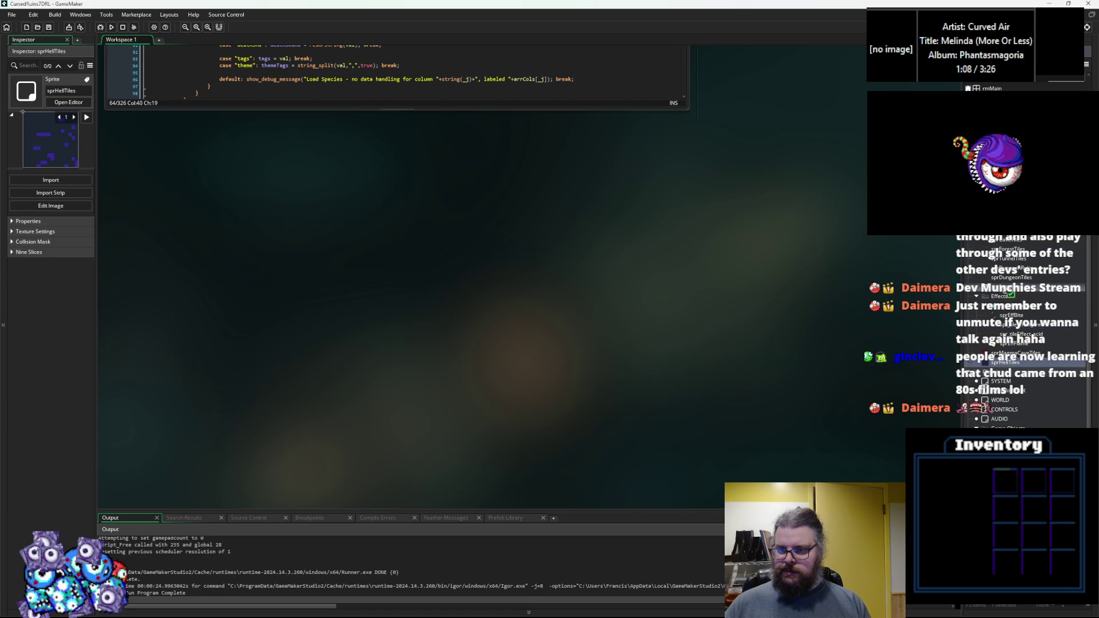
left_click_drag(1010, 362, 1007, 293)
double_click(890, 297)
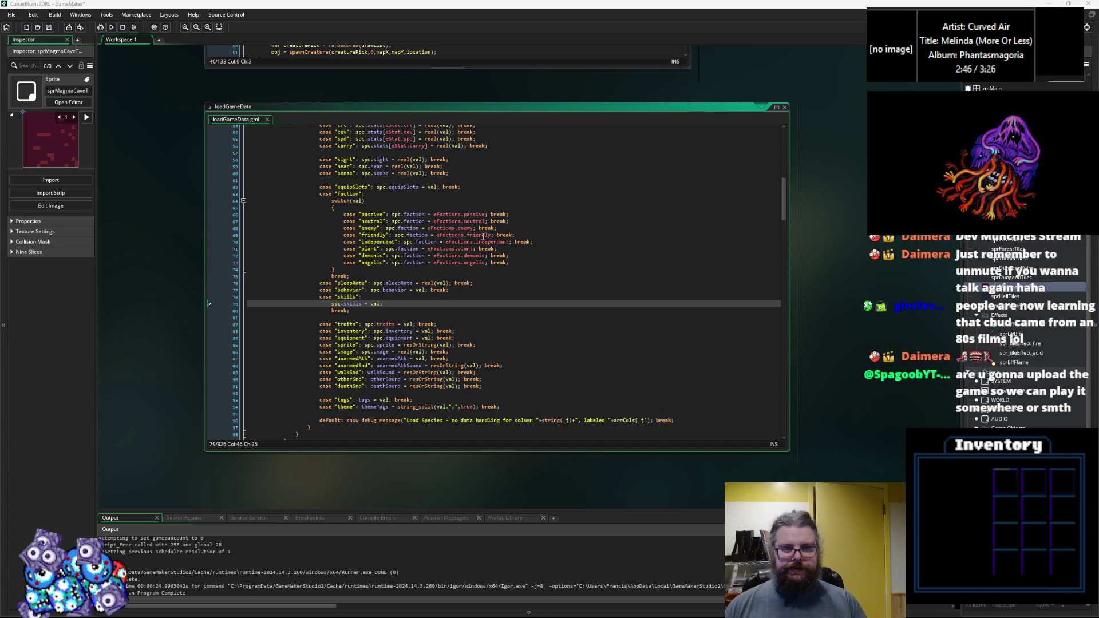
Step: Go from the spawnCreature code back to the levelData script
left_click(582, 54)
key("alt+Left")
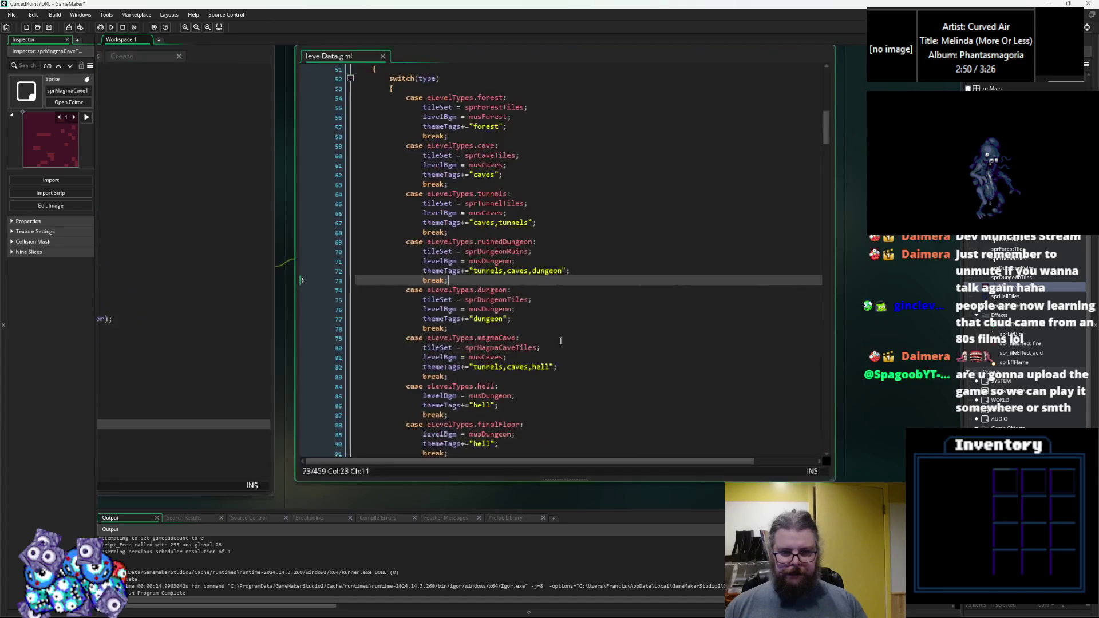
Step: Give the hell case a tileSet line set to sprHellTiles
left_click(556, 364)
left_click(557, 348)
left_click_drag(556, 348, 442, 348)
scroll(514, 381, "down", 3)
left_click(534, 322)
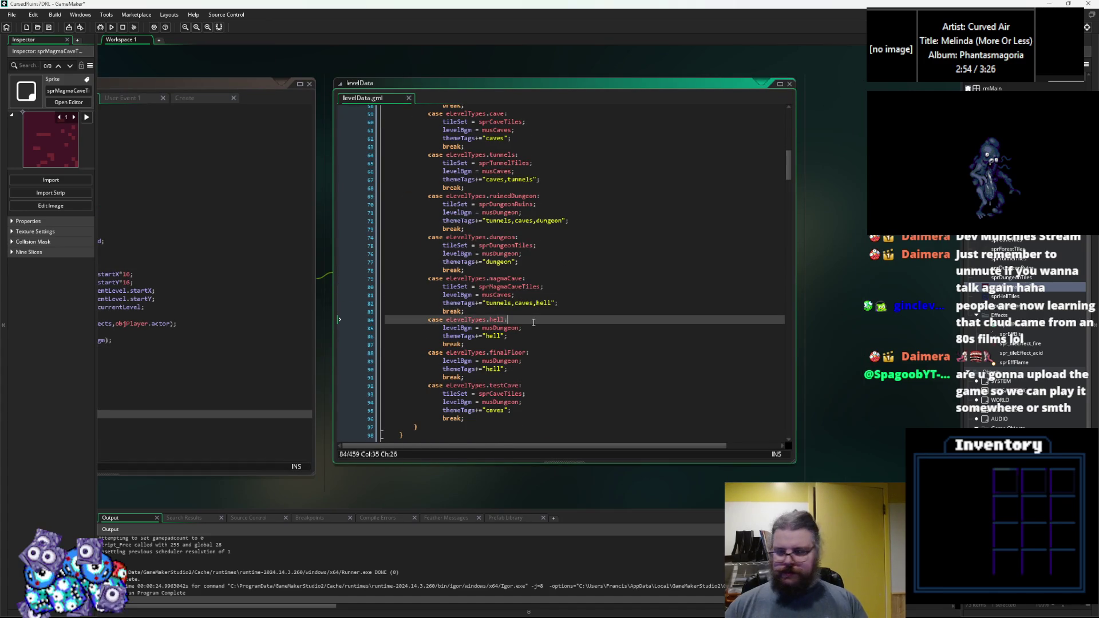
key("Return")
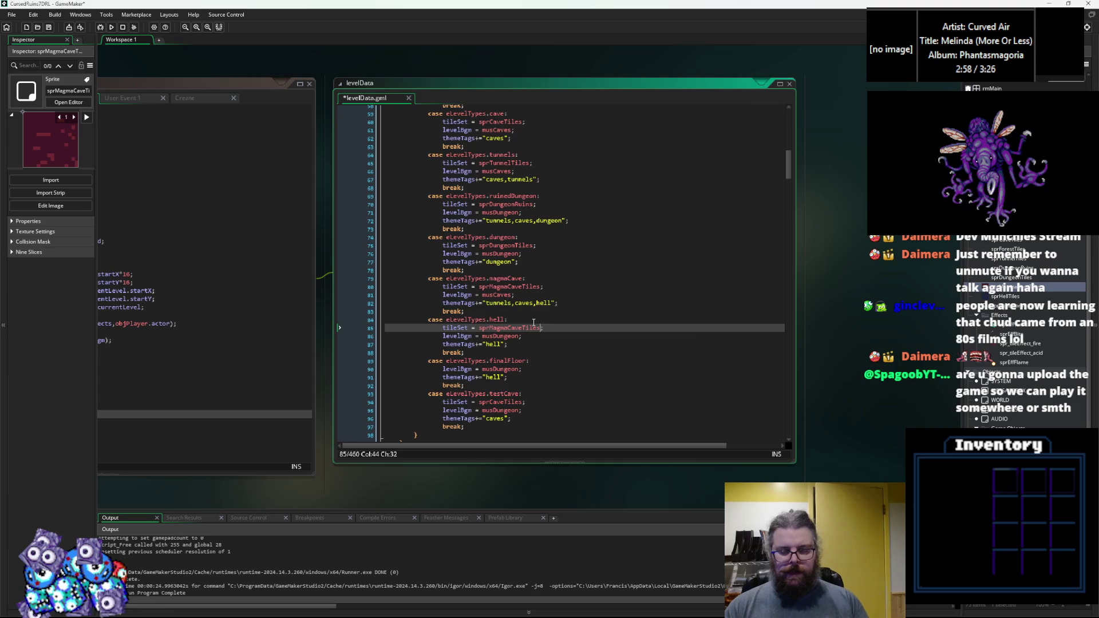
key("ctrl+v")
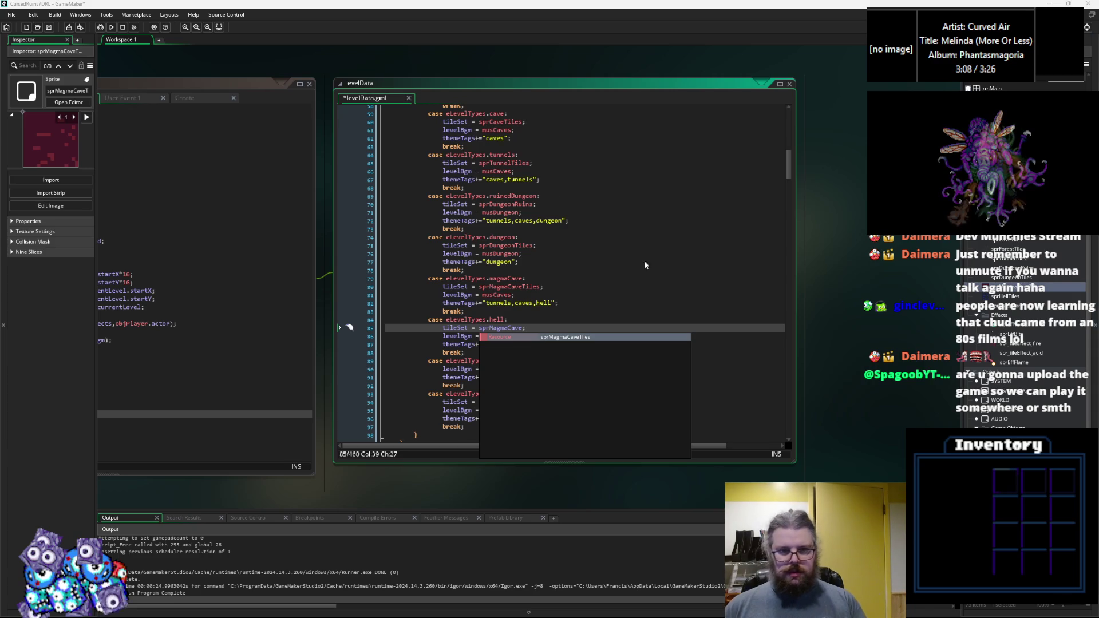
left_click(557, 339)
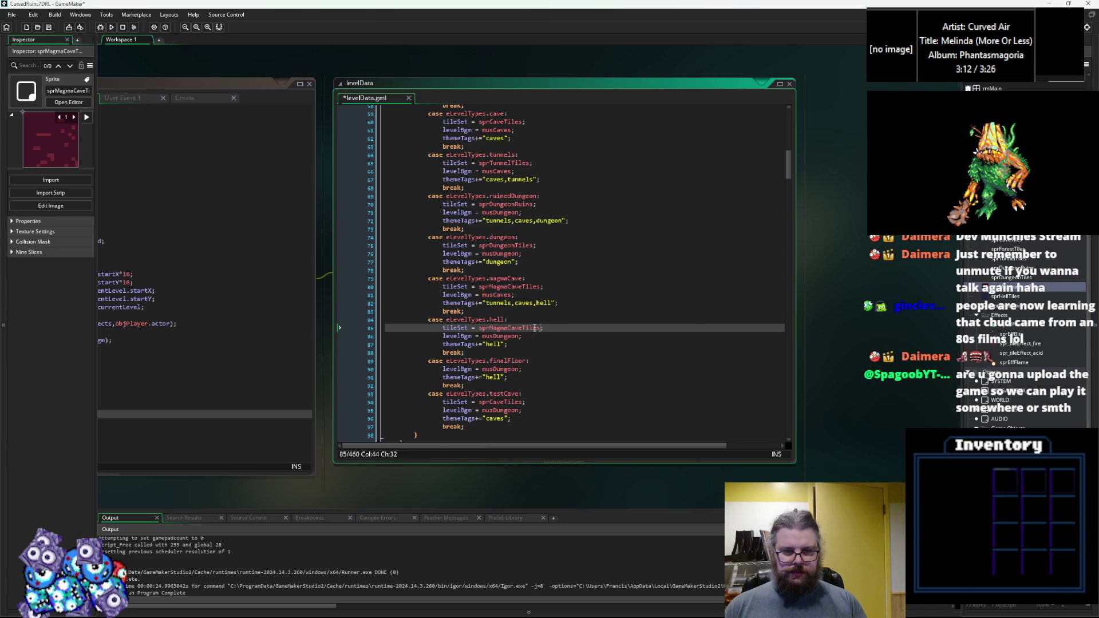
type("sprHe")
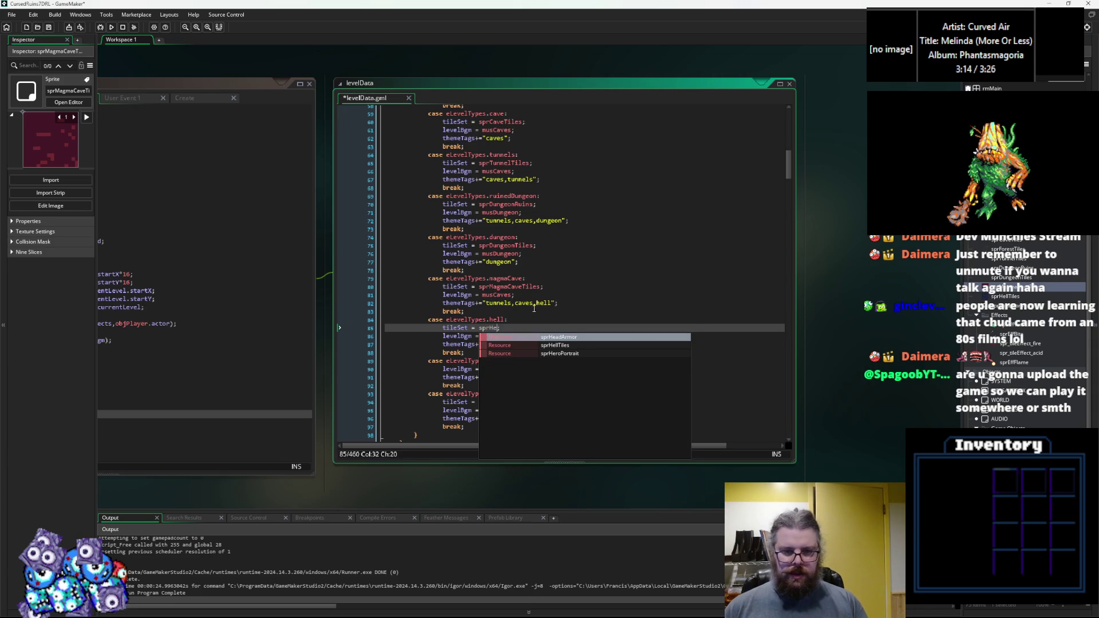
left_click(557, 346)
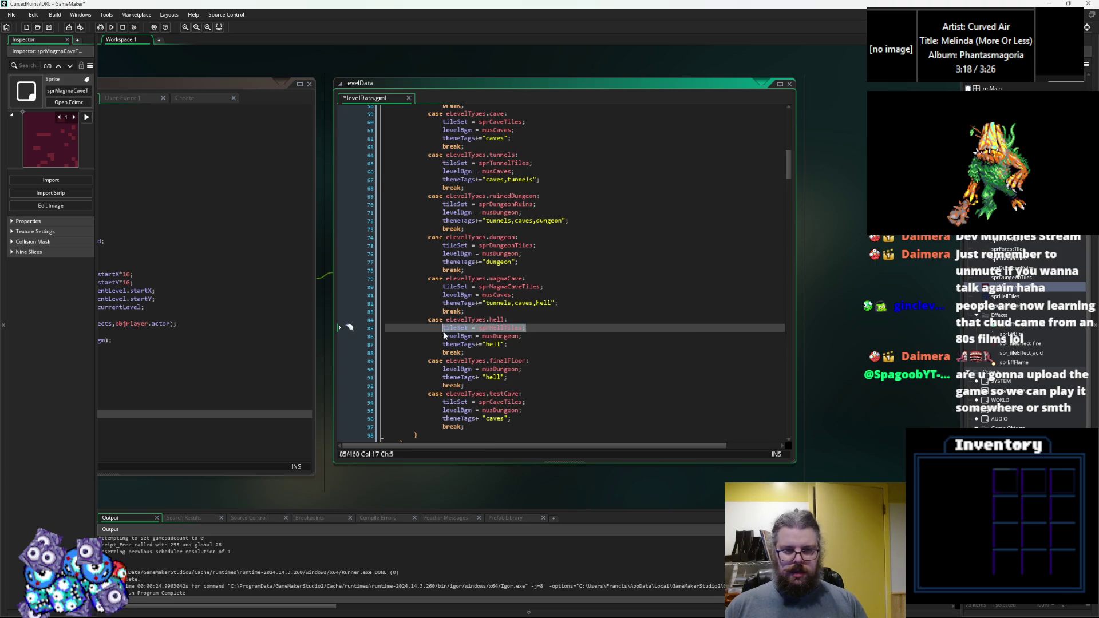
Step: Insert a tileSet line in the finalFloor case and save levelData.gml
left_click_drag(522, 369, 442, 371)
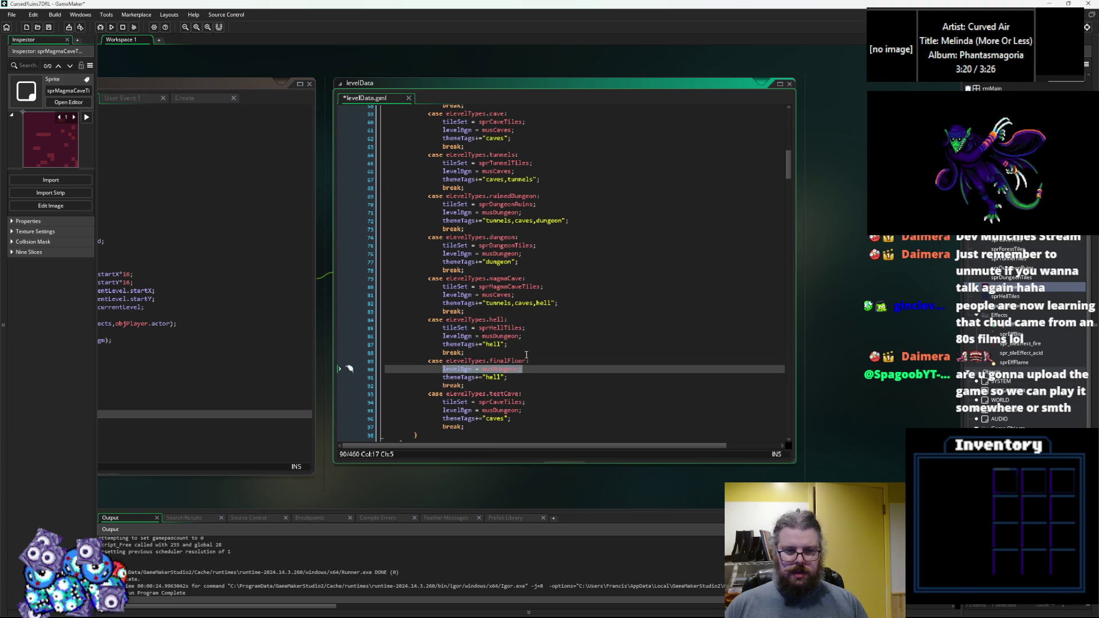
left_click(543, 331)
left_click(441, 369)
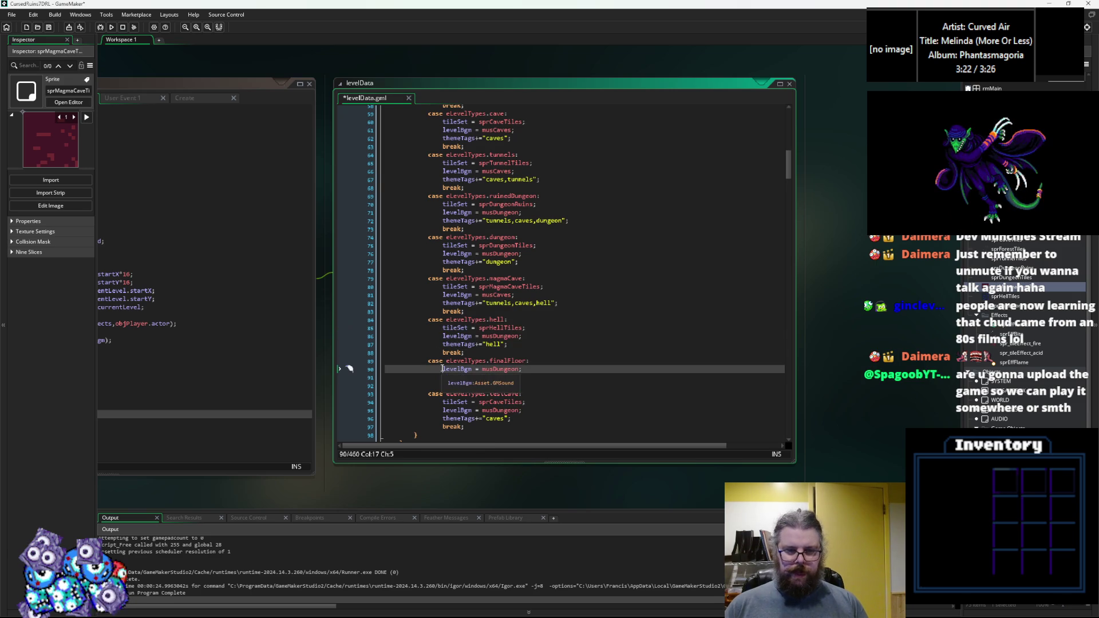
key("Return")
key("Up")
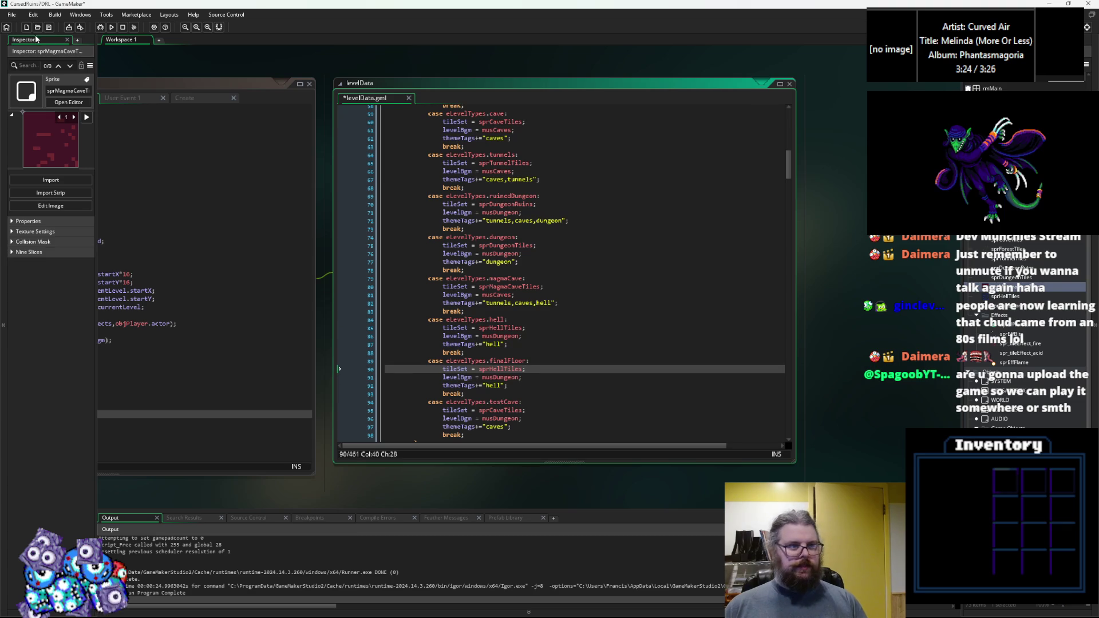
left_click(48, 27)
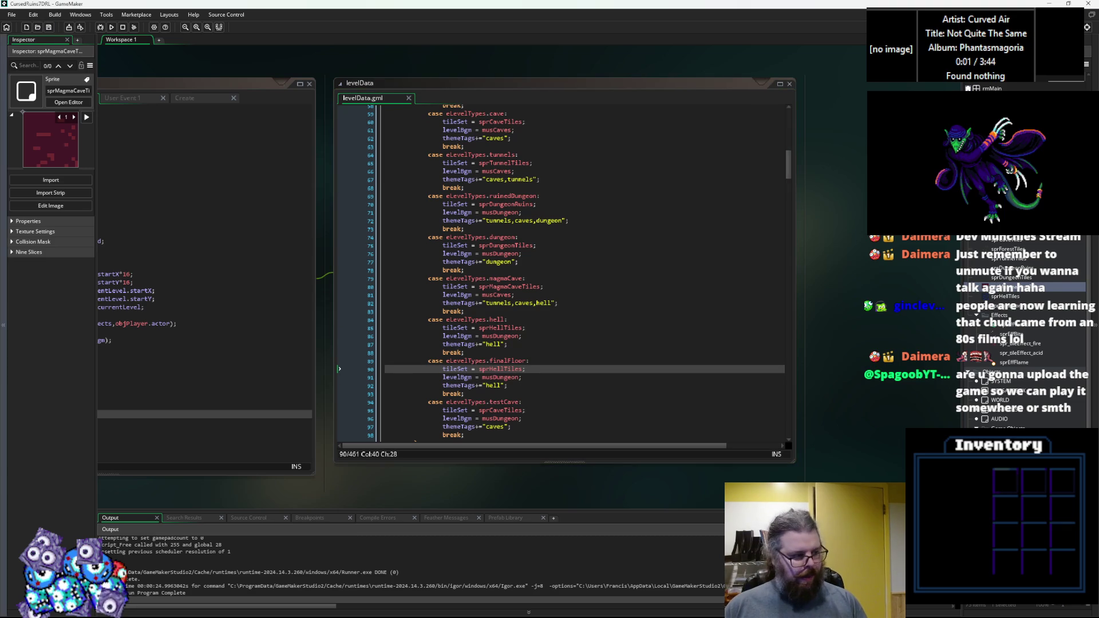
key("alt+Tab")
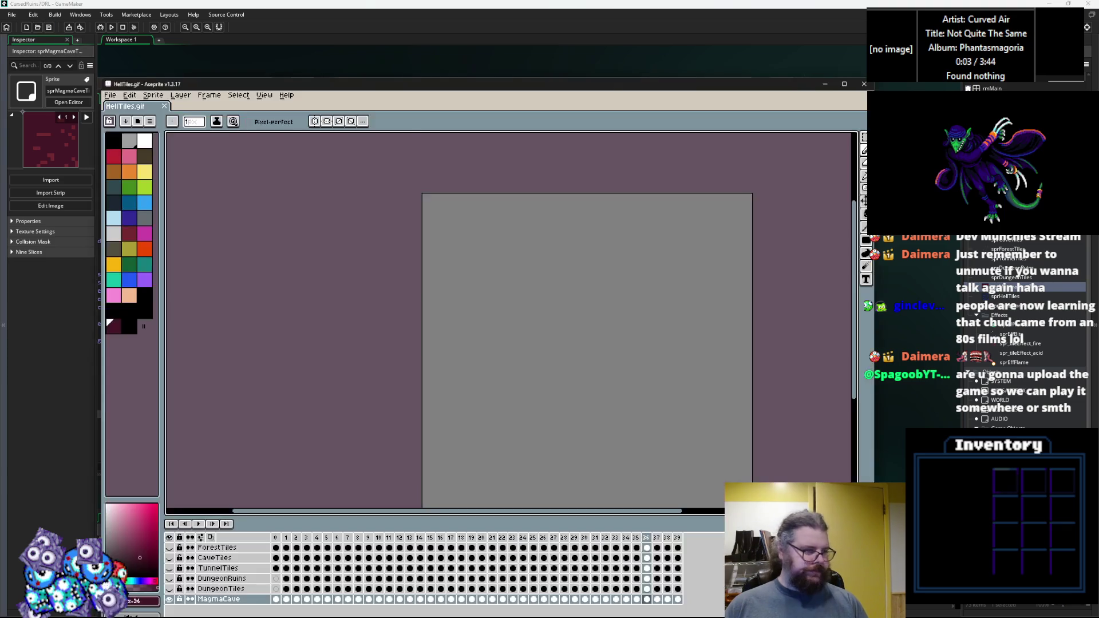
Step: Enlarge the timeline, add a new empty layer and drag it below MagmaCave
scroll(417, 336, "down", 1)
scroll(425, 366, "up", 1)
left_click_drag(425, 365, 407, 359)
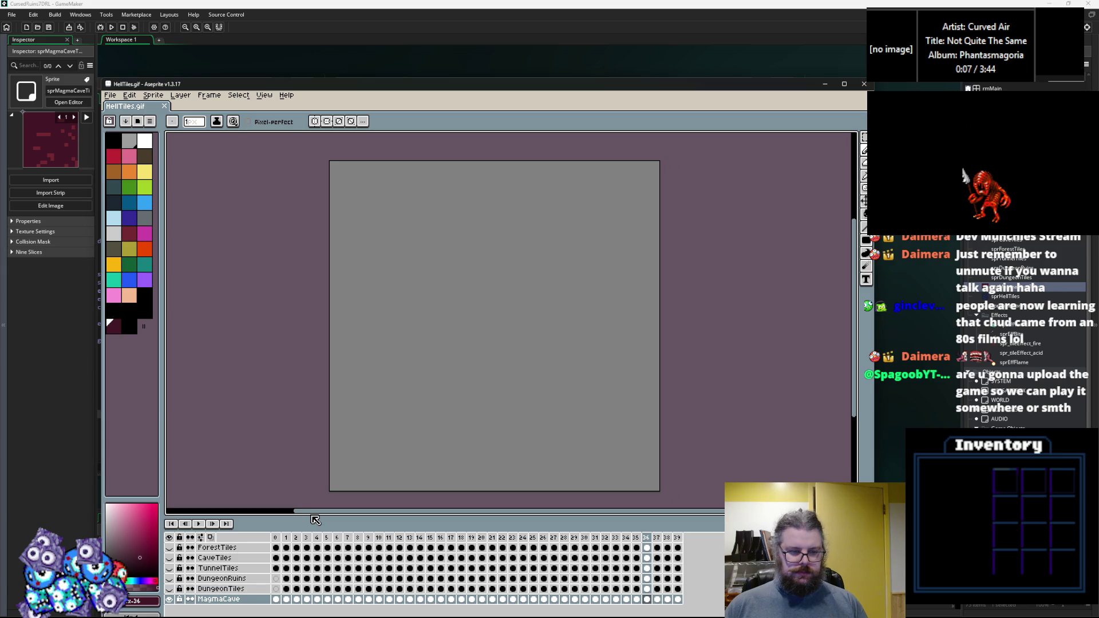
left_click_drag(306, 513, 303, 481)
left_click(224, 567)
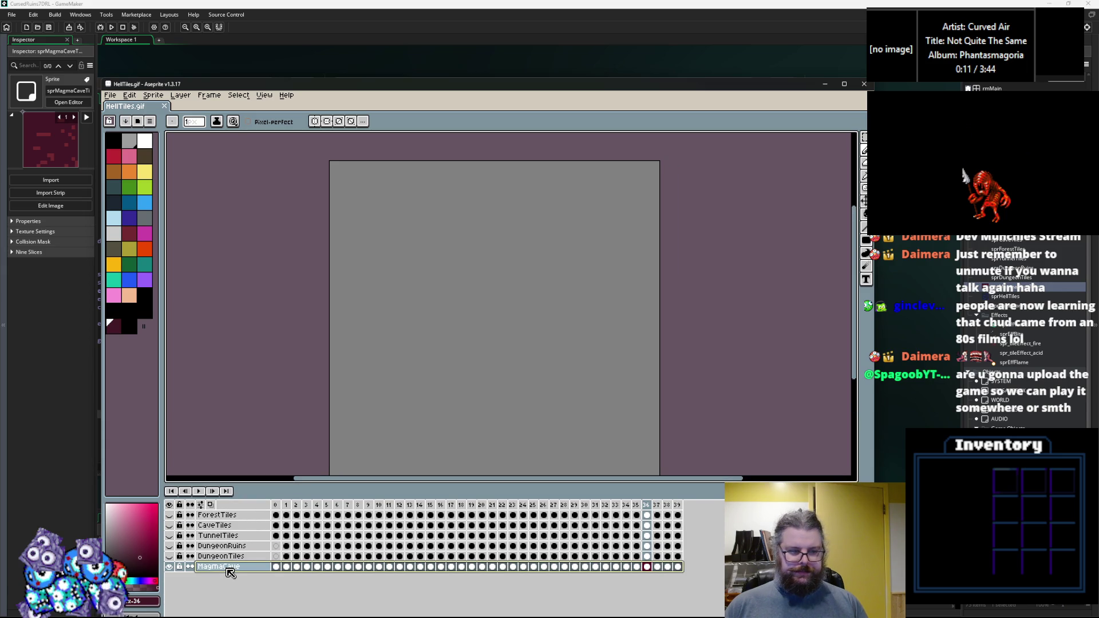
right_click(230, 573)
mouse_move(252, 572)
left_click(303, 574)
left_click(238, 568)
left_click_drag(239, 571, 236, 590)
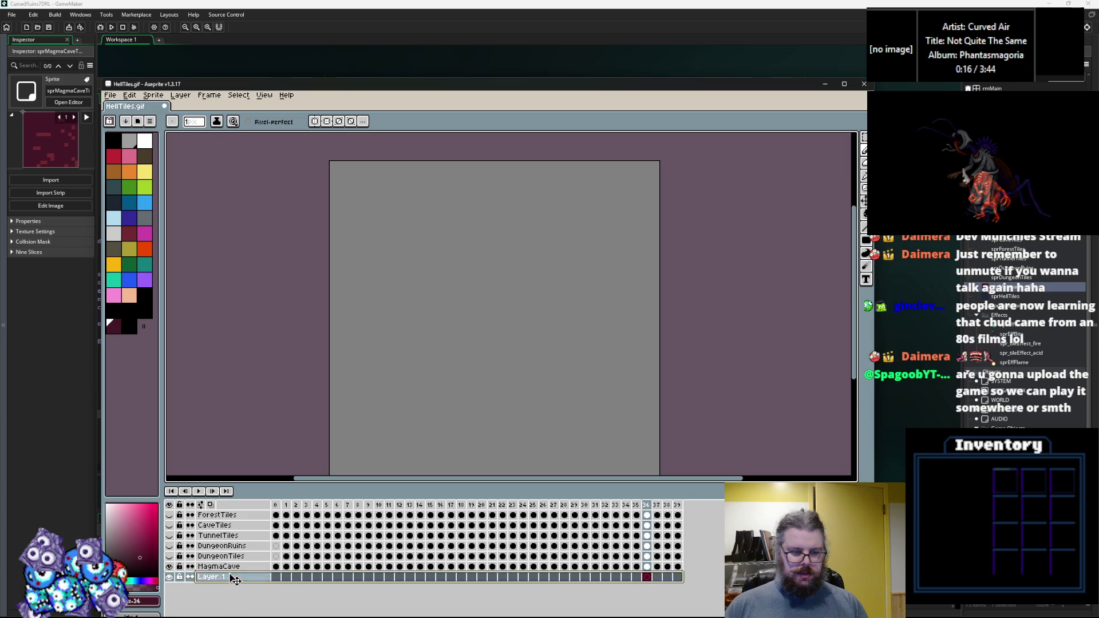
Step: Make MagmaCave visible, select the new layer on the first frame, and recenter the canvas
left_click(169, 566)
key("Left")
left_click(277, 577)
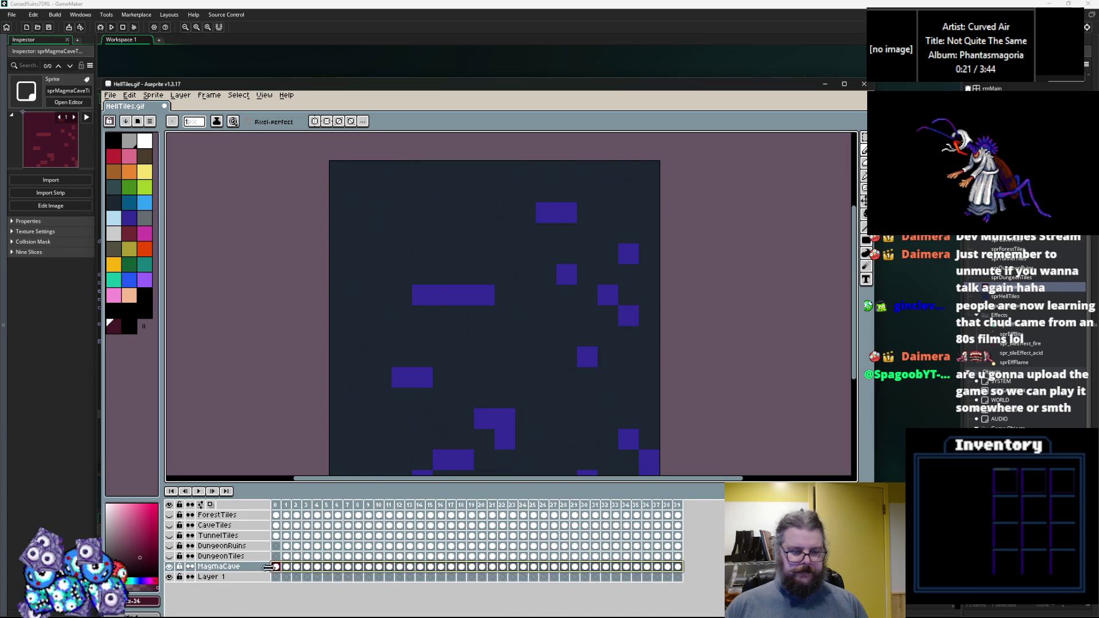
left_click(277, 577)
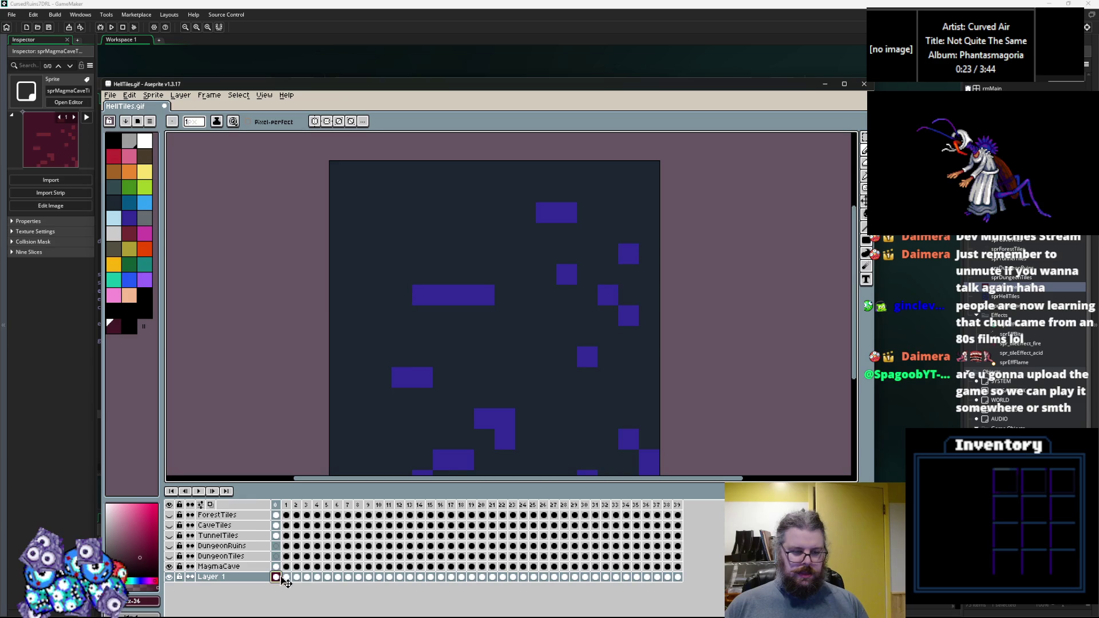
mouse_move(552, 393)
left_mouse_down()
mouse_move(532, 376)
mouse_move(542, 354)
left_mouse_up()
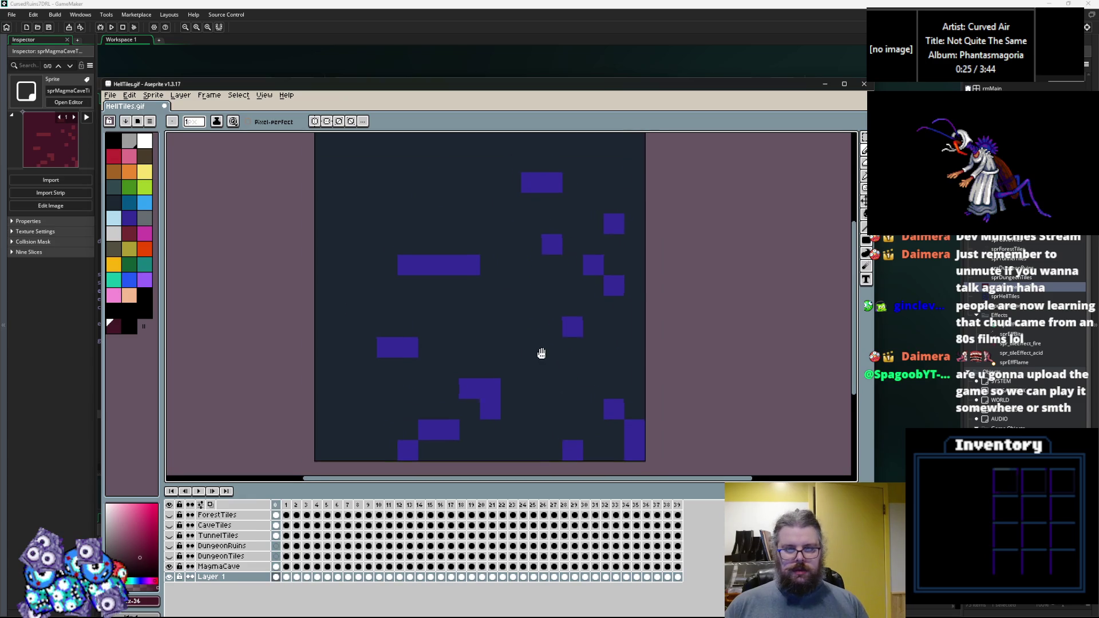
left_click_drag(372, 83, 379, 31)
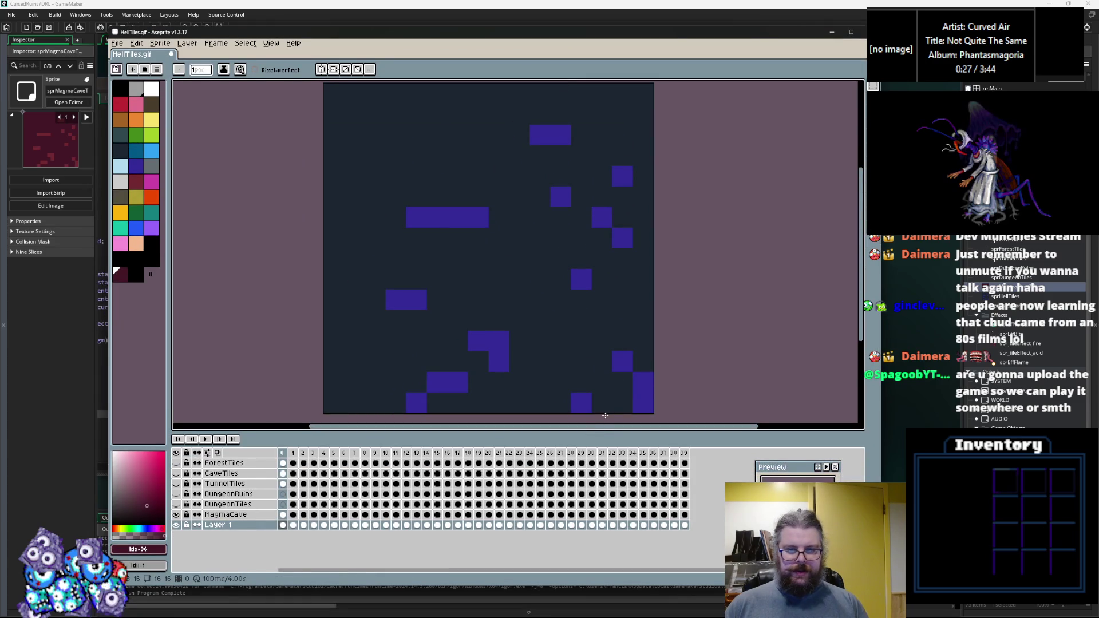
left_click_drag(599, 432, 598, 443)
left_click_drag(592, 326, 588, 342)
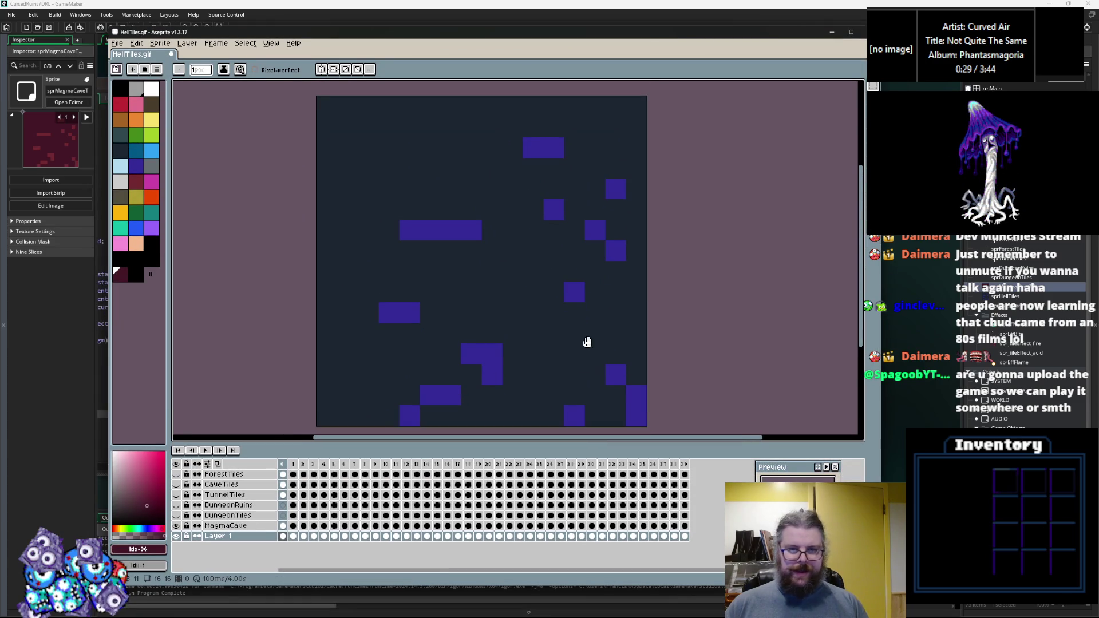
Step: Rename the new layer to Final through Layer Properties
key("g")
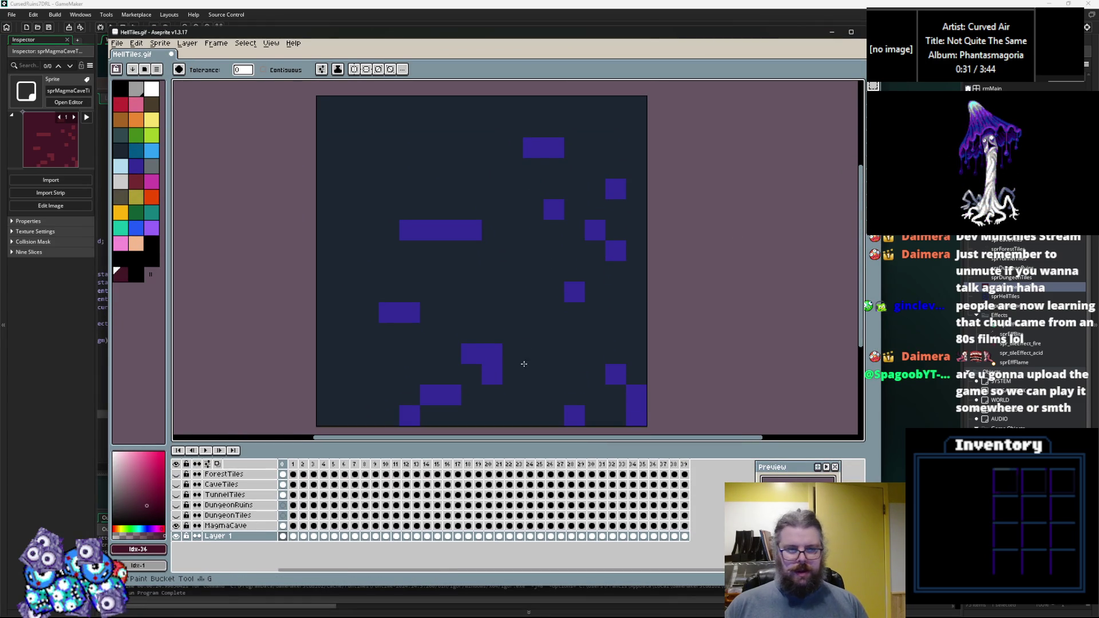
key("Left")
key("Right")
scroll(524, 364, "down", 1)
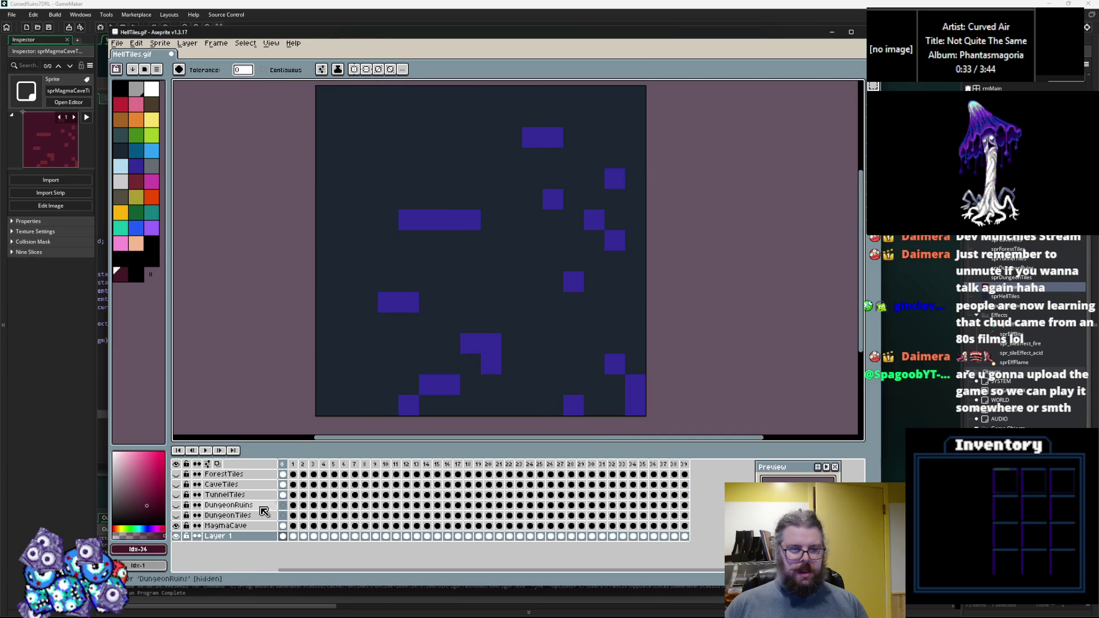
right_click(248, 511)
left_click(247, 506)
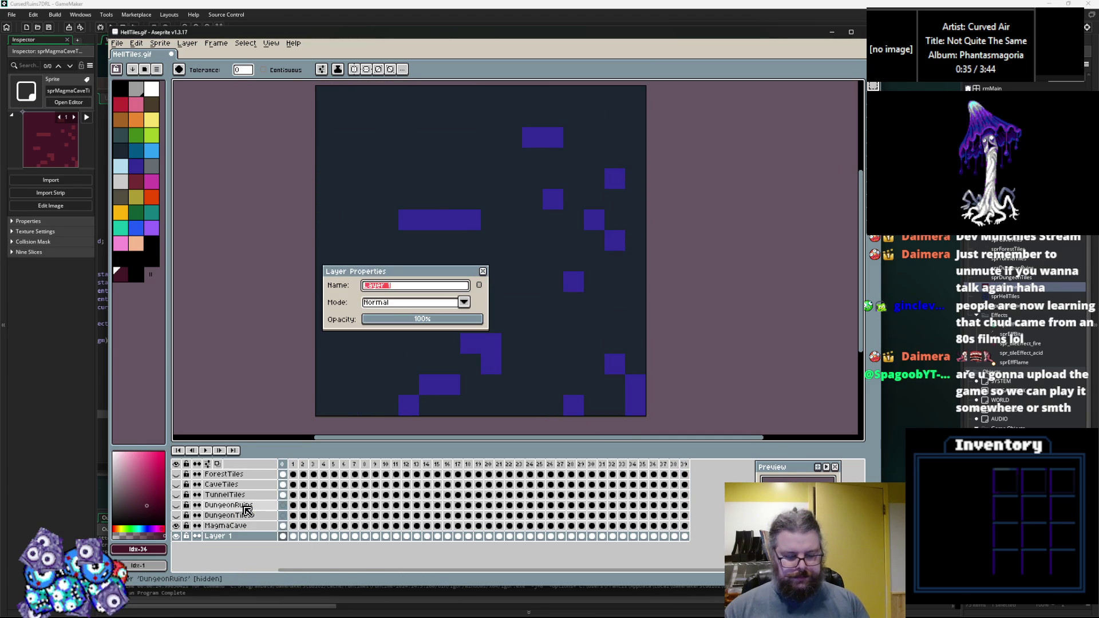
type("Final")
key("Return")
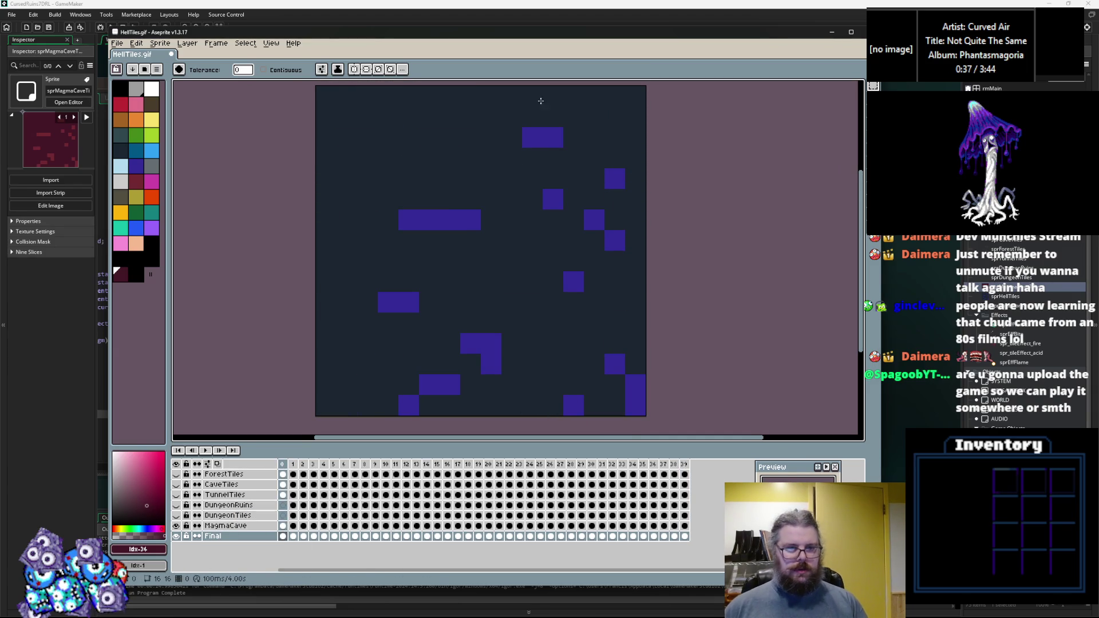
Step: Show the Final layer and fill the first frame's blue areas with grey
left_click(151, 166)
mouse_move(862, 166)
scroll(399, 285, "down", 1)
scroll(447, 267, "up", 1)
key("bracketright")
key("bracketright")
key("bracketright")
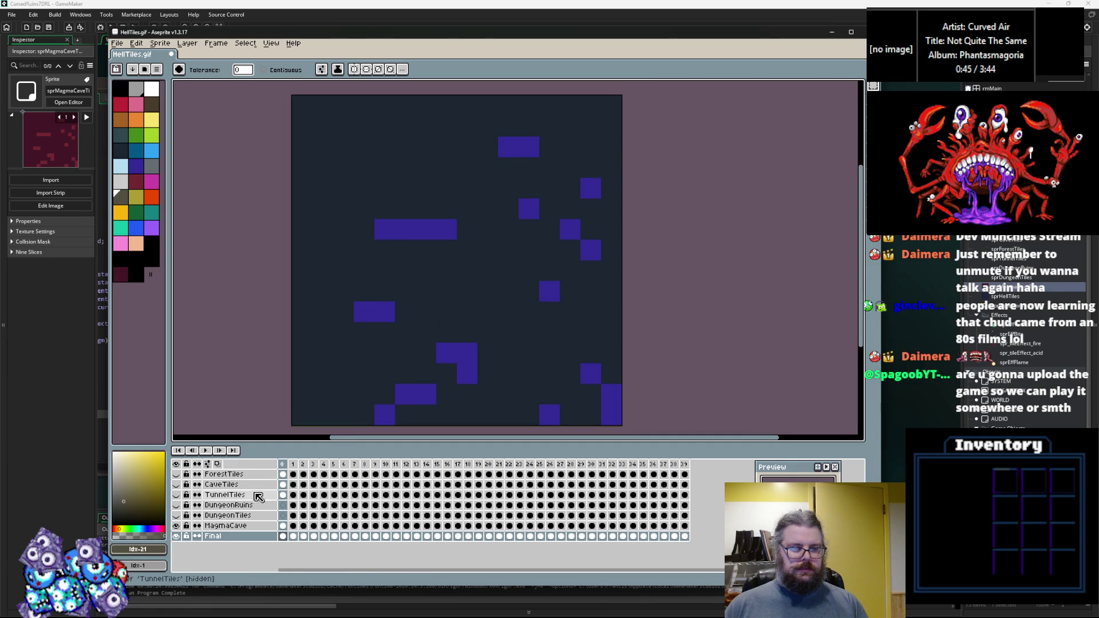
left_click(176, 535)
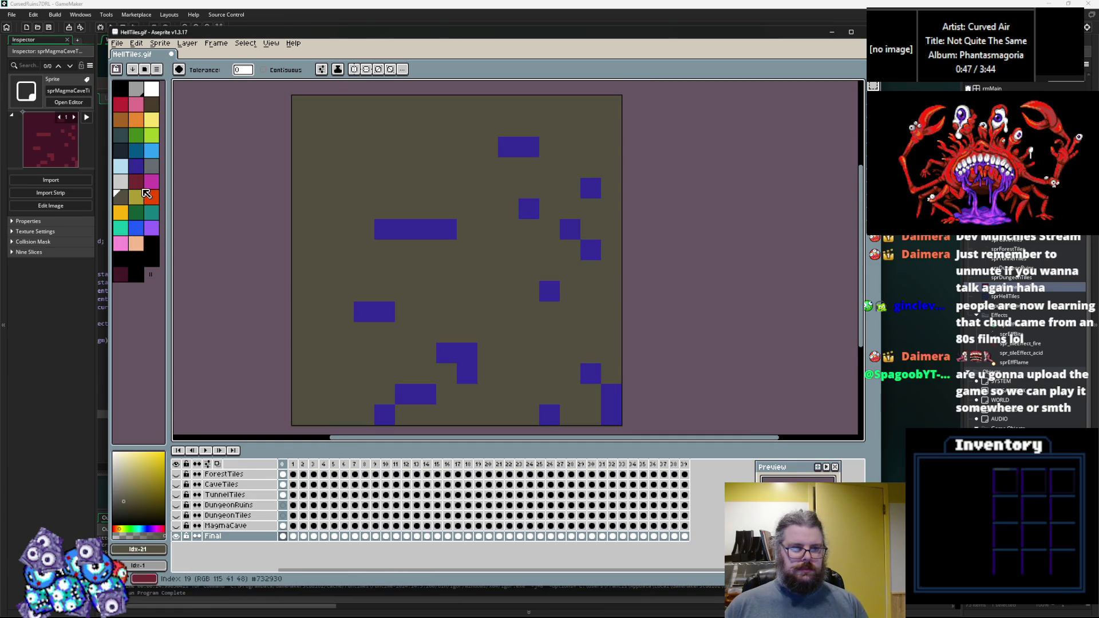
left_click(152, 166)
left_click(369, 212)
key("ctrl+z")
left_click(388, 228)
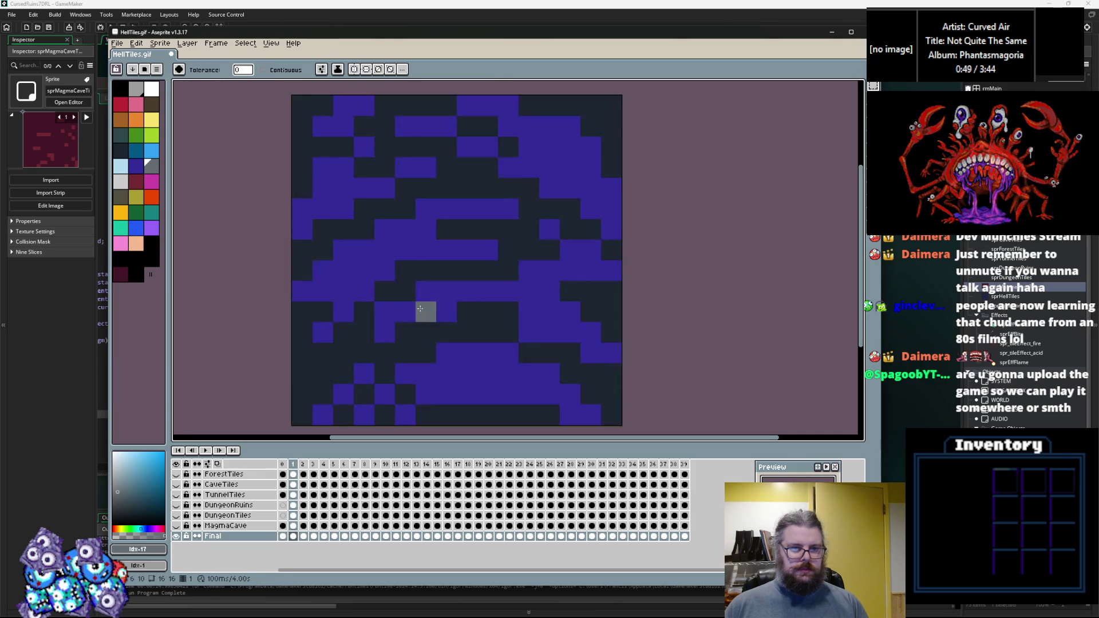
Step: Fill the dark areas of frames 5, 6 and 7 with olive #524F40
left_click(369, 338, "alt")
key("Right")
key("Right")
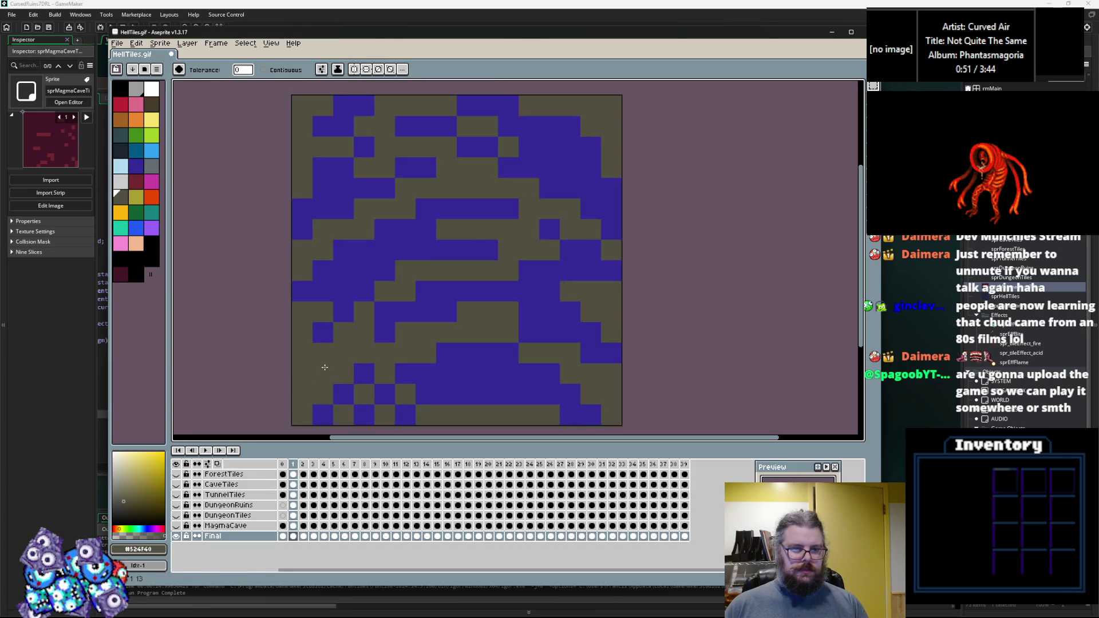
key("Right")
key("Right")
key("Right")
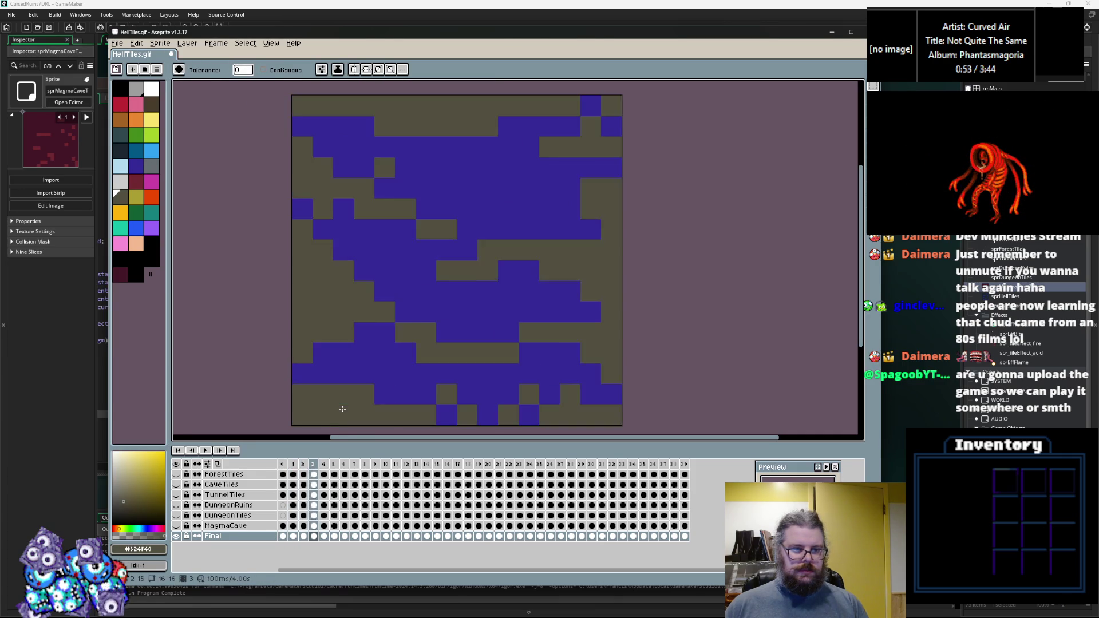
left_click(335, 409)
key("Right")
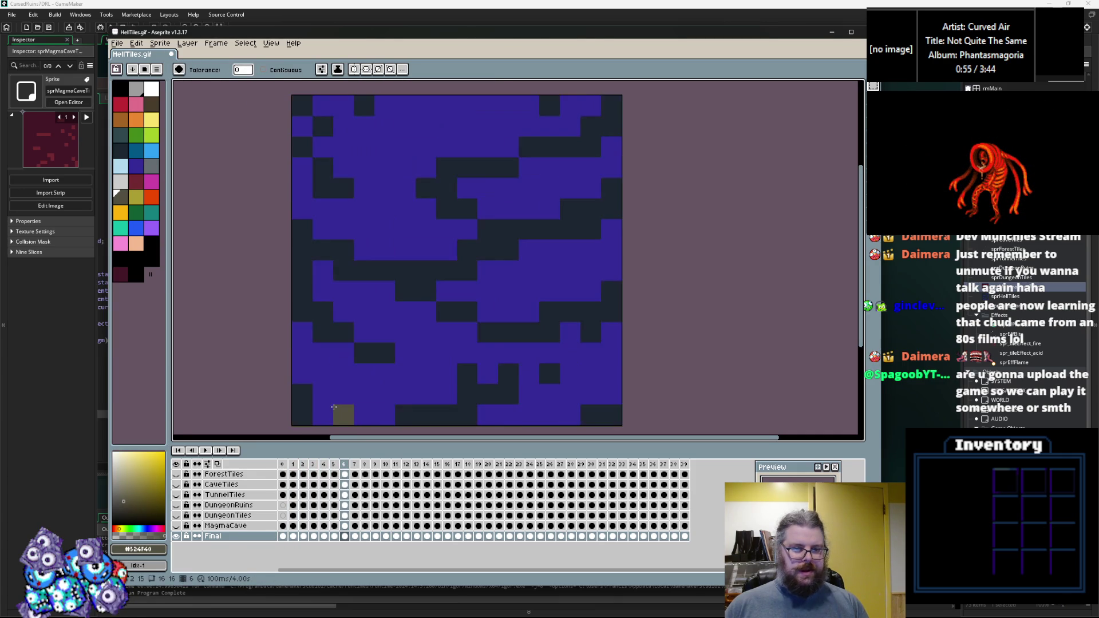
left_click(423, 407)
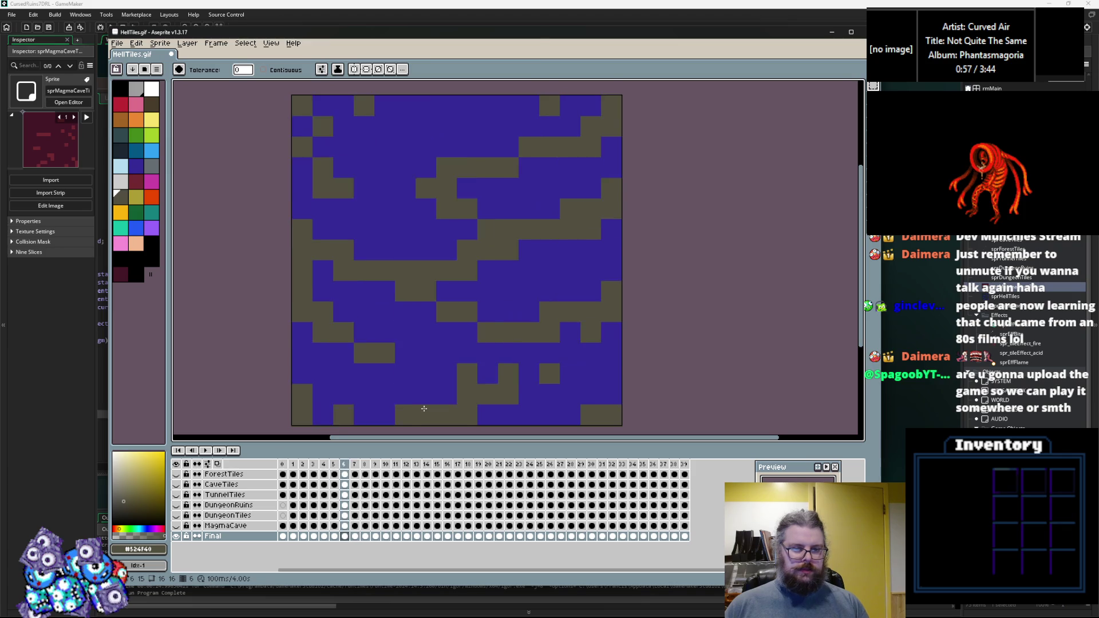
key("Right")
left_click(449, 402)
key("Right")
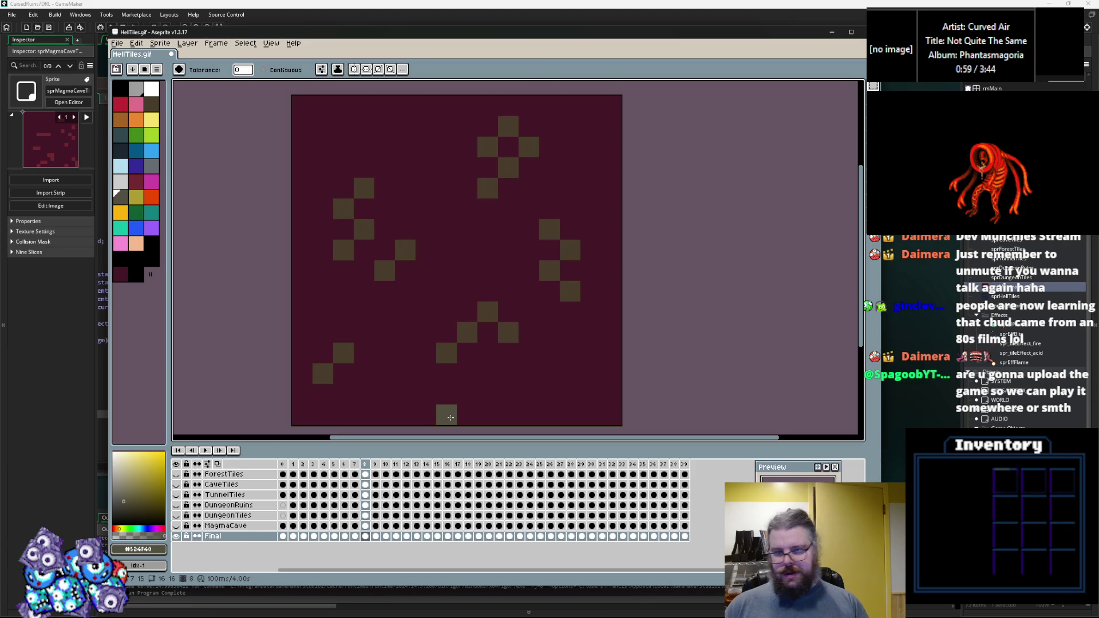
key("Left")
key("Left")
key("Left")
key("Left")
key("Left")
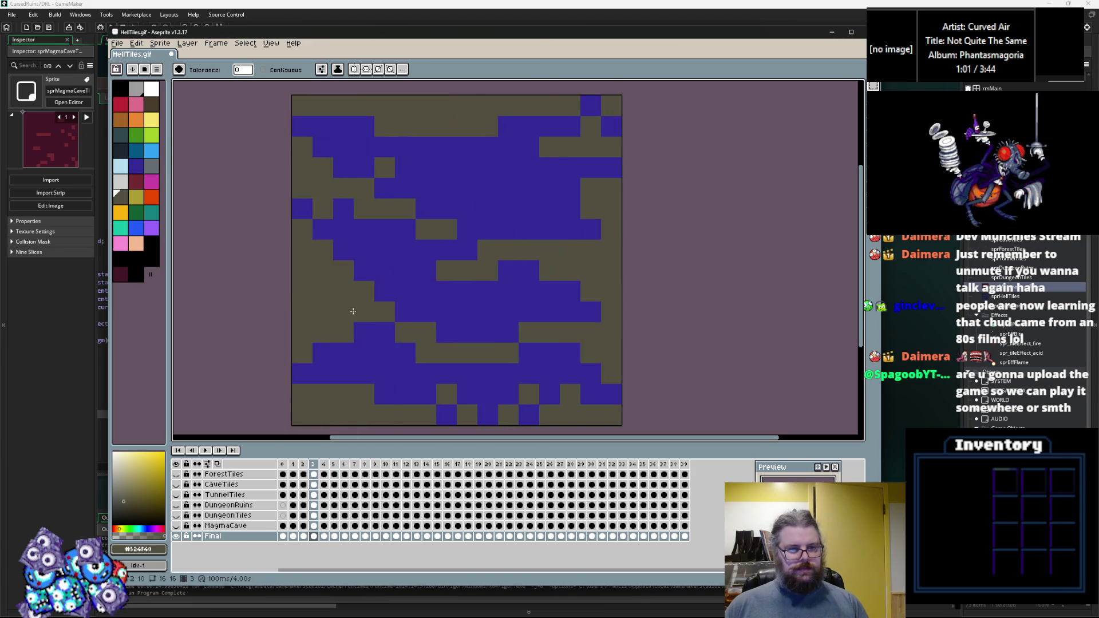
Step: Turn the blue pixels of the blue-and-olive frame grey, leaving the olive intact
left_click(437, 345, "alt")
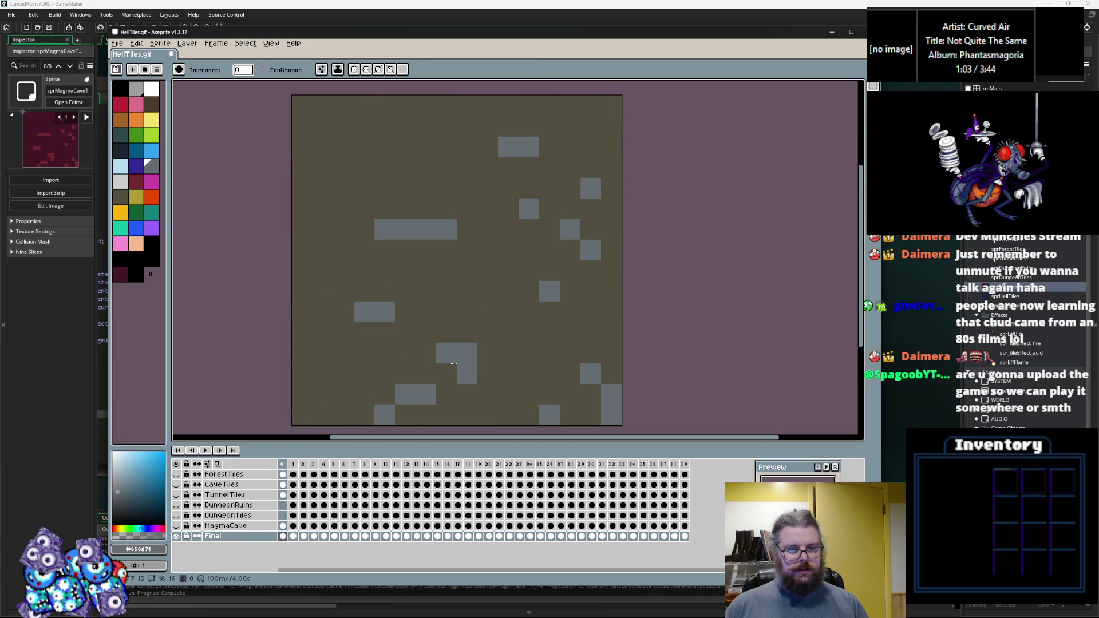
key("Right")
key("Right")
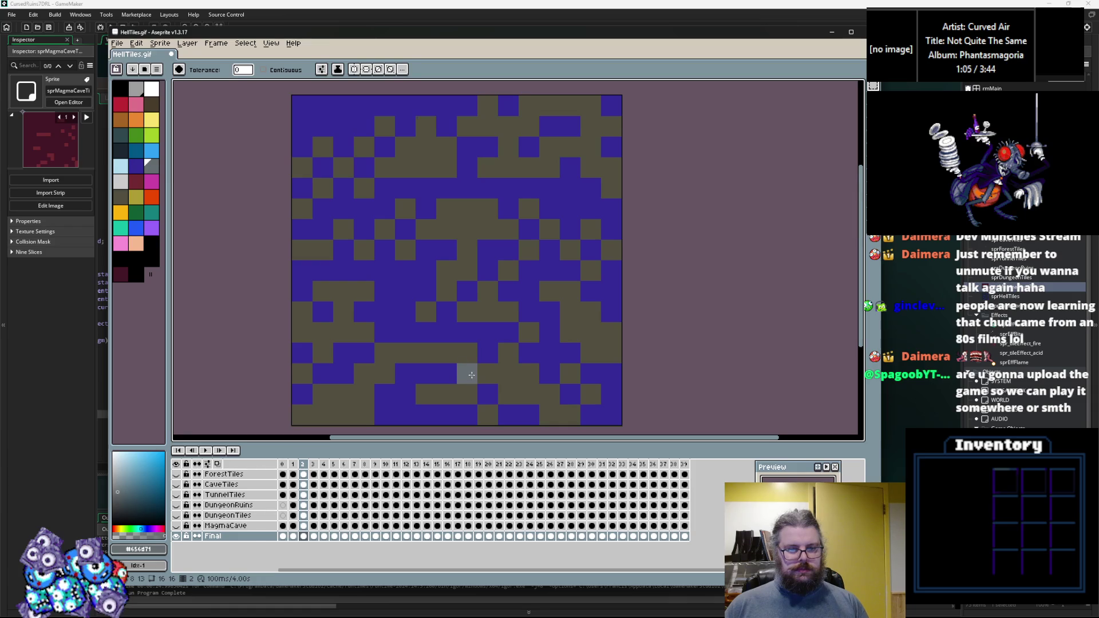
left_click(450, 343)
key("ctrl+z")
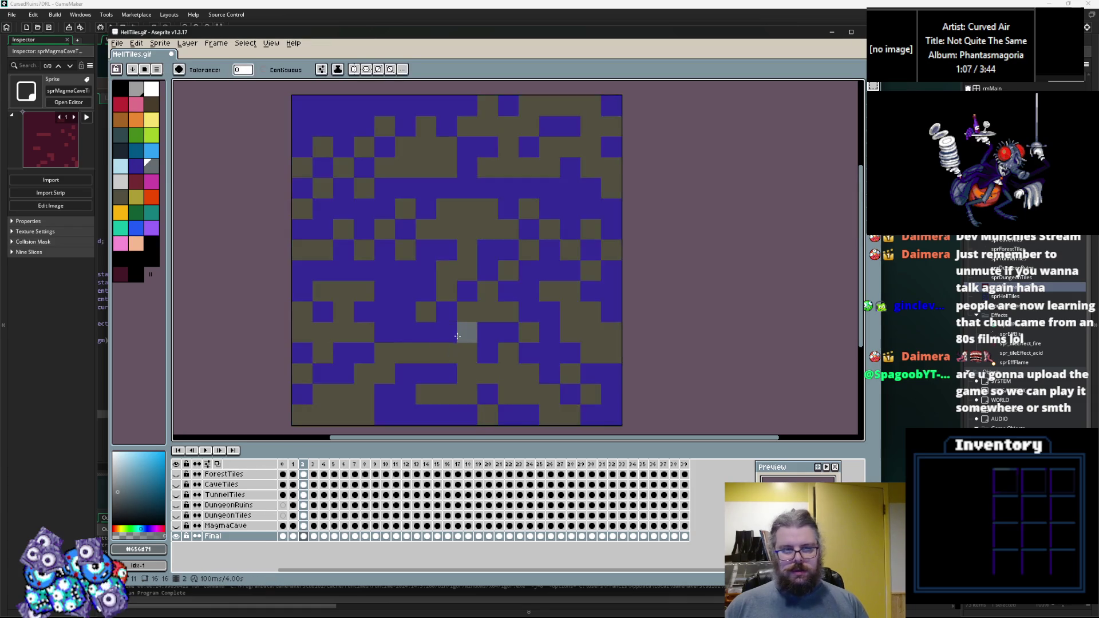
left_click(461, 338)
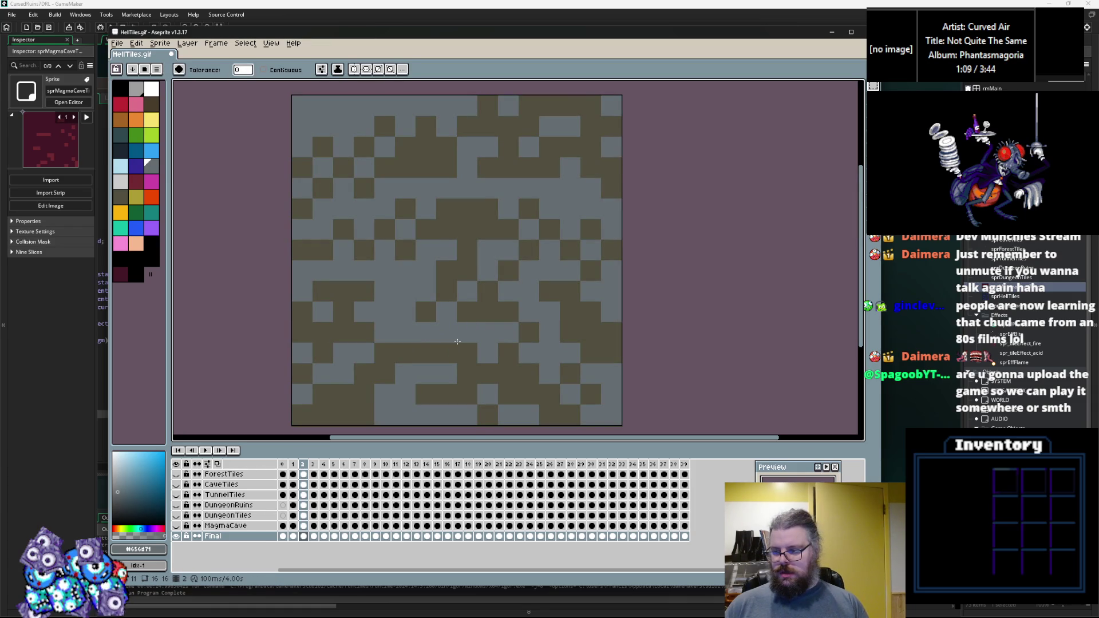
Step: Turn the blue areas of the following five frames grey, up to frame 12
key("Right")
left_click(440, 313)
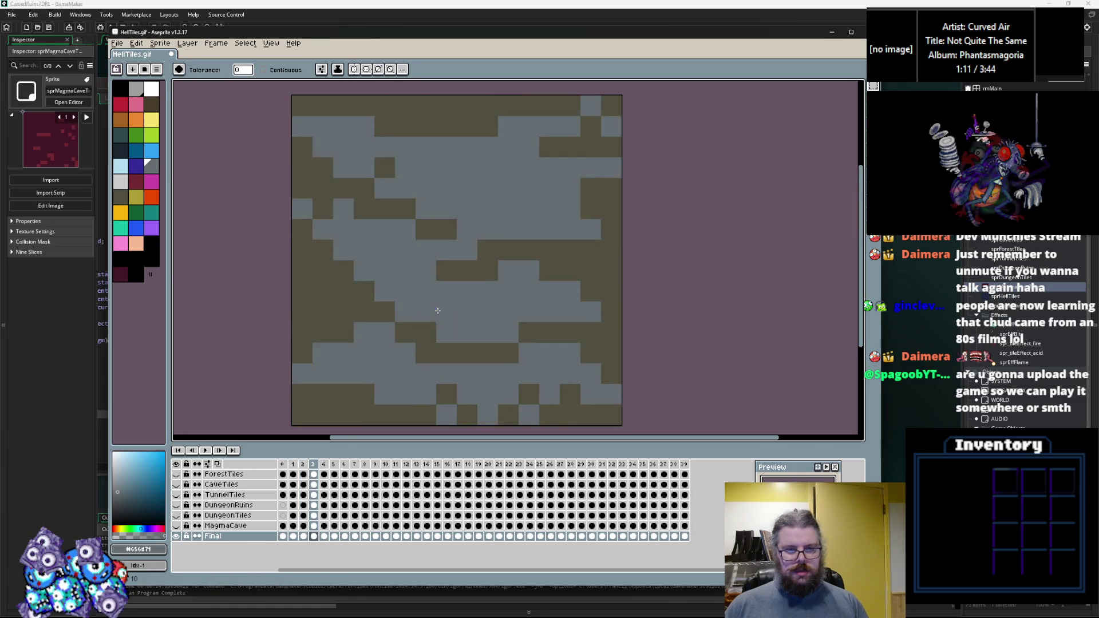
key("Right")
left_click(426, 312)
key("Right")
left_click(446, 312)
key("Right")
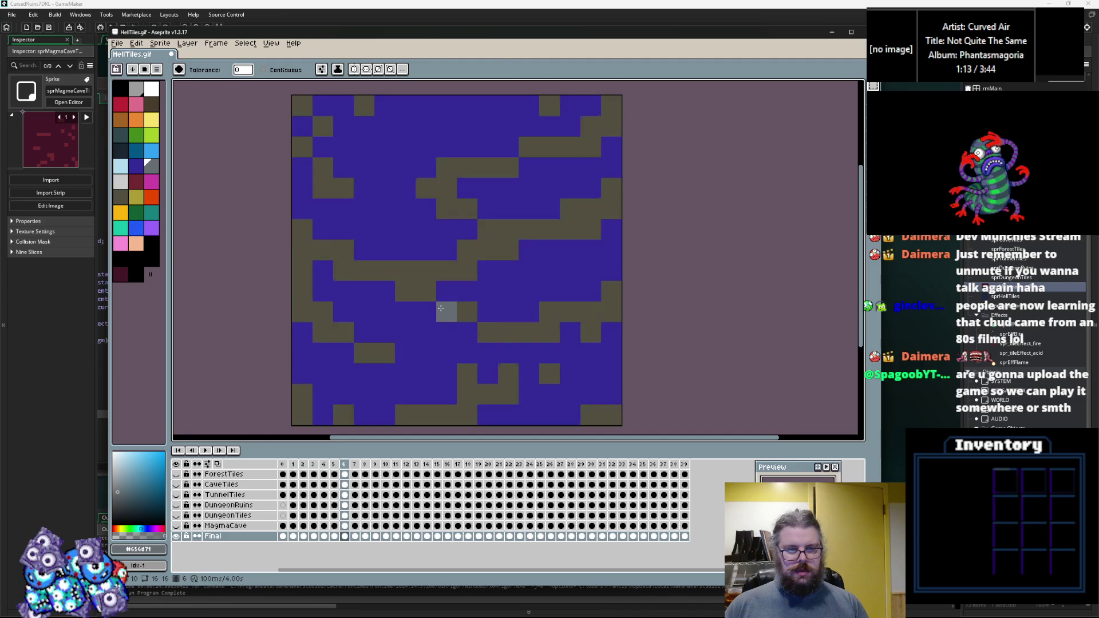
left_click(412, 347)
key("Right")
left_click(441, 343)
key("Right")
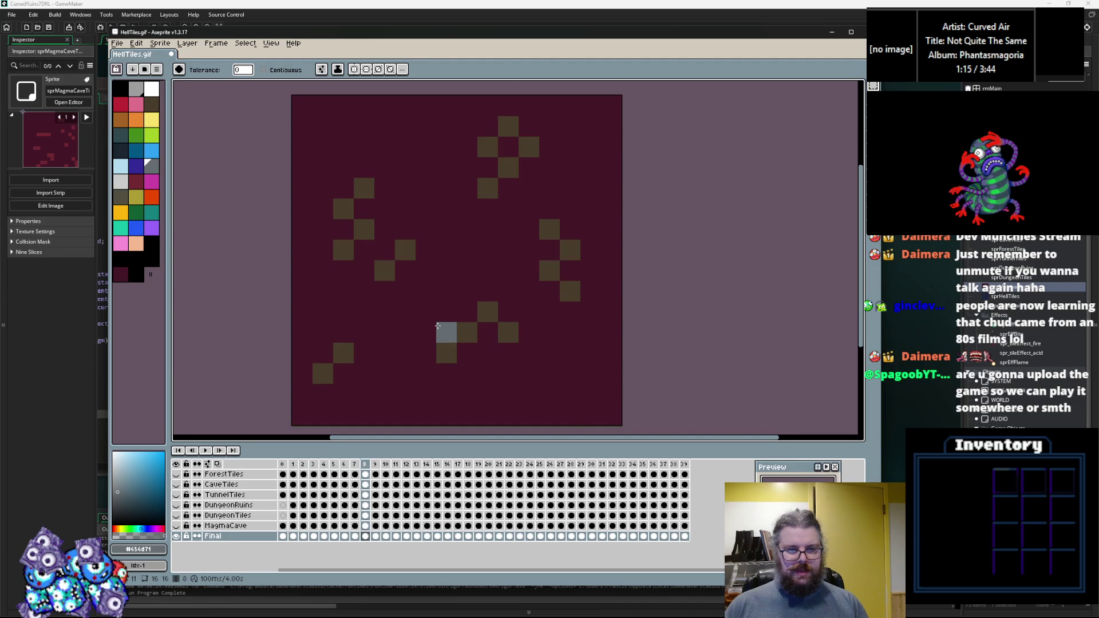
key("Right")
key("Right")
key("Right")
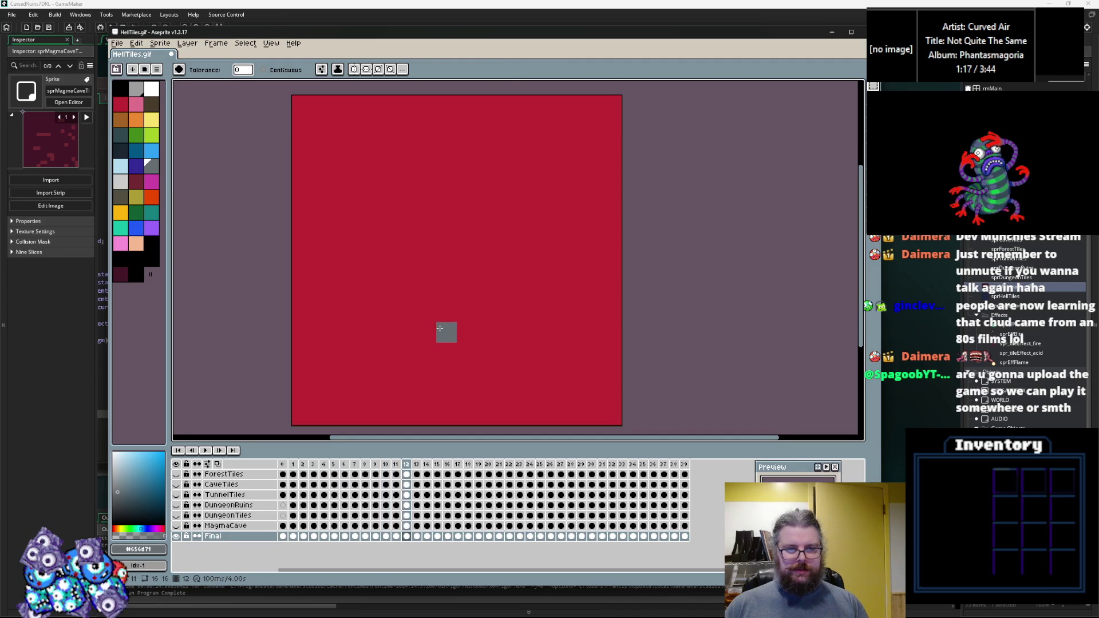
Step: Fill red frame 12 blue and recolour frame 13's red stripes blue and dark blue
left_click(152, 151)
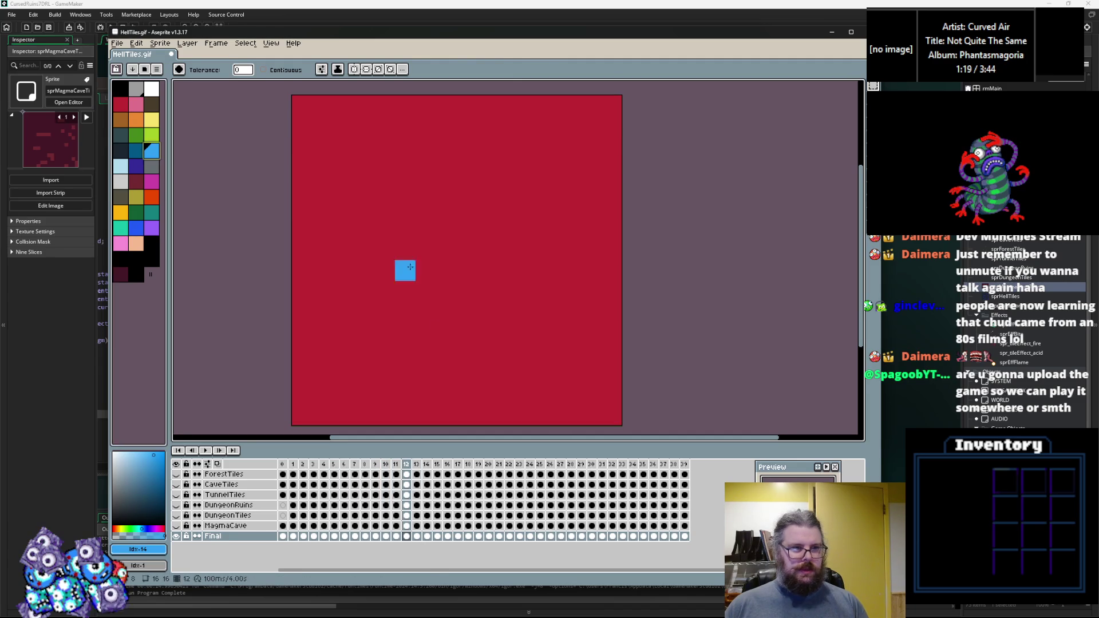
left_click(412, 267)
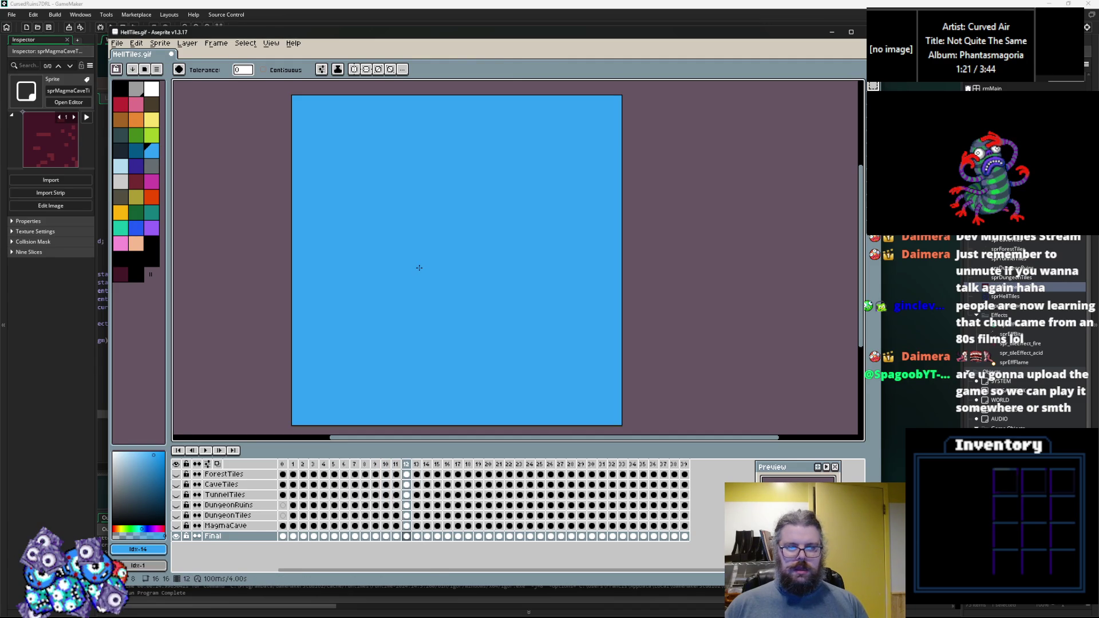
key("Right")
left_click(419, 268)
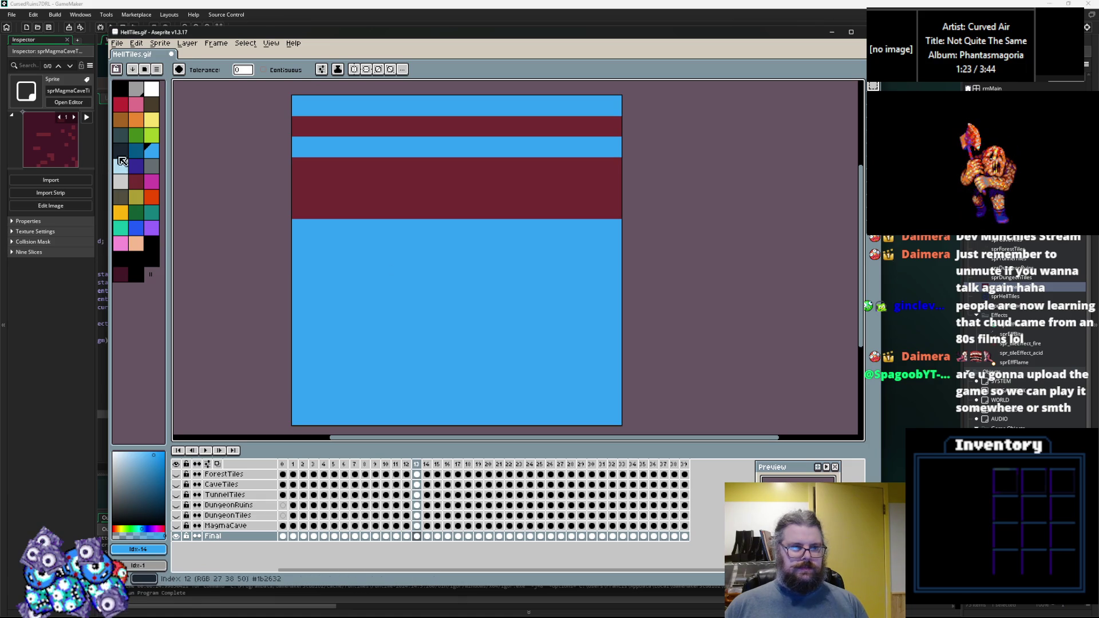
left_click(136, 150)
left_click(354, 196)
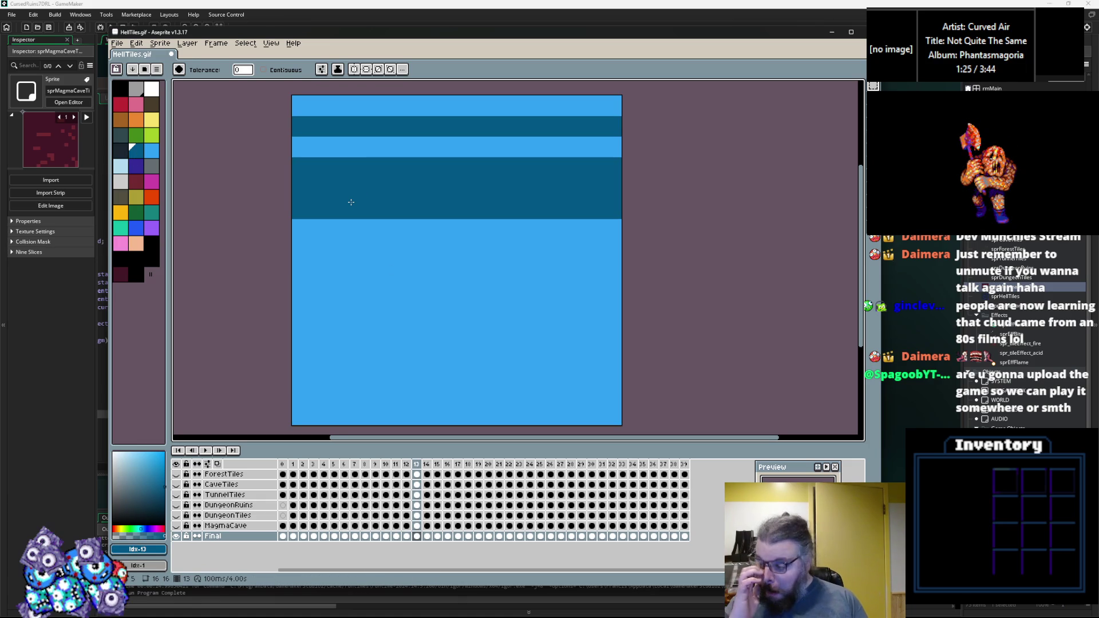
Step: On the magenta tile frame, recolour magenta to white and maroon to light blue and blue
key("Right")
key("Right")
key("Right")
key("Right")
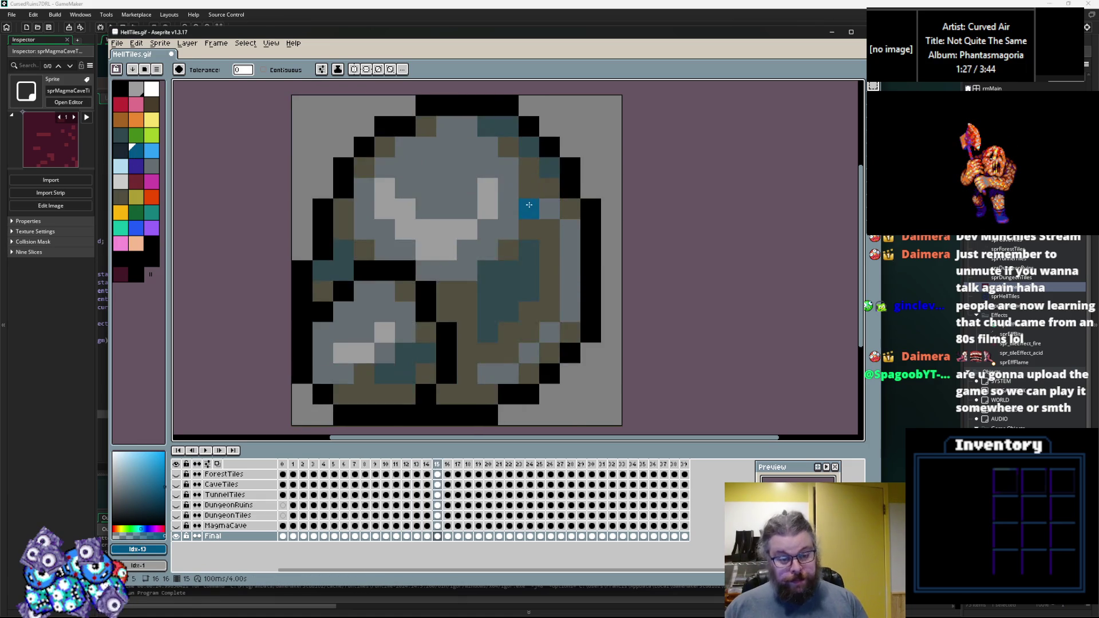
key("Right")
key("Right")
key("Right")
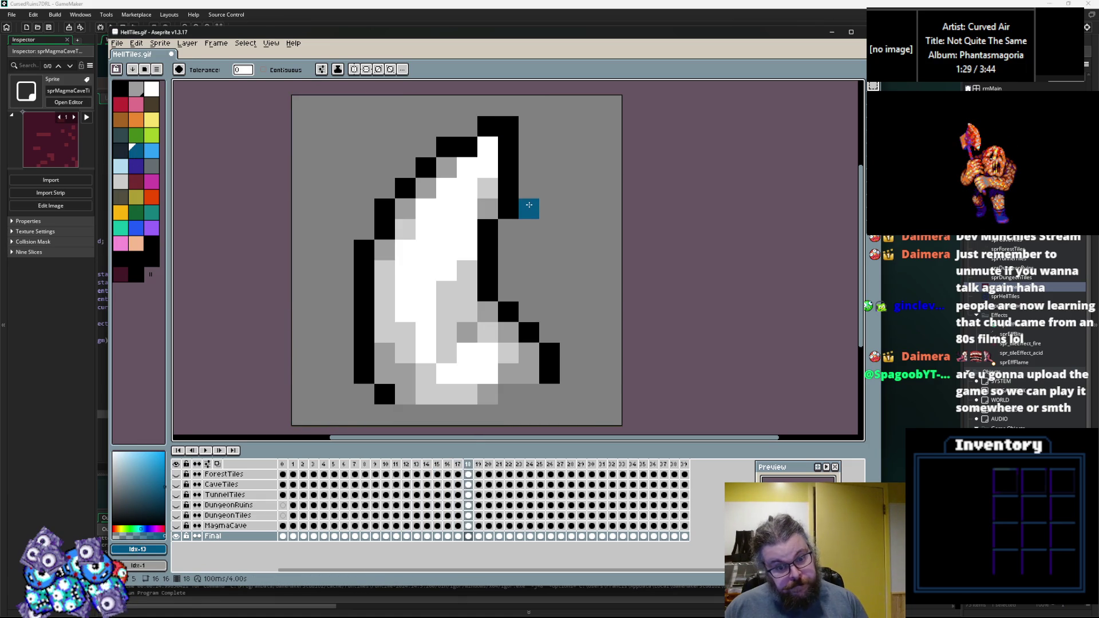
key("Right")
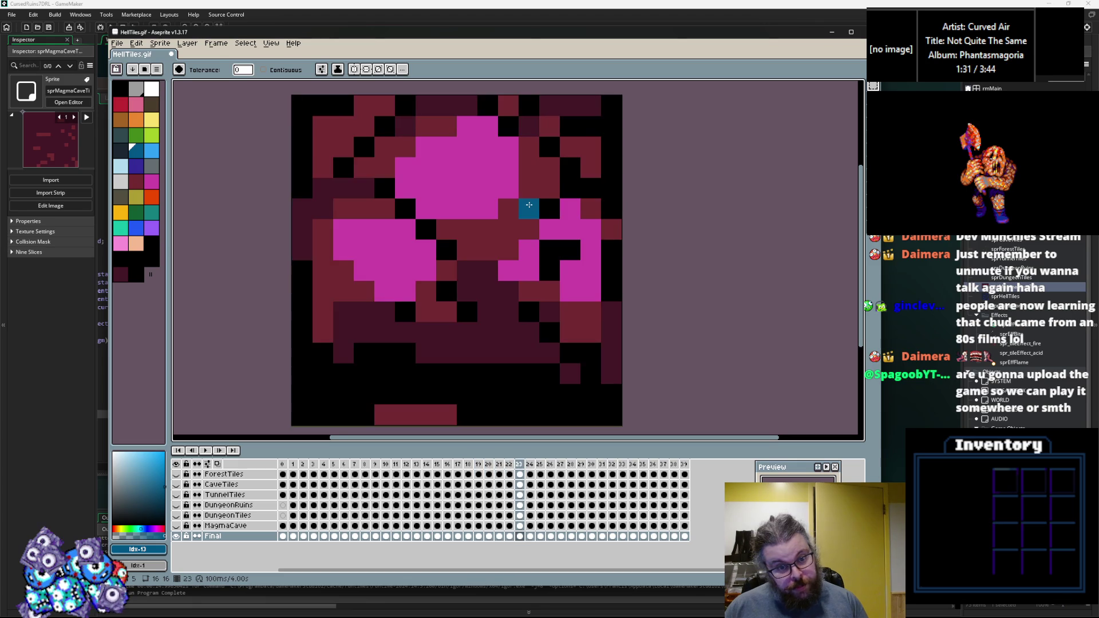
left_click(121, 186)
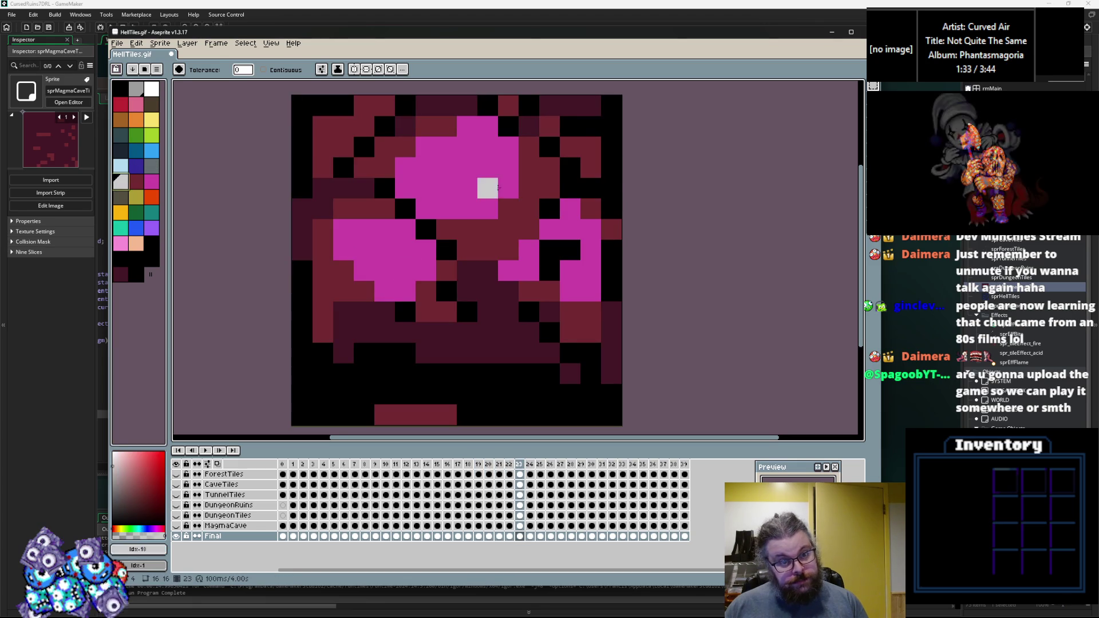
left_click(487, 187)
left_click(151, 150)
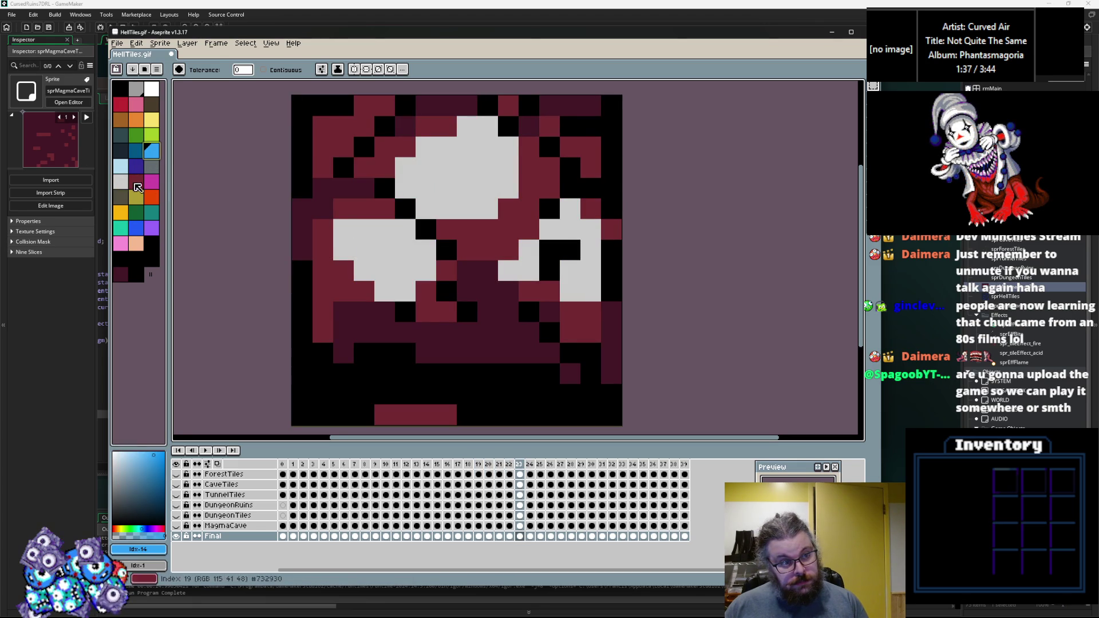
left_click(120, 166)
left_click(344, 272)
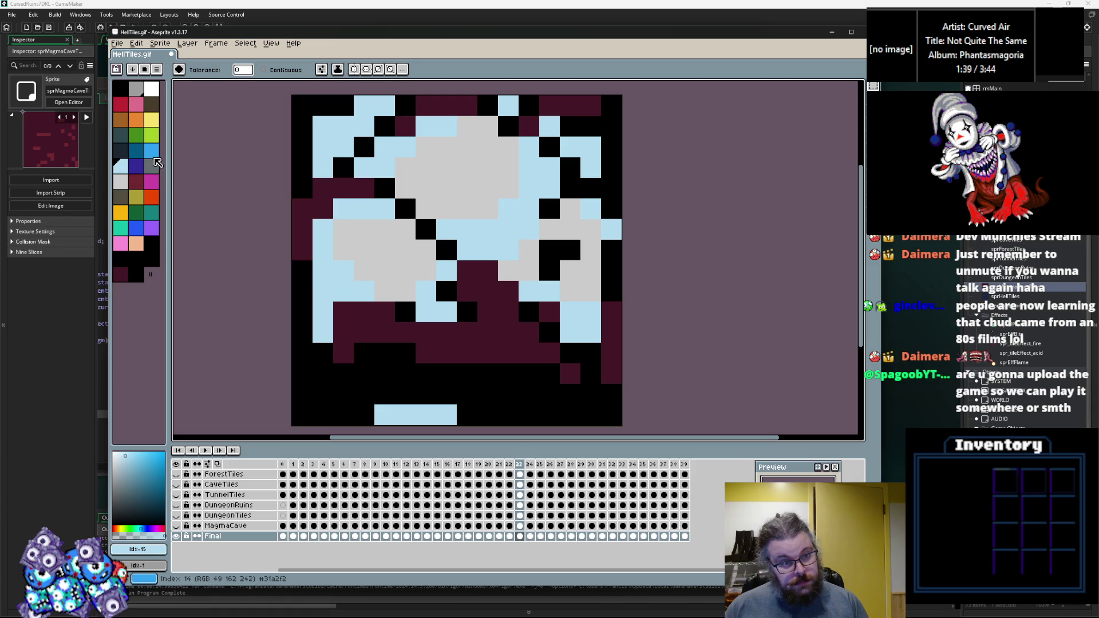
left_click(151, 89)
left_click(377, 247)
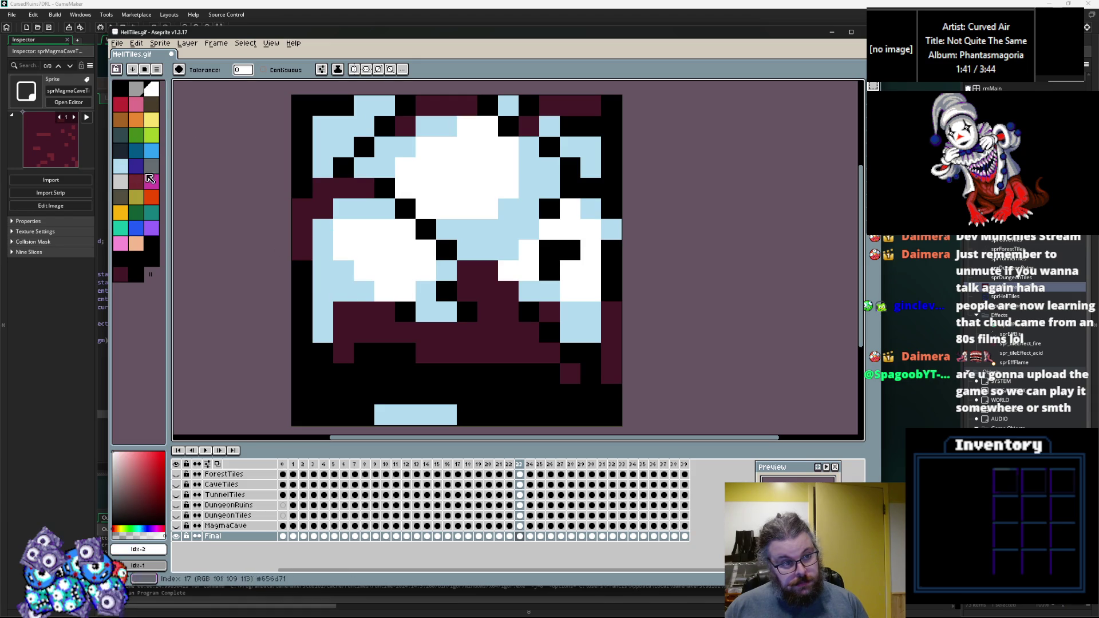
left_click(151, 150)
left_click(450, 346)
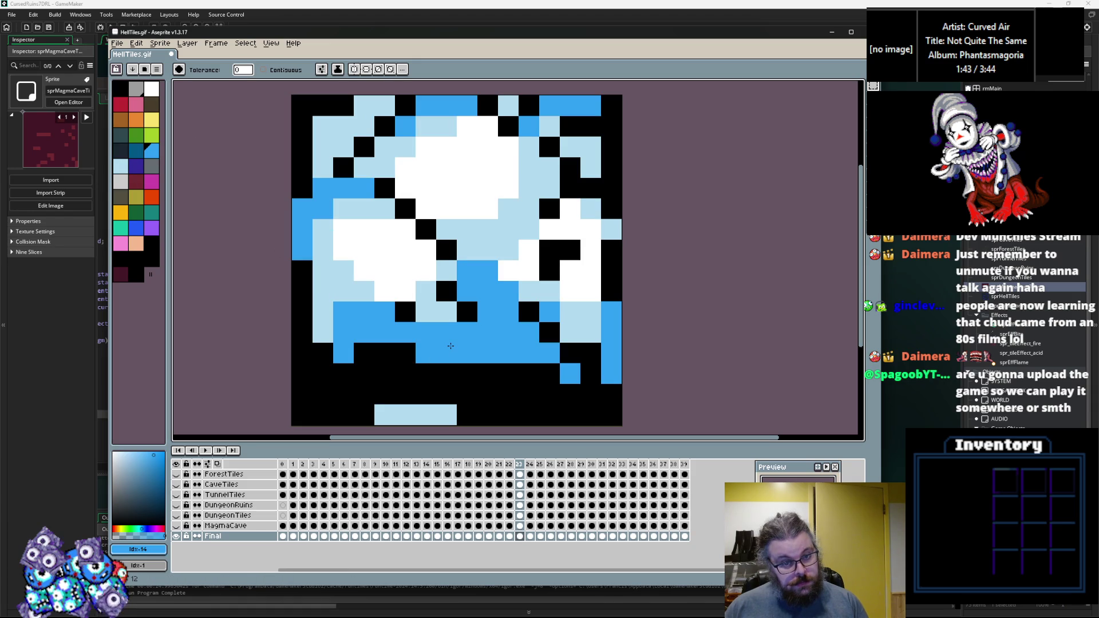
Step: Turn frame 25's magenta pixels white and check frames 28–30
key("Left")
key("Left")
key("Left")
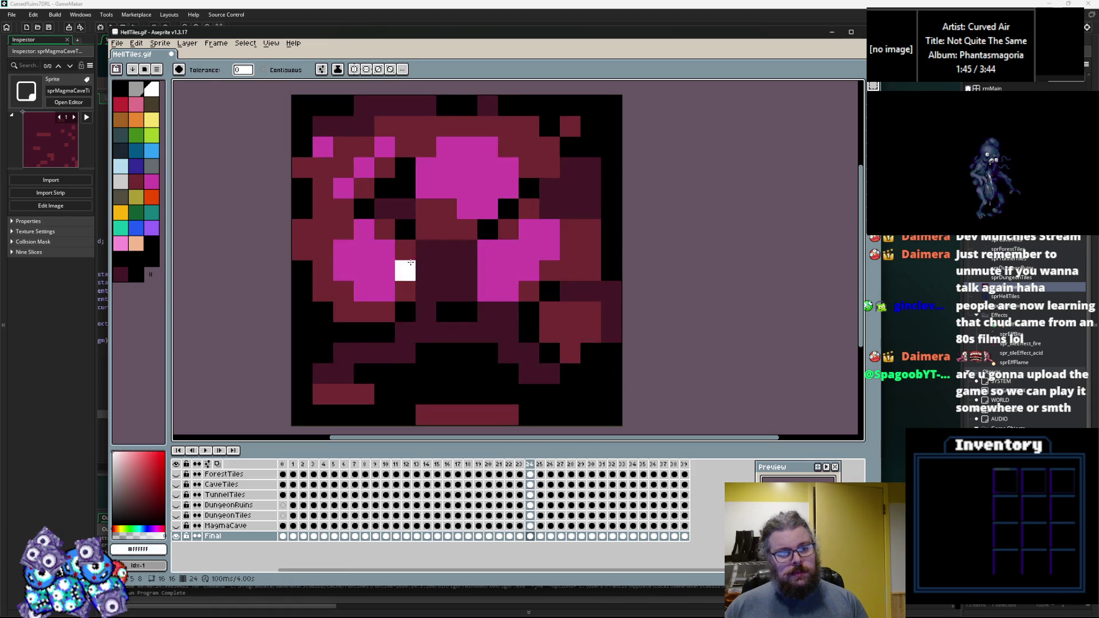
key("Right")
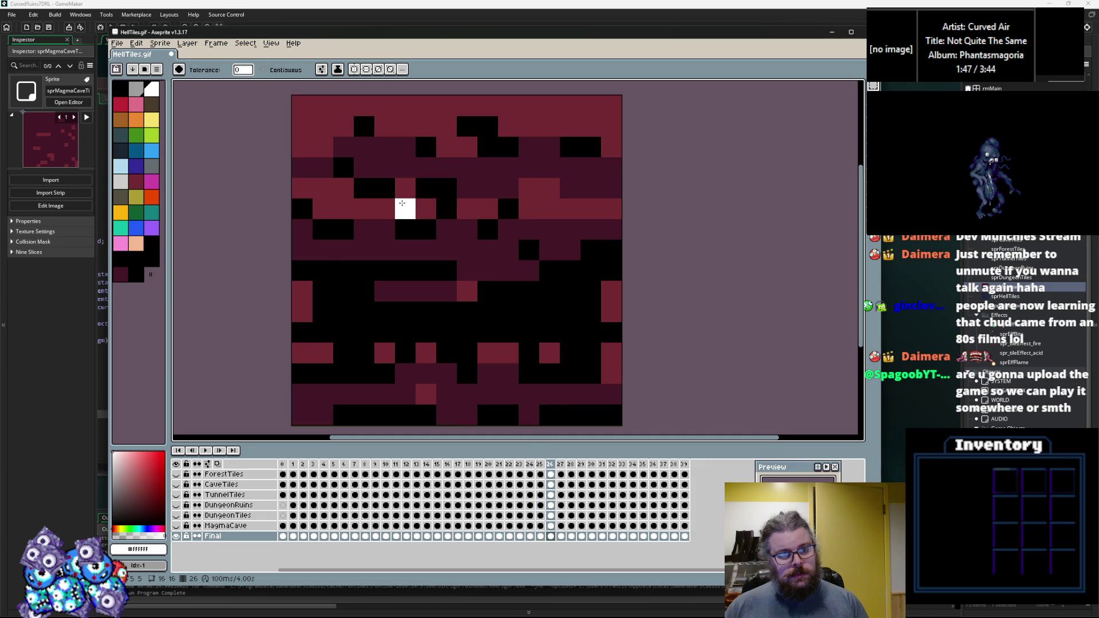
key("Left")
left_click(406, 208)
key("Right")
key("Left")
key("Right")
key("Right")
key("Right")
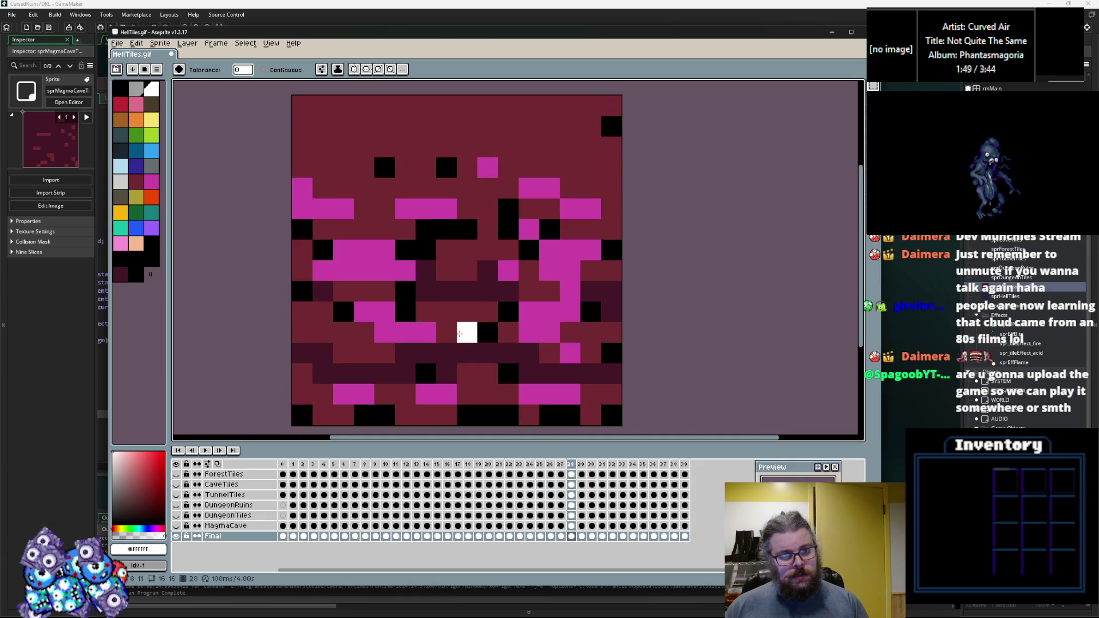
key("Right")
key("Right")
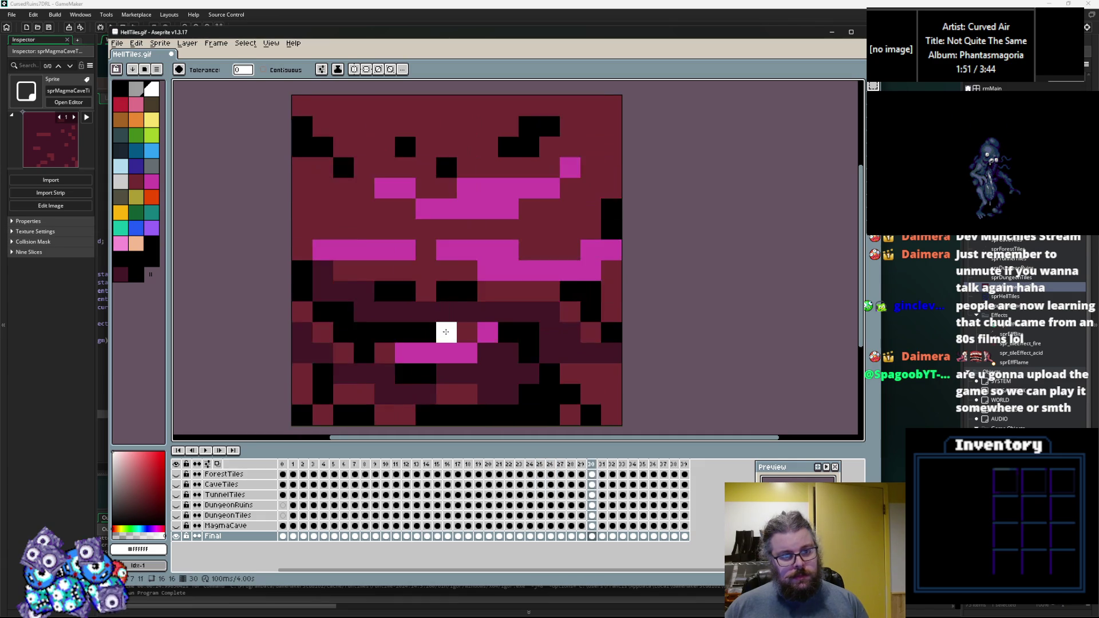
key("Right")
key("Right")
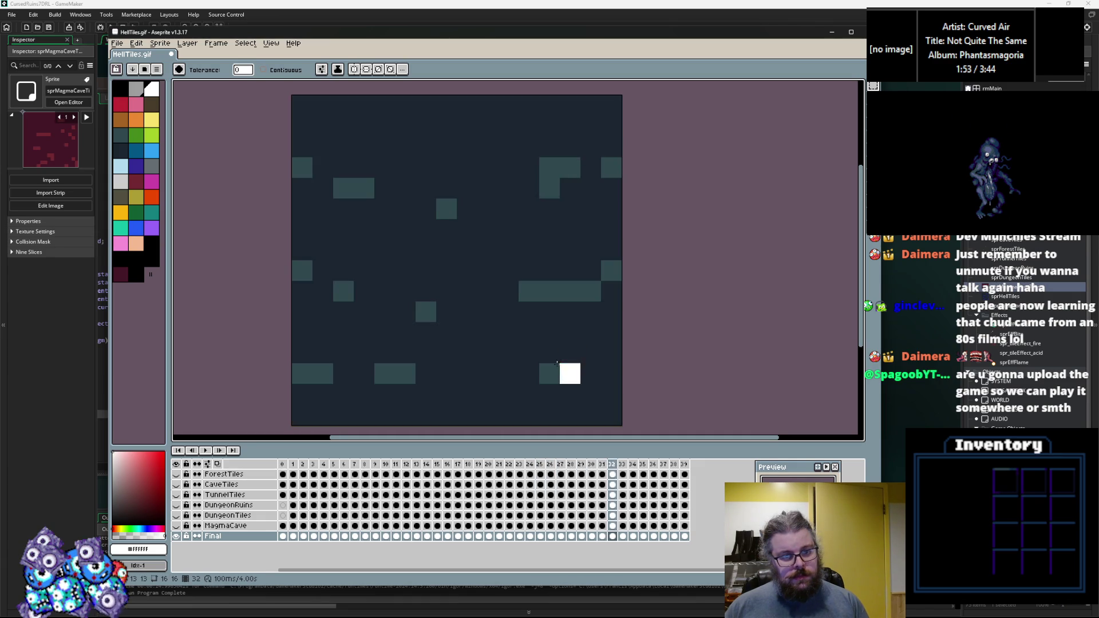
key("Left")
key("Left")
key("Left")
key("Left")
key("Left")
key("Left")
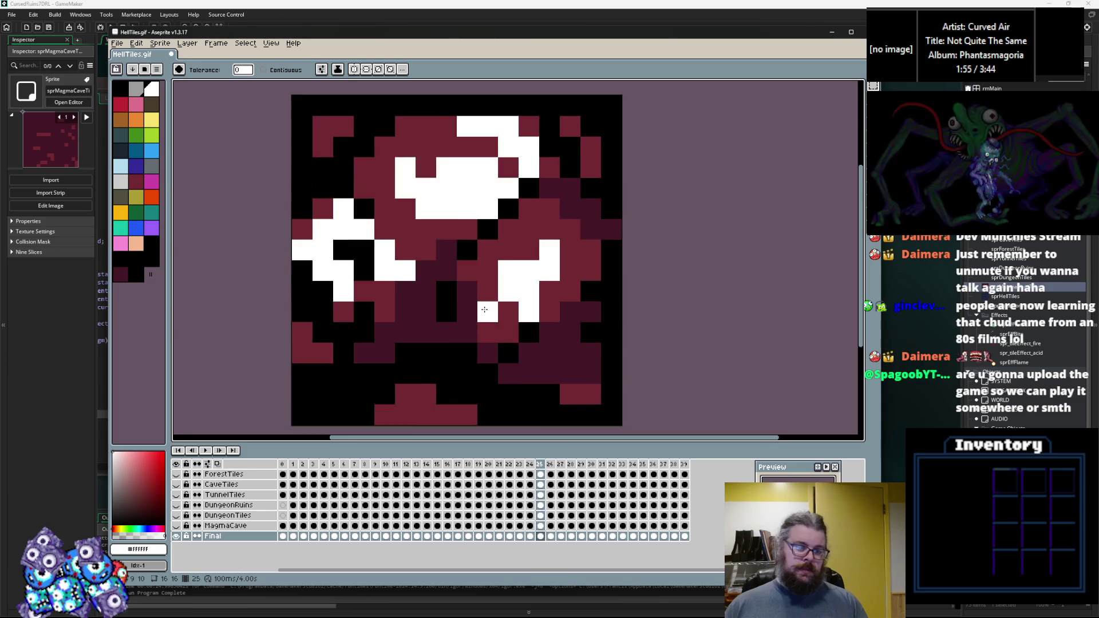
key("Right")
key("Right")
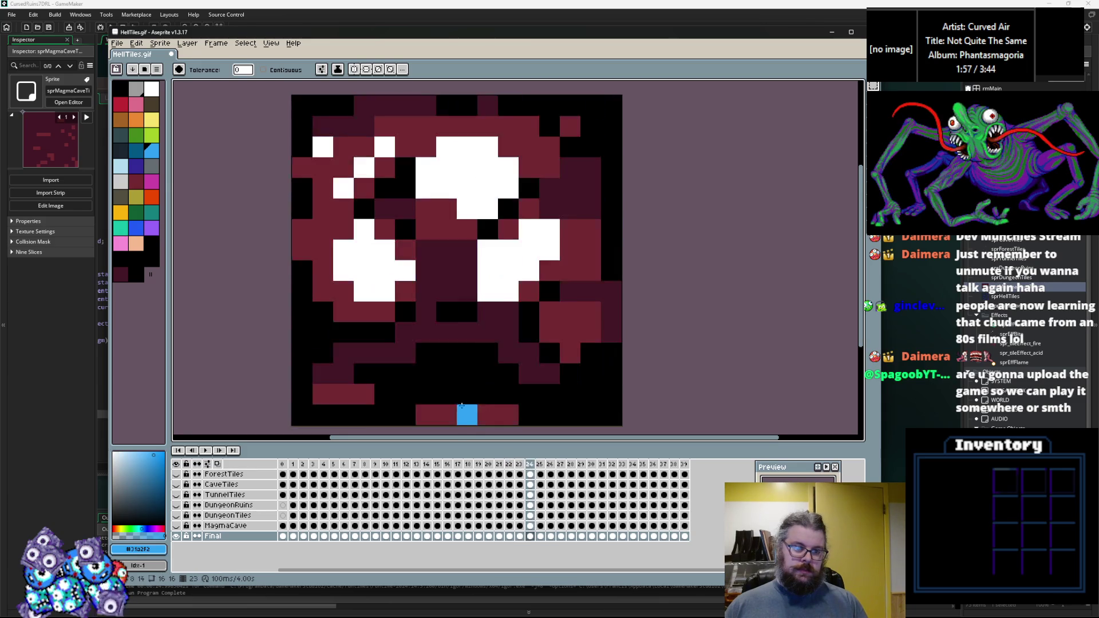
Step: Fill one area of frame 24 blue and the dark areas of frames 24–26 light blue
left_click(458, 330)
key("Right")
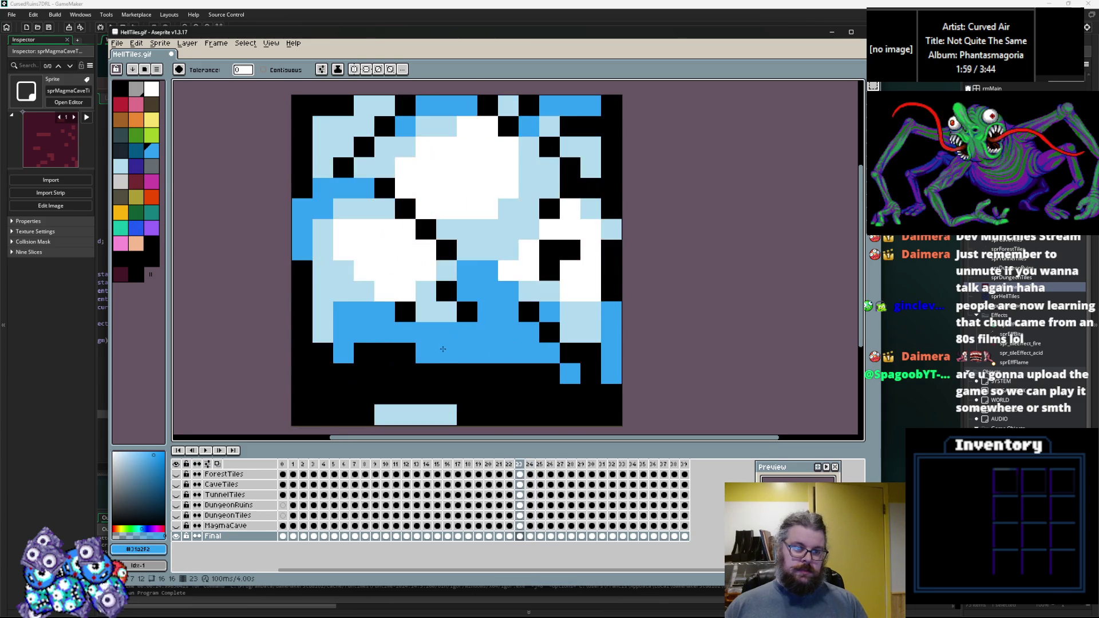
left_click(344, 290, "alt")
key("Left")
left_click(356, 307)
key("Right")
left_click(364, 310)
key("Right")
left_click(417, 253)
left_click(417, 253)
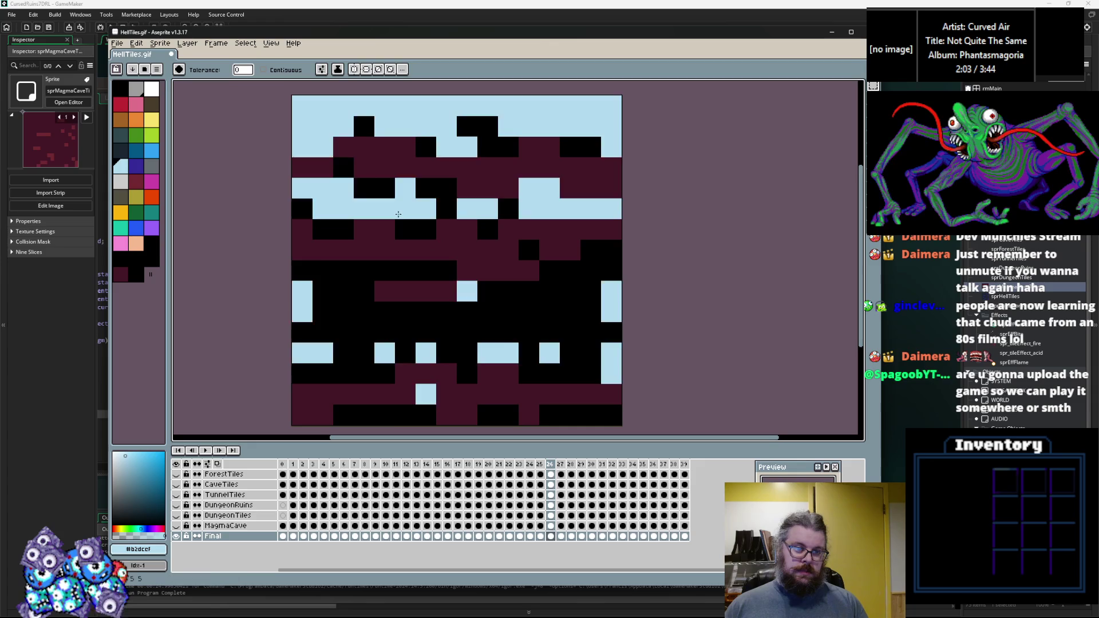
Step: Fill the dark areas of frames 27–29 light blue, undoing an accidental full-canvas fill
key("Right")
left_click(406, 251)
key("Right")
left_click(425, 223)
key("Right")
left_click(425, 171)
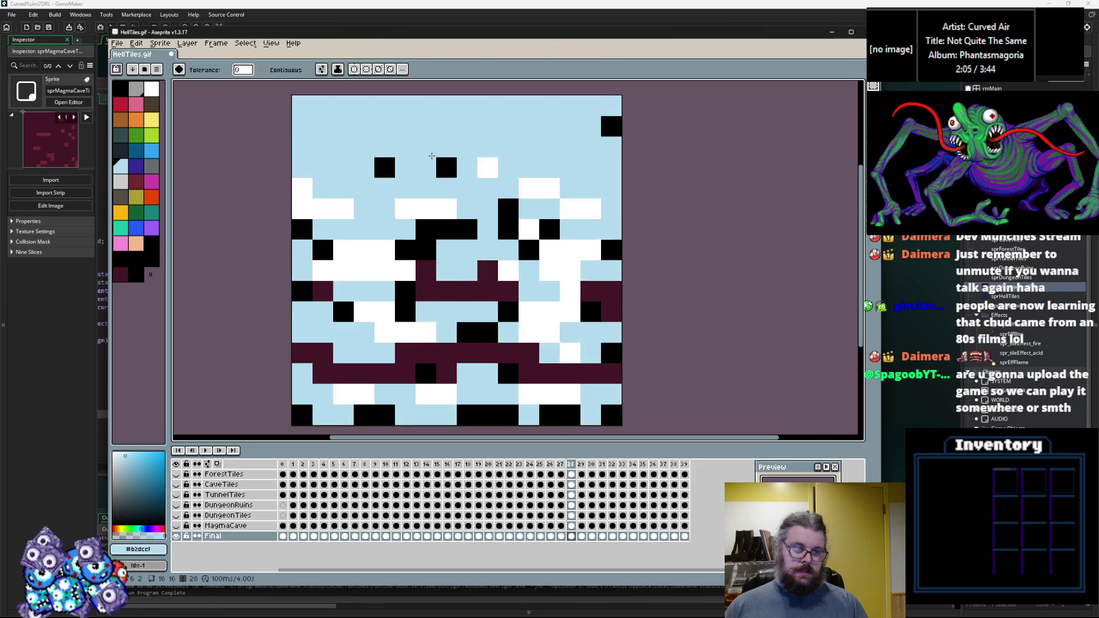
key("ctrl+z")
left_click(446, 229)
key("Right")
Step: Fill the dark areas of frames 30–32 light blue
left_click(465, 140)
left_click(465, 140)
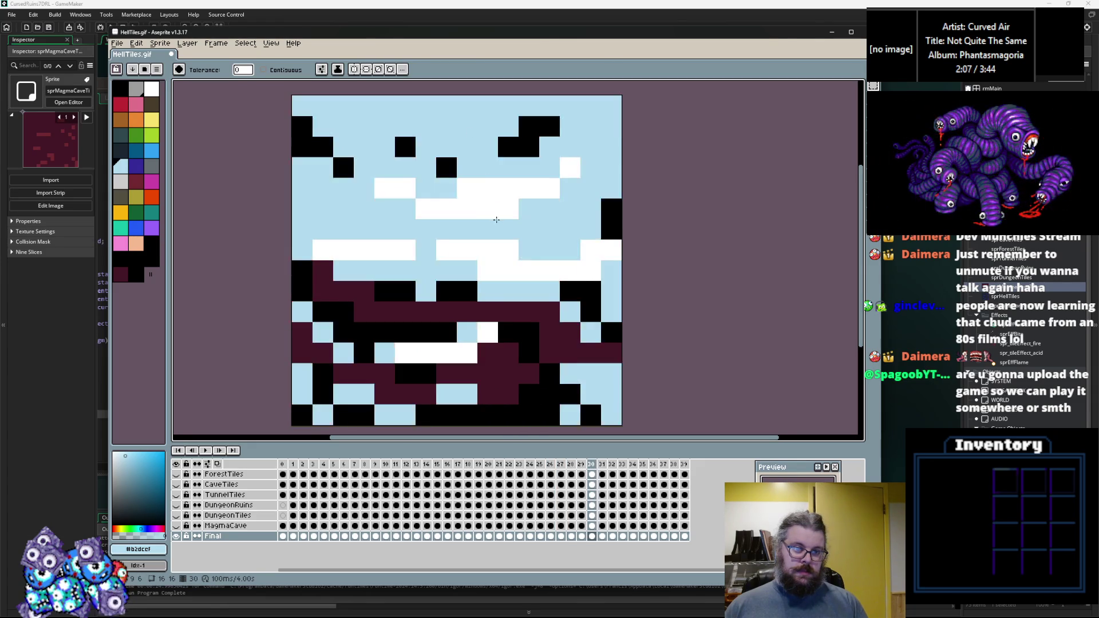
key("Right")
left_click(492, 236)
key("Right")
left_click(492, 236)
key("Left")
key("Left")
key("Left")
key("Left")
key("Left")
key("Left")
key("Left")
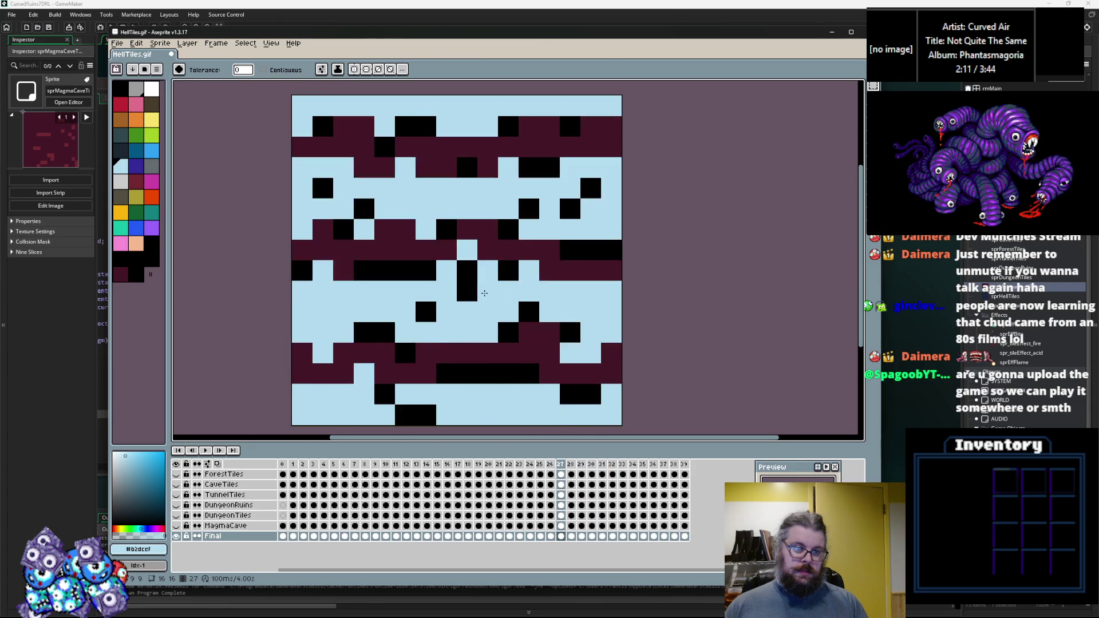
left_click(452, 262)
Step: Try filling frame 25's black areas with the brighter blue, then undo it
left_click(457, 258, "alt")
key("Right")
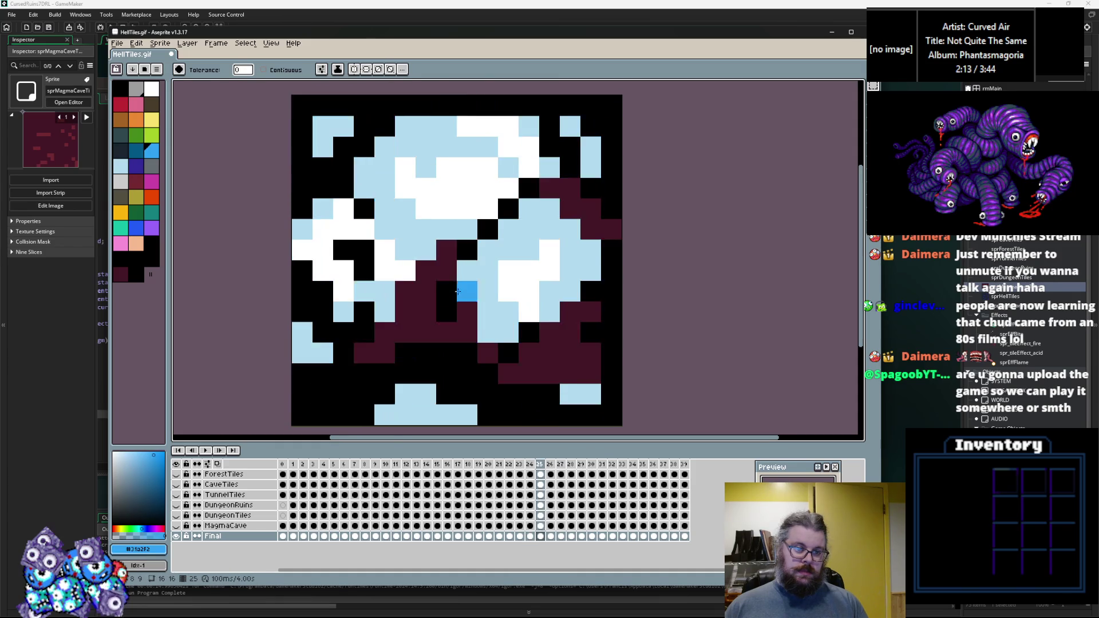
left_click(439, 280)
key("ctrl+z")
key("Right")
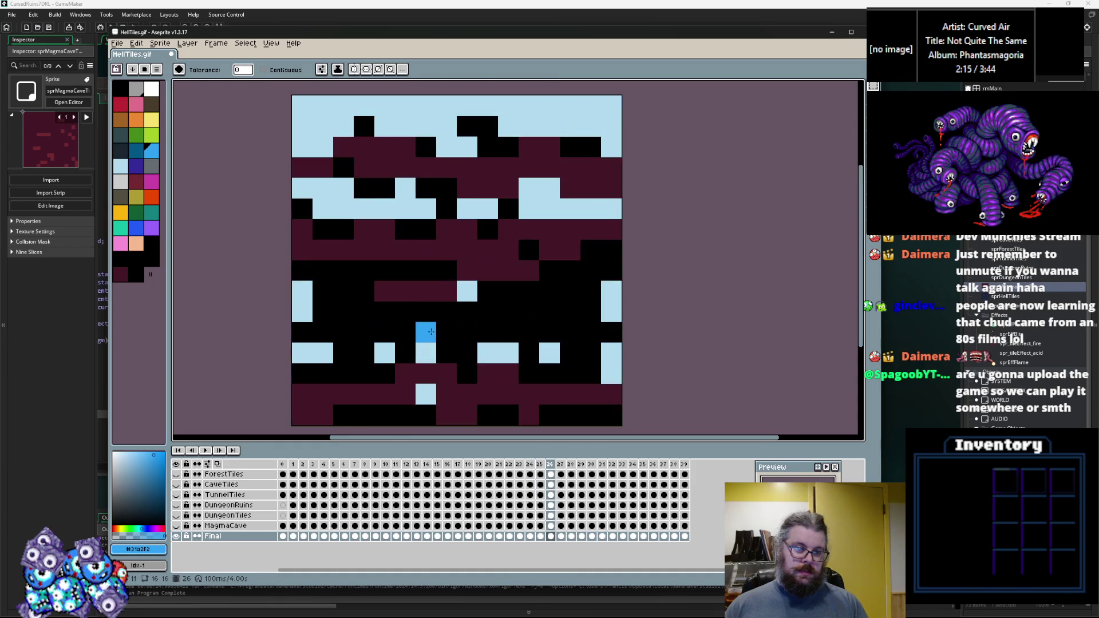
key("Right")
Step: Fill the maroon and dark areas of frames 28–31 with light blue and blue
key("Right")
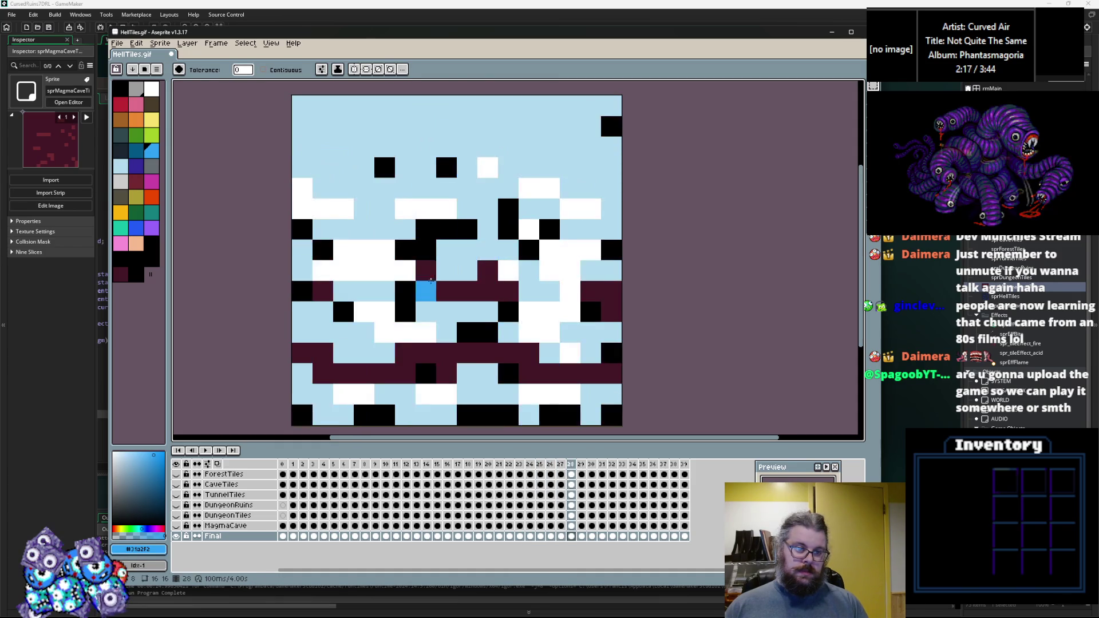
left_click(454, 296)
key("Right")
left_click(445, 261)
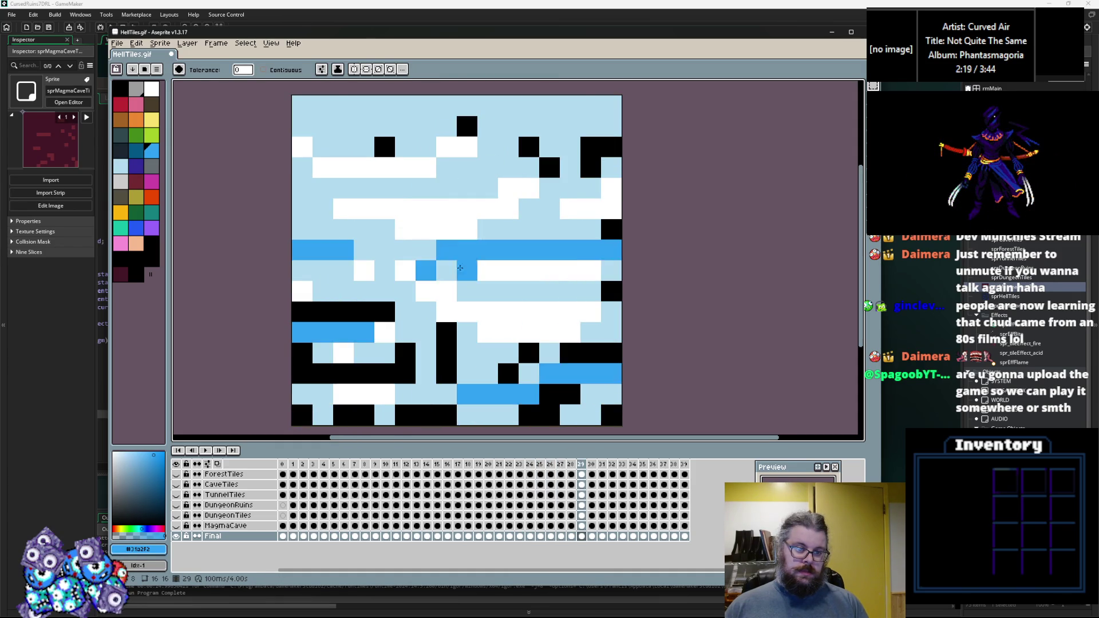
key("Right")
left_click(451, 309)
key("Right")
left_click(467, 354)
Step: Fill frame 32's dark areas with frame 31's light blue
key("Right")
key("Left")
left_click(487, 313, "alt")
key("Right")
left_click(490, 254)
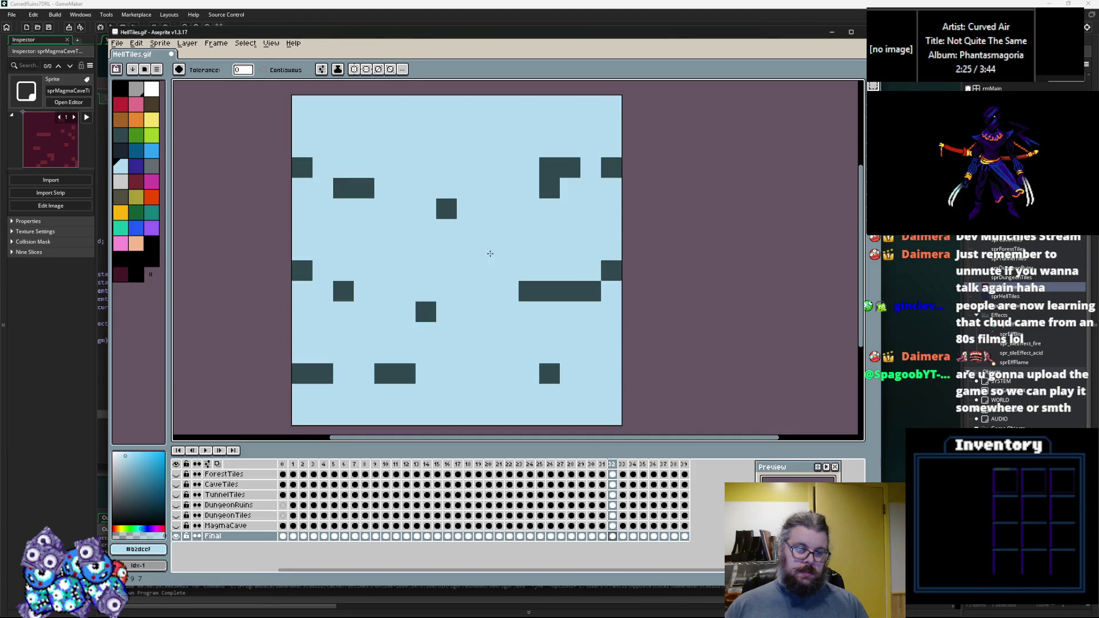
key("Right")
key("Right")
key("Left")
key("Left")
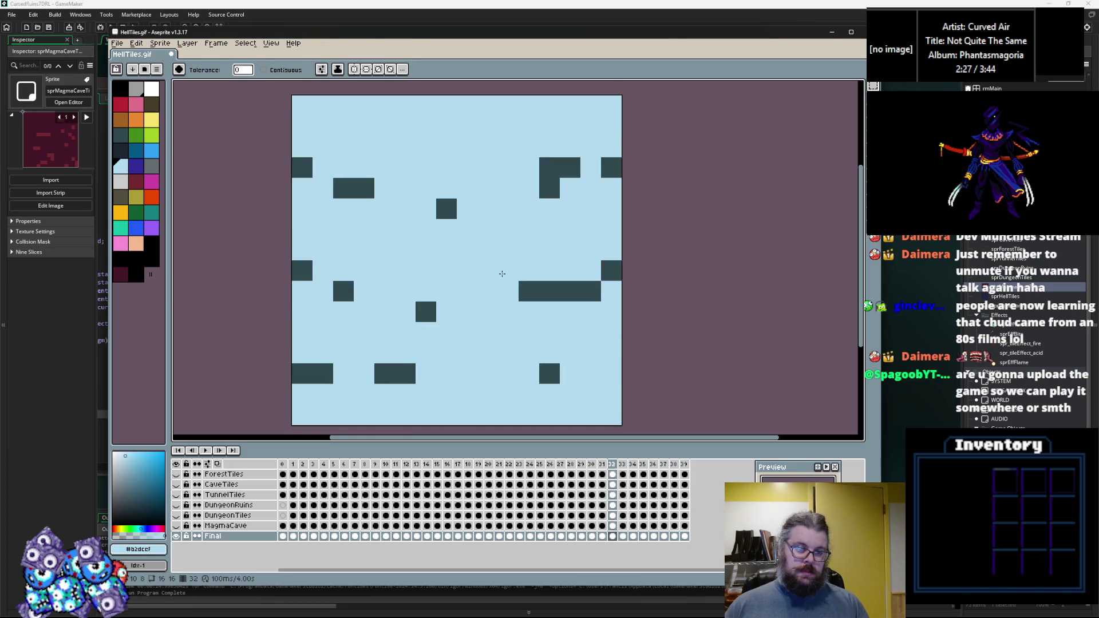
key("Right")
Step: Fill frame 33's dark tiles with white and review the recoloured frames
left_click(508, 209, "alt")
key("Left")
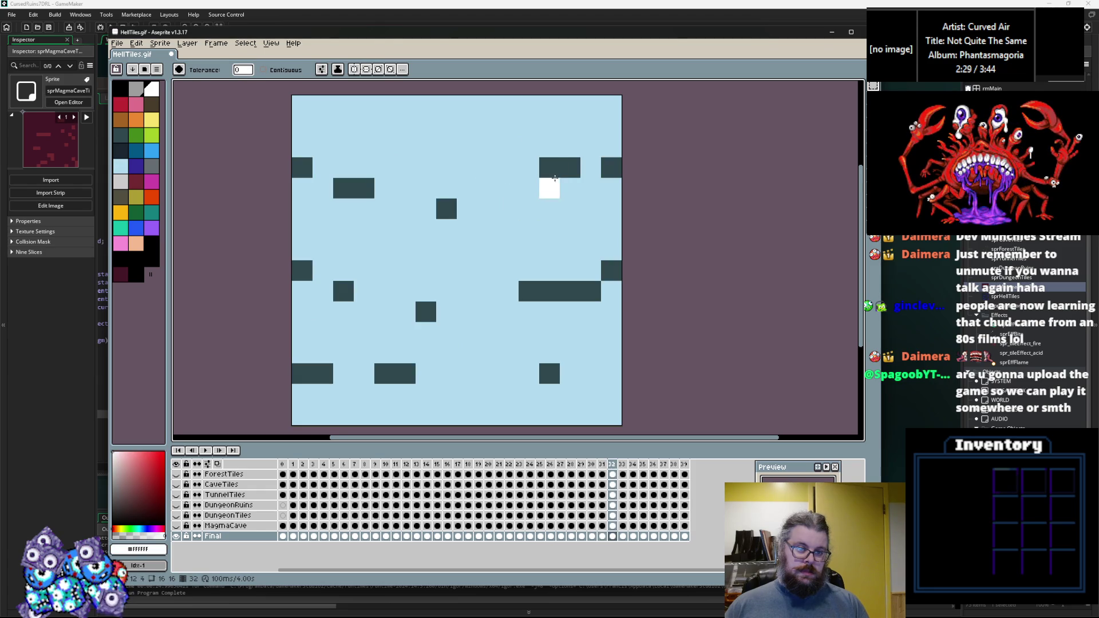
key("Right")
left_click(529, 146)
key("Right")
key("Left")
key("Left")
key("Left")
left_click(118, 44)
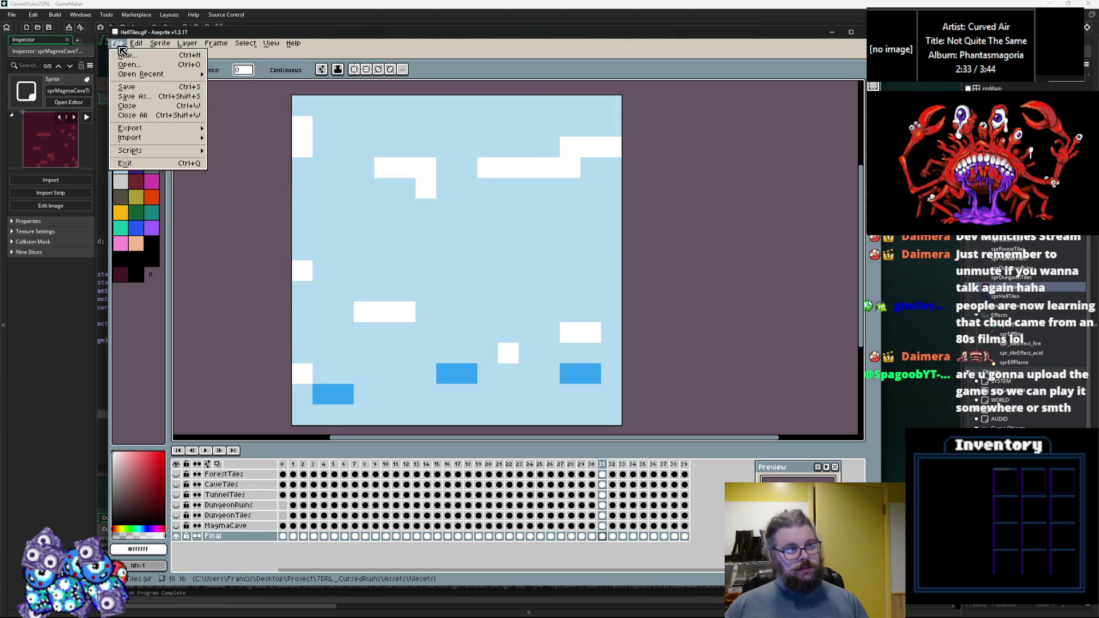
Step: Save the recoloured tileset as a copy named IceTiles.gif in the tilesets folder
left_click(132, 97)
type("Ices")
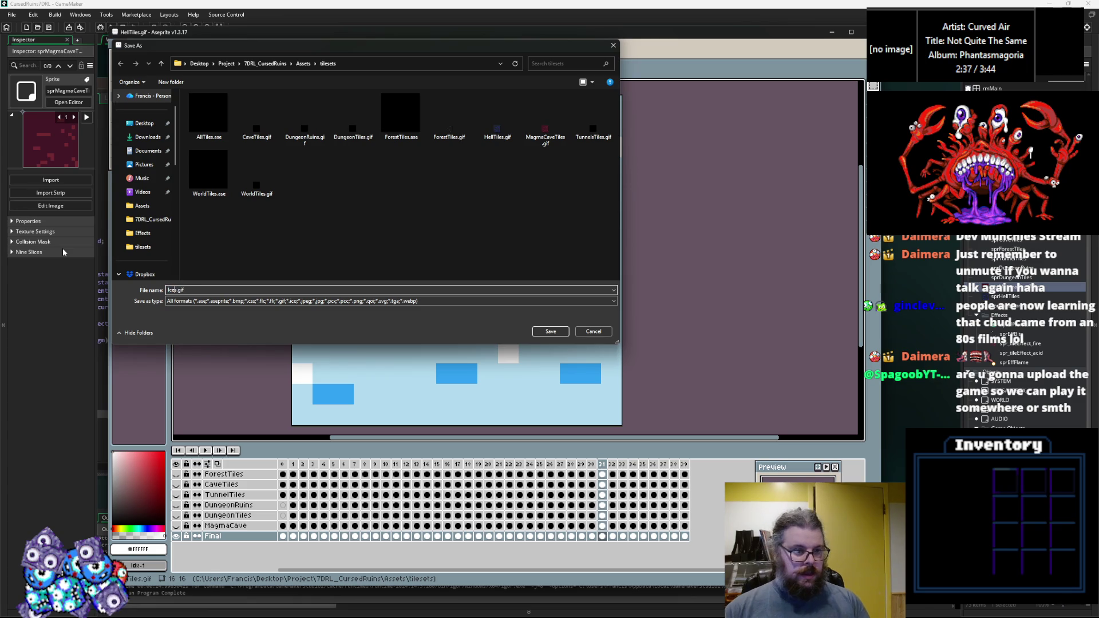
type("Tile")
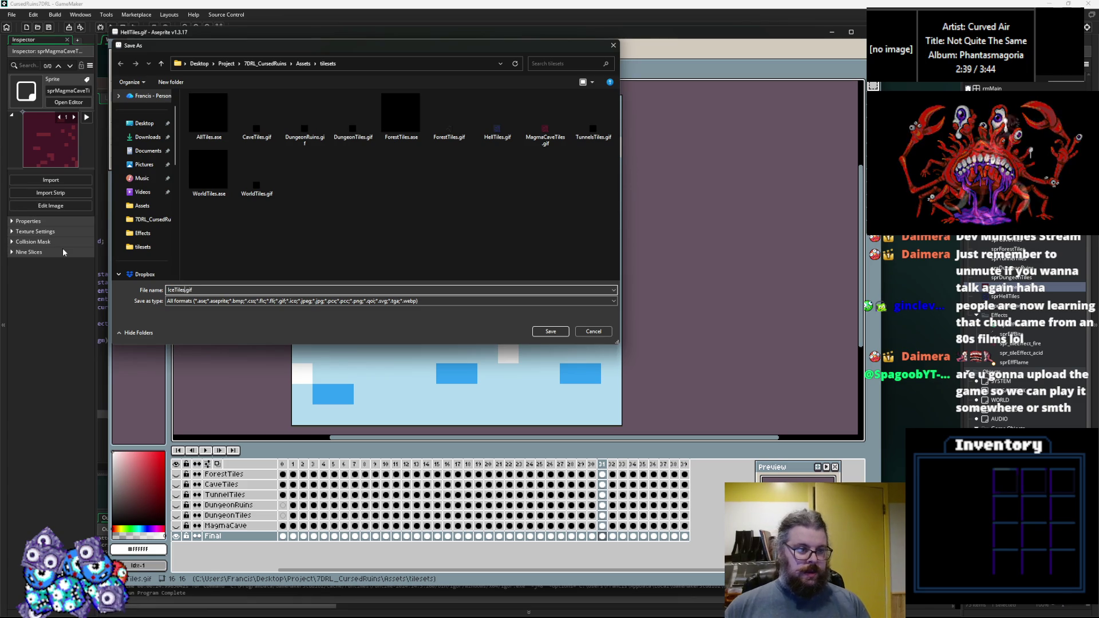
left_click(550, 332)
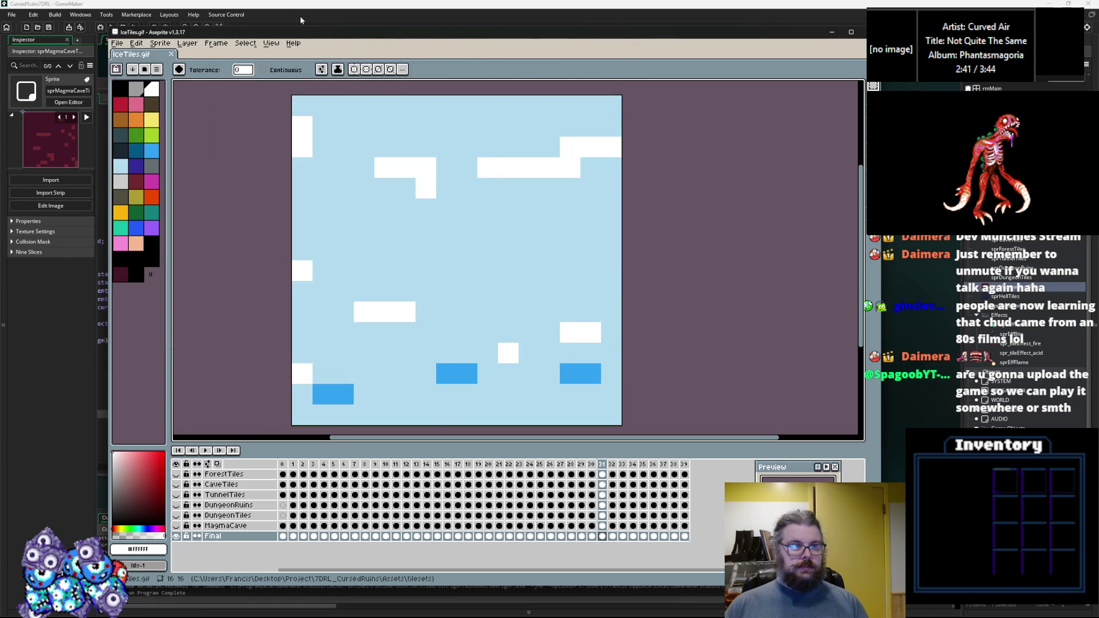
left_click(300, 20)
Step: Locate the sprHellTiles reference on the finalFloor tile set line 90 in loadGameData.gml
key("Up")
key("Up")
key("Up")
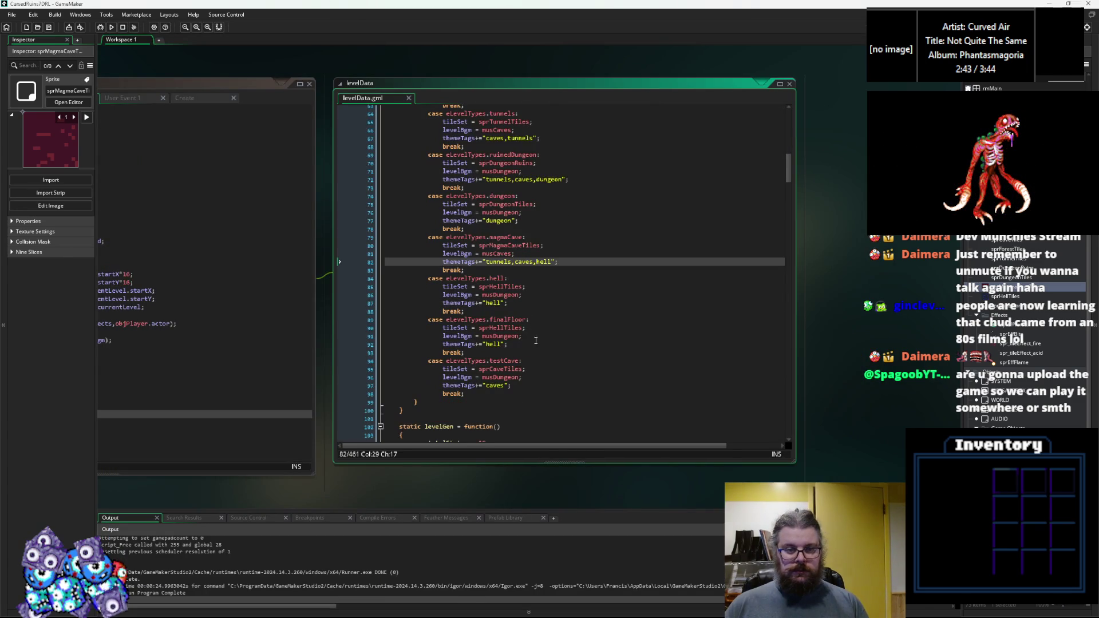
left_click(517, 328)
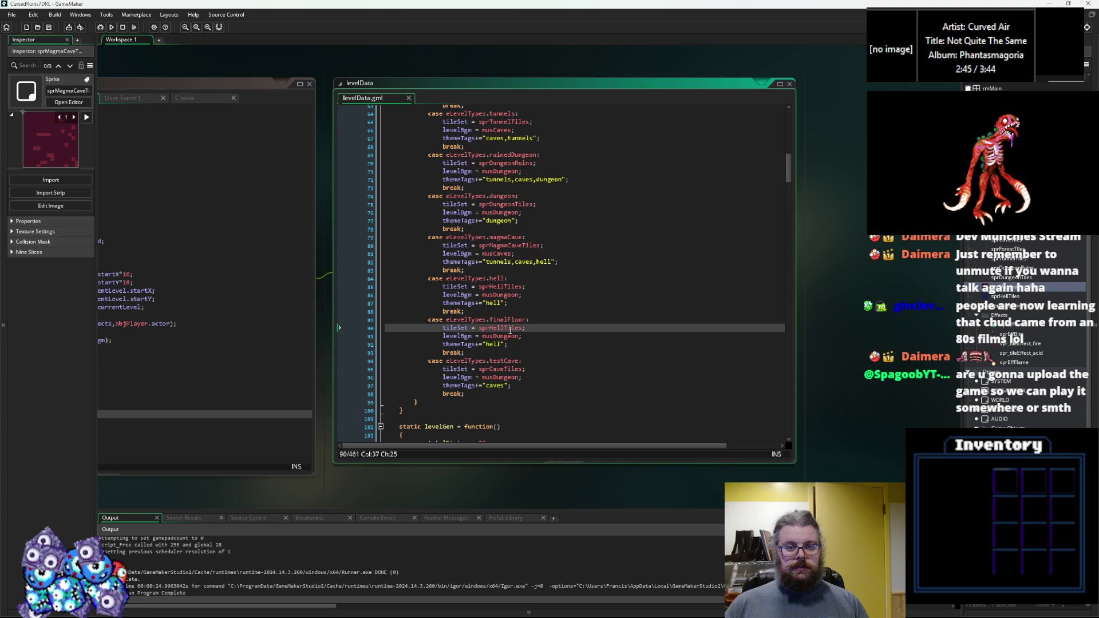
key("Left")
key("Left")
Step: Create a new sprite sprIceTiles and import IceTiles.gif from the tilesets folder into it
key("alt+s")
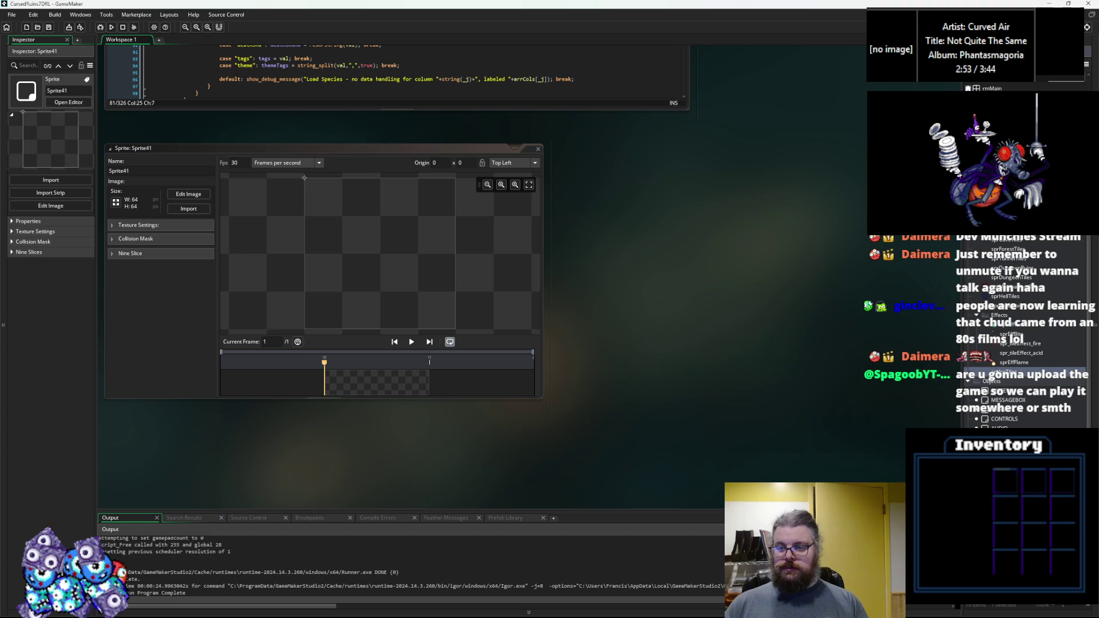
left_click(1010, 334)
left_click(189, 209)
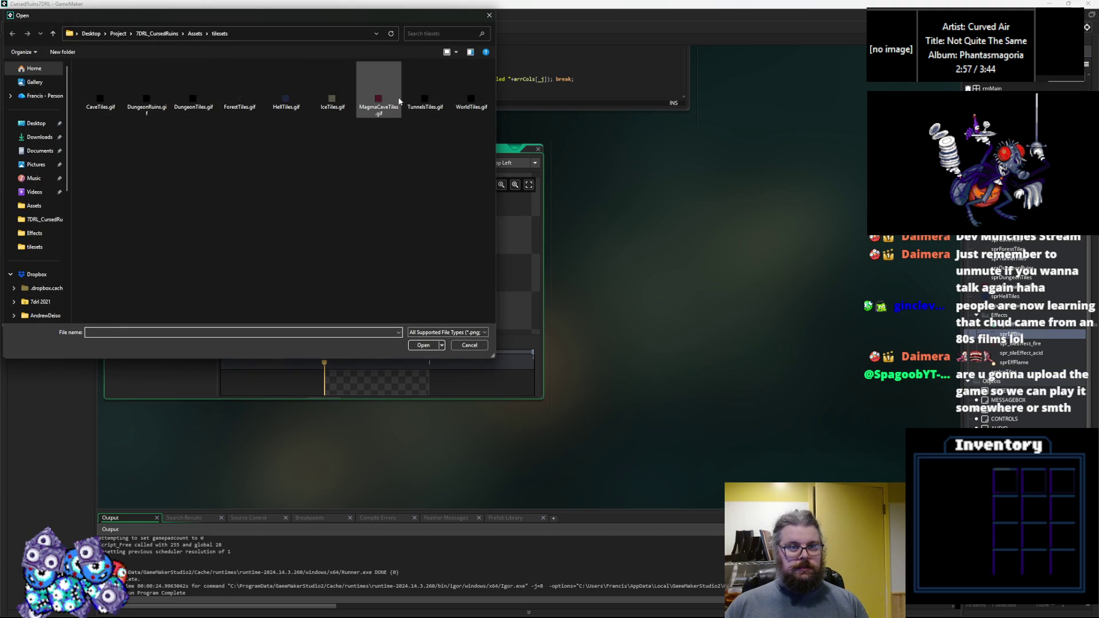
left_click(379, 95)
left_click(333, 94)
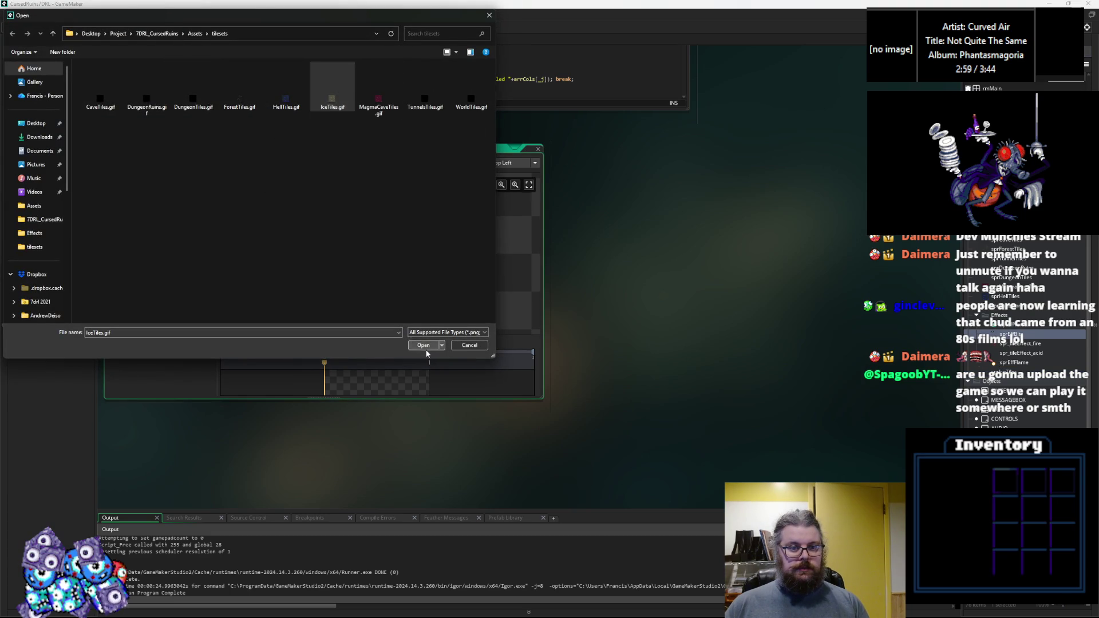
left_click(424, 346)
left_click(538, 149)
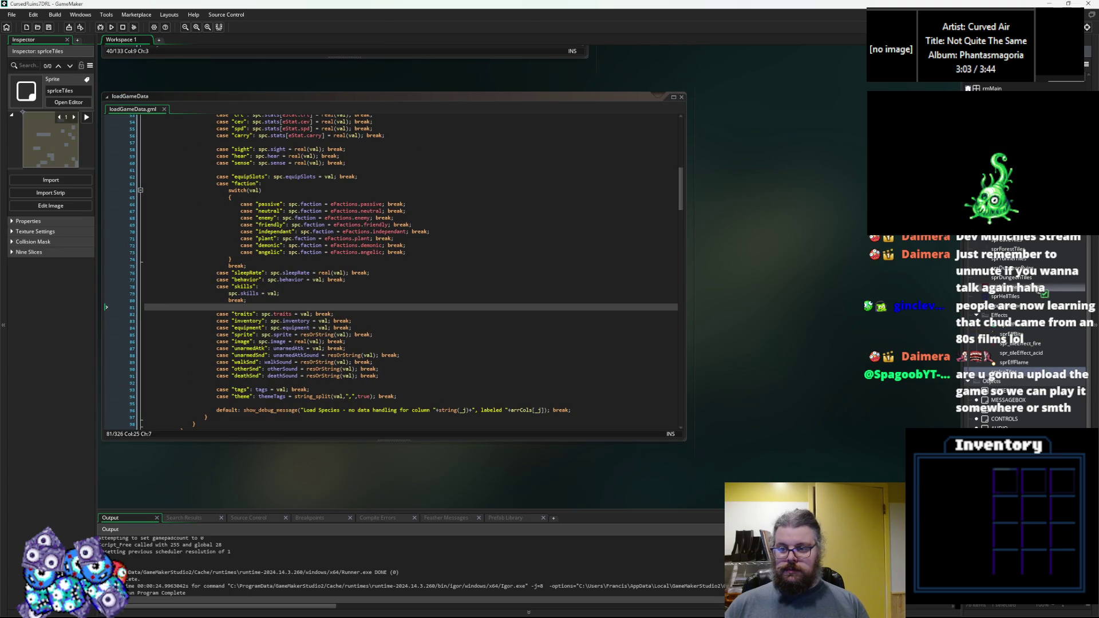
Step: In levelData.gml, change finalFloor's tile set from sprHellTiles to sprIceTiles on line 90
key("alt+Left")
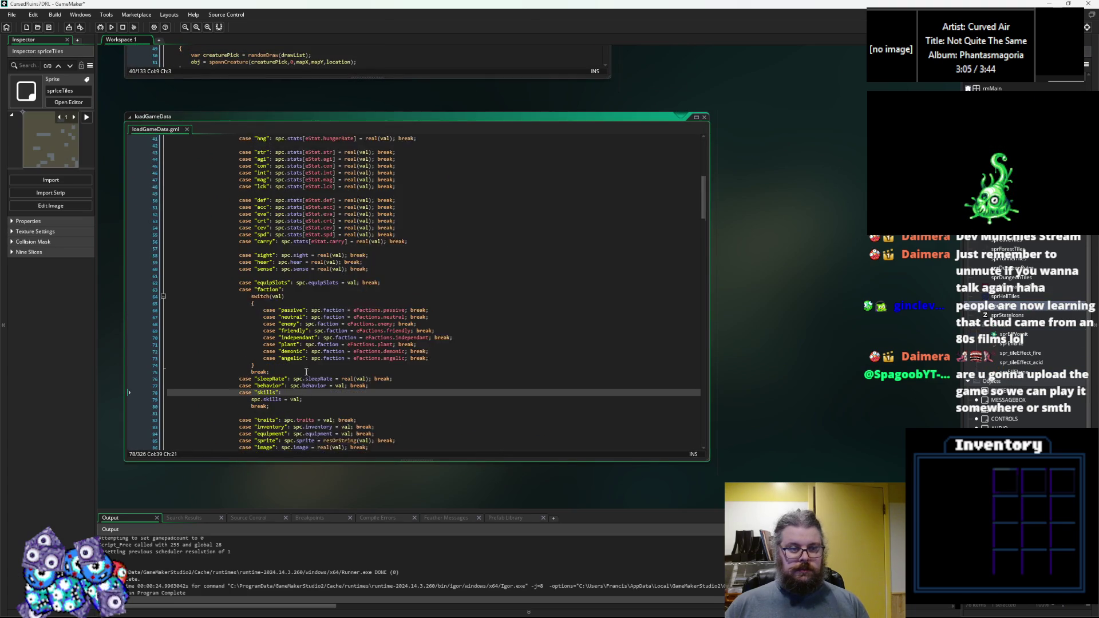
key("alt+Left")
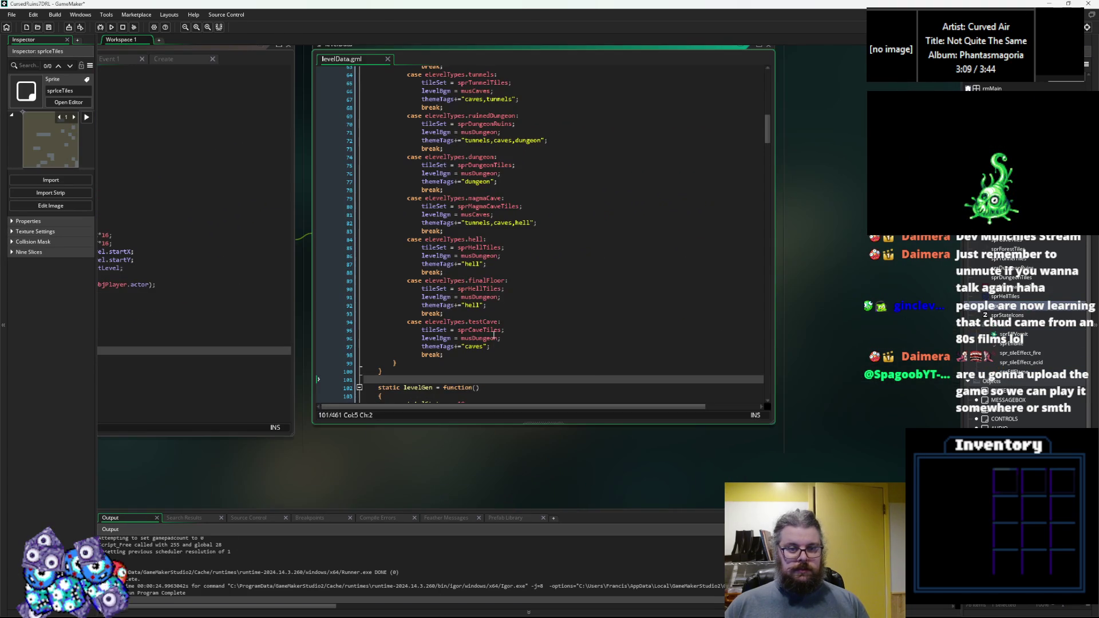
left_click(480, 290)
double_click(482, 290)
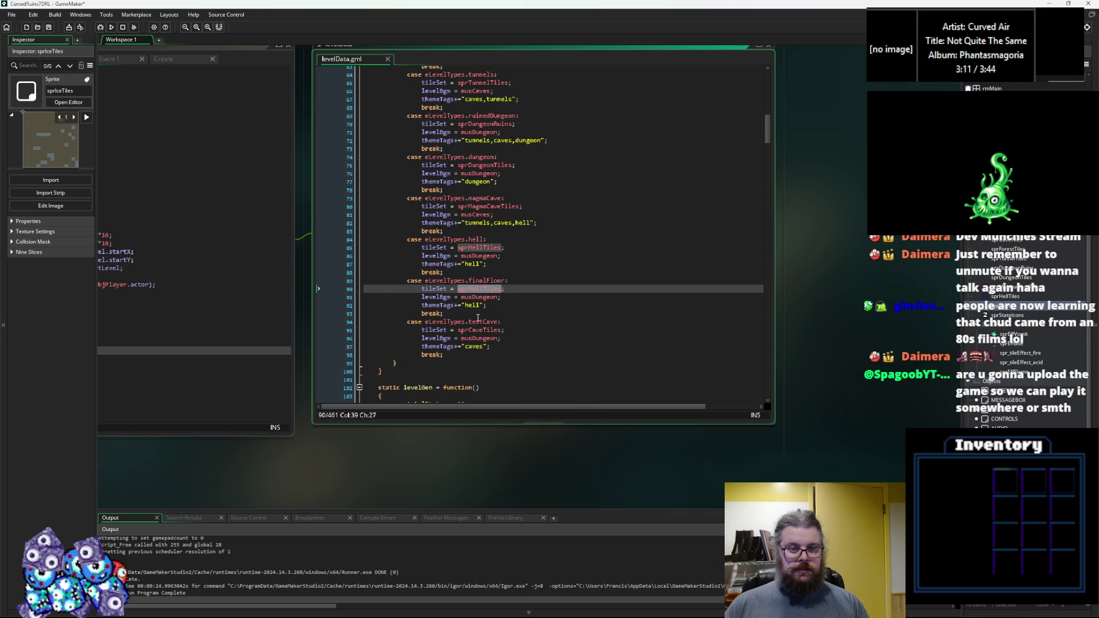
left_click(484, 289)
key("BackSpace")
key("BackSpace")
key("BackSpace")
type("Ice")
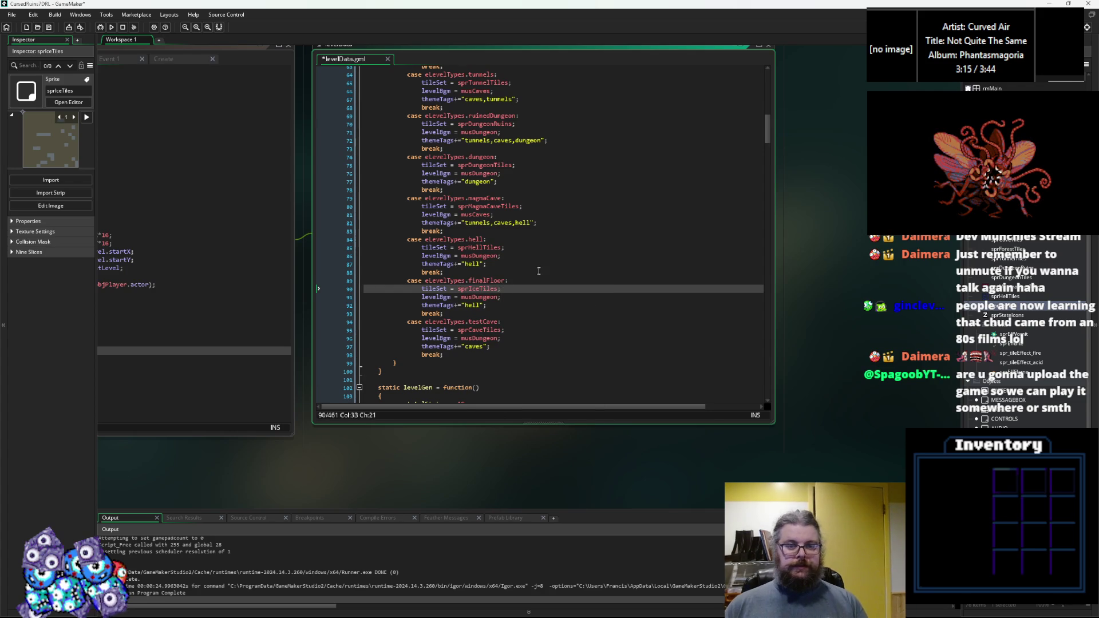
left_click(539, 272)
Step: Save levelData.gml and pan the workspace to the WORLD: Events code
key("ctrl+s")
left_click(499, 230)
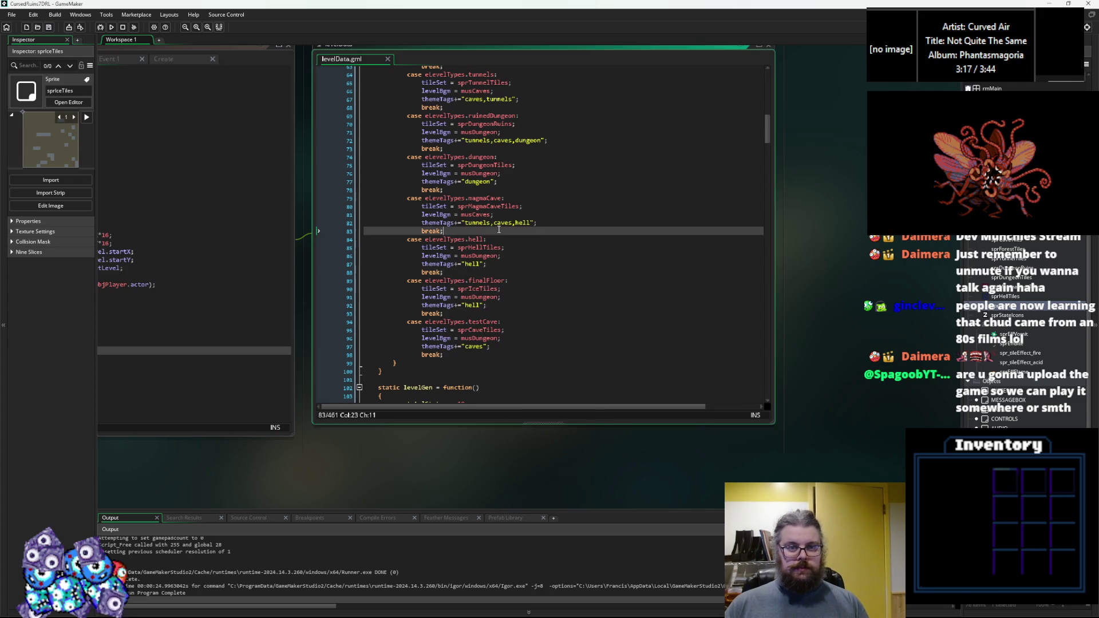
left_click_drag(499, 229, 732, 257)
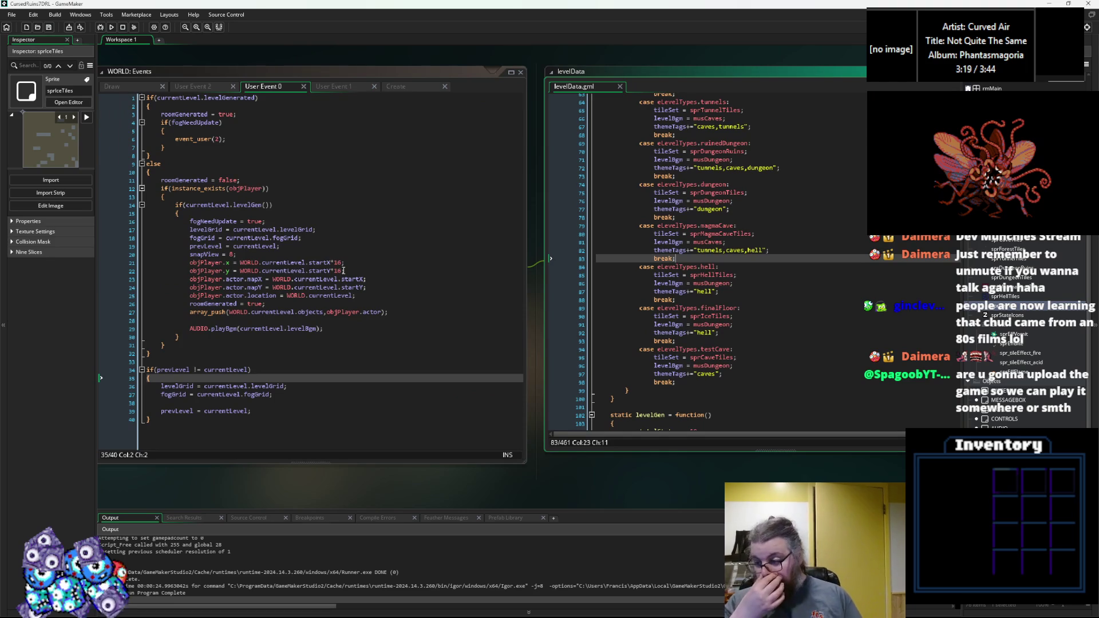
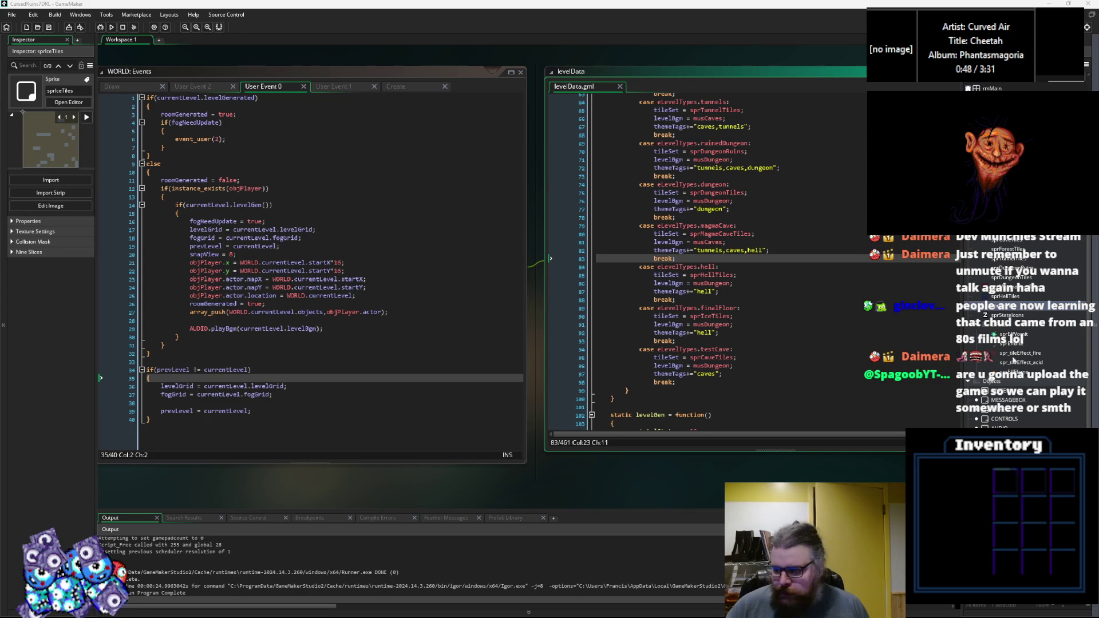
Step: Move between the WORLD: Events and levelData windows, ending at the start of levelGen on line 103
left_click(48, 27)
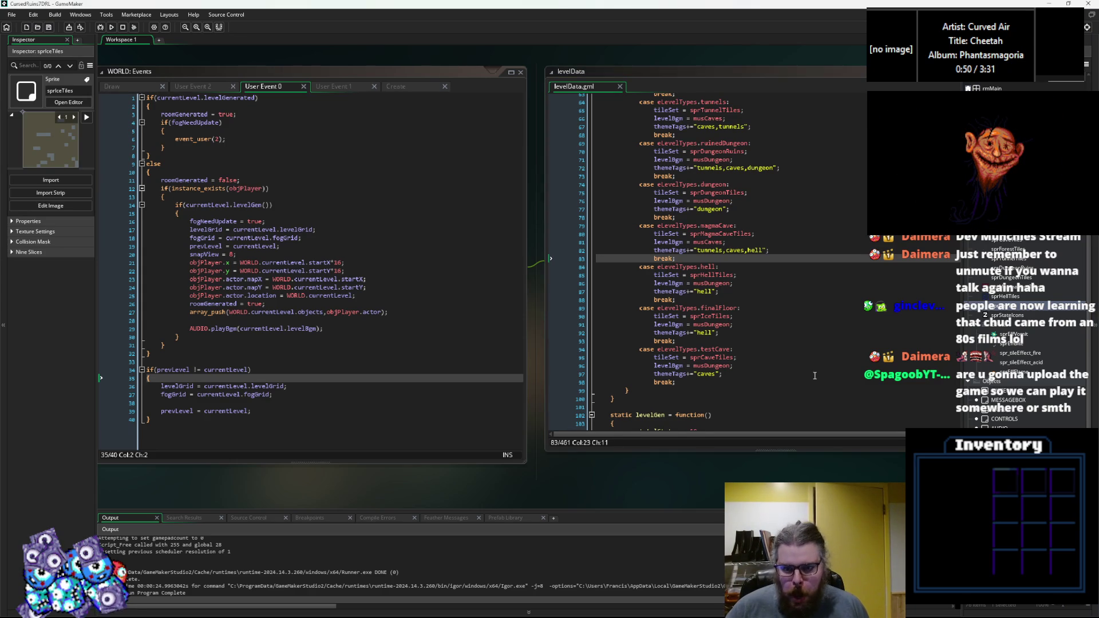
left_click(814, 375)
left_click_drag(416, 379, 474, 377)
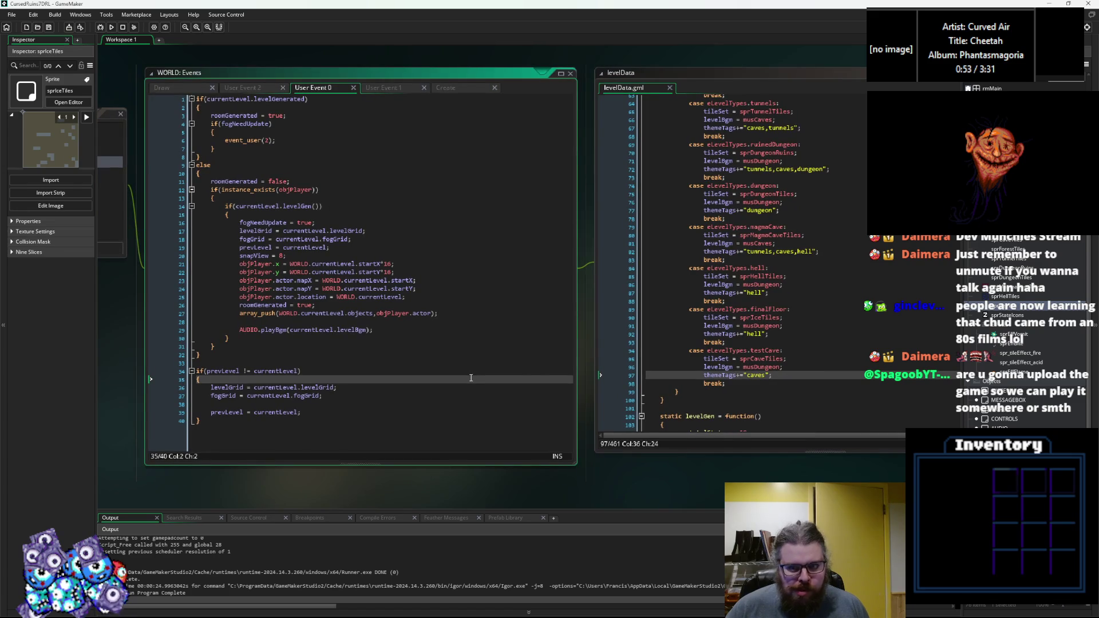
left_click(718, 373)
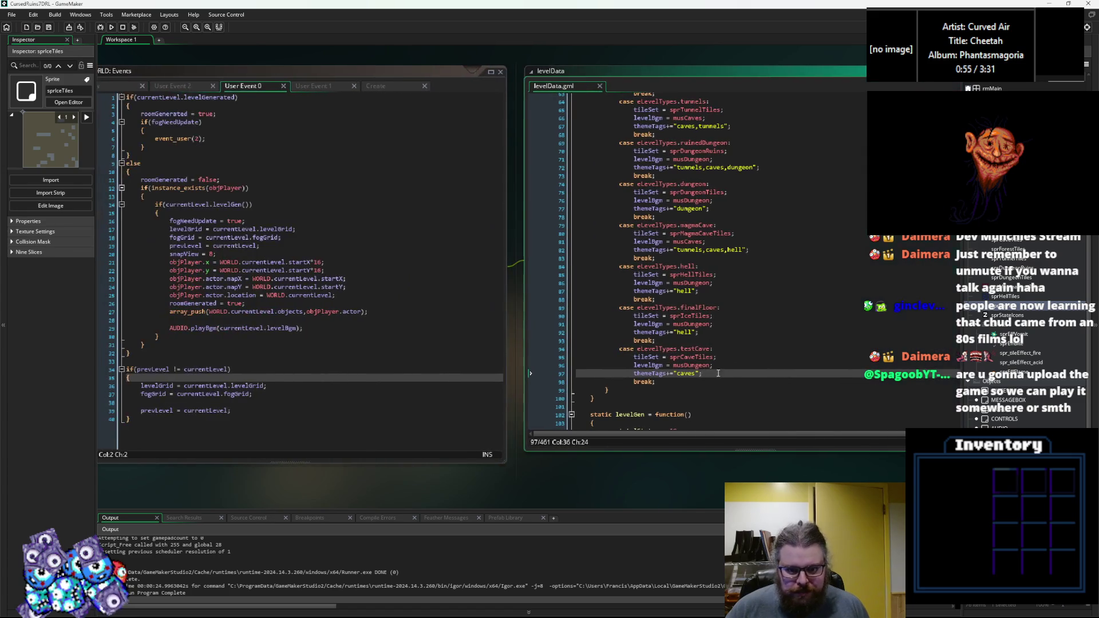
left_click(724, 314)
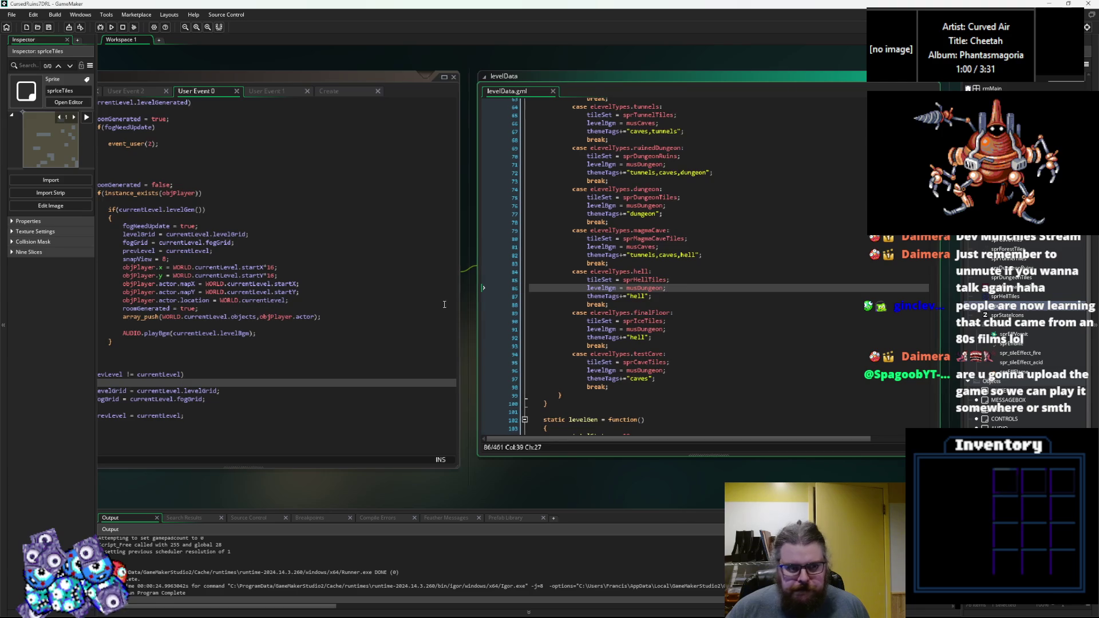
left_click(577, 327)
left_click(639, 314)
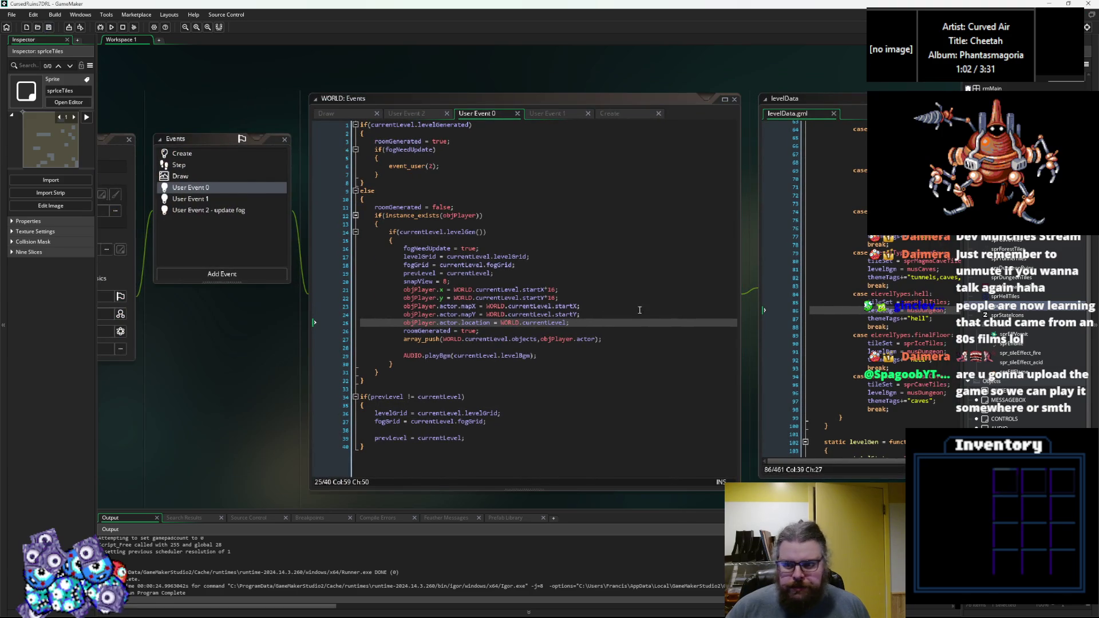
left_click_drag(638, 315, 310, 313)
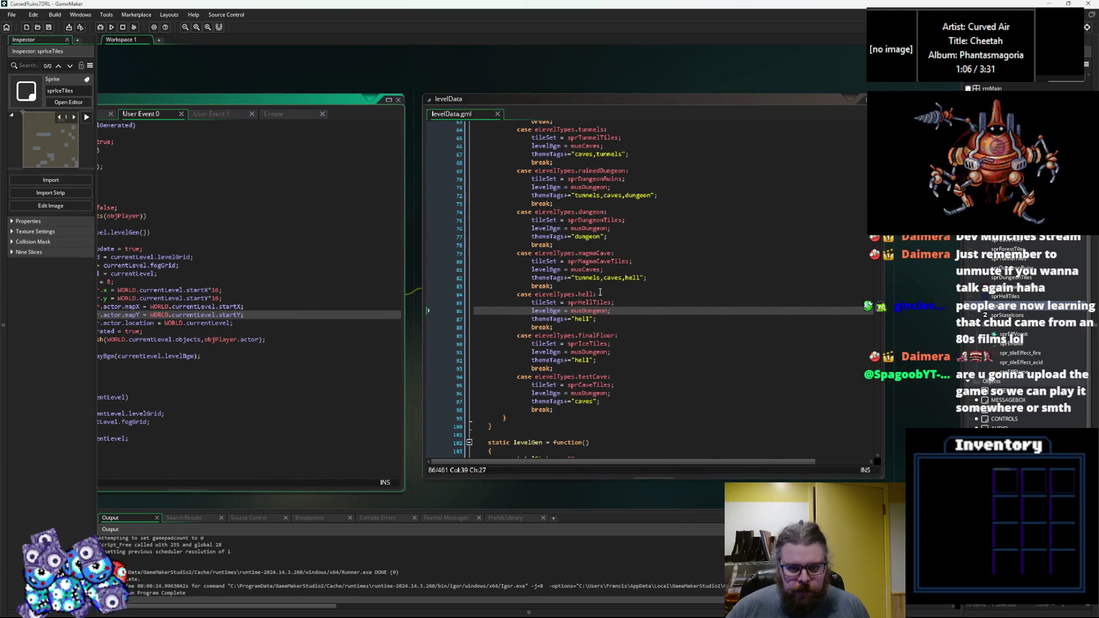
scroll(637, 299, "down", 4)
left_click(630, 348)
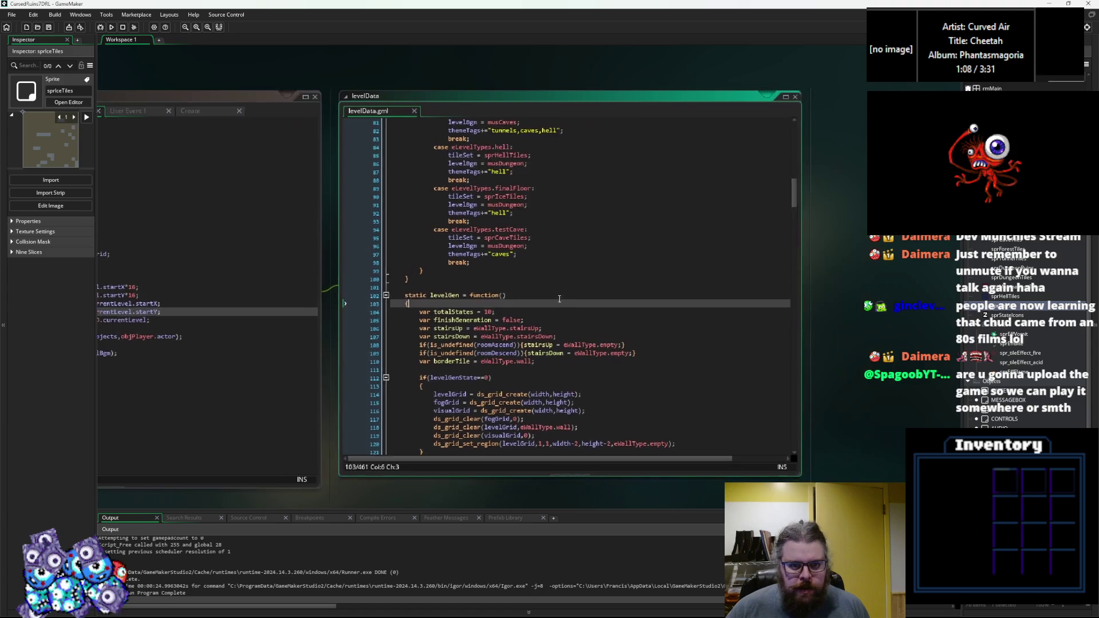
Step: Enlarge the levelData code window and collapse the level theme switch block
mouse_move(723, 434)
left_mouse_down()
mouse_move(847, 483)
mouse_move(885, 483)
left_mouse_up()
scroll(579, 317, "up", 14)
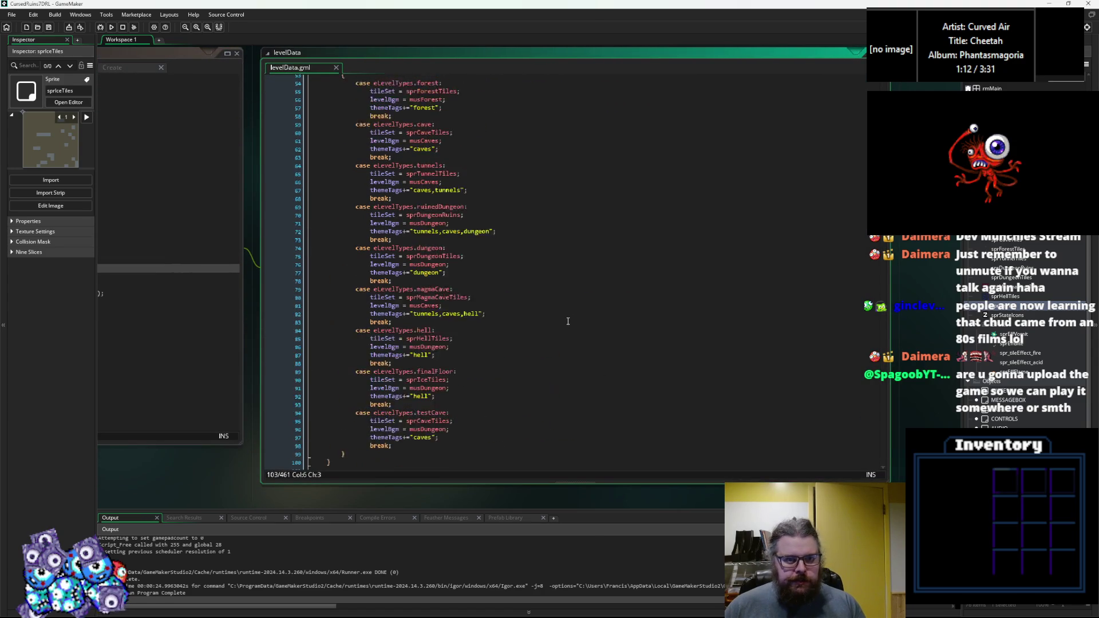
scroll(438, 298, "down", 2)
left_click(307, 237)
left_click(434, 325)
scroll(442, 327, "down", 4)
scroll(442, 326, "down", 3)
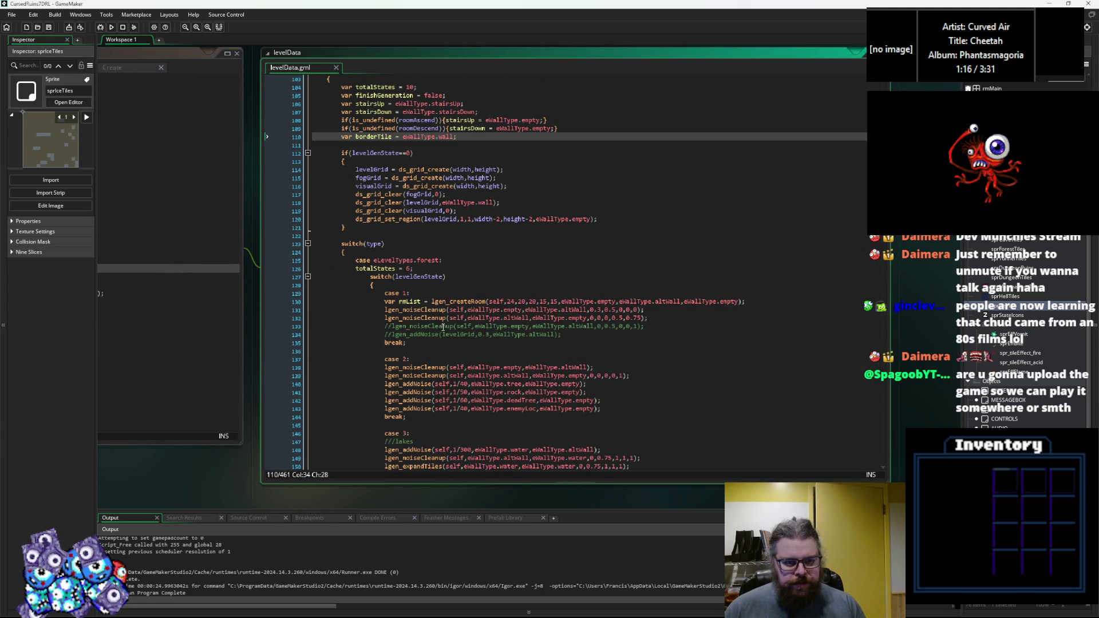
Step: Select and copy the whole forest generation case in levelGen
left_click(447, 264)
left_click_drag(350, 264, 393, 323)
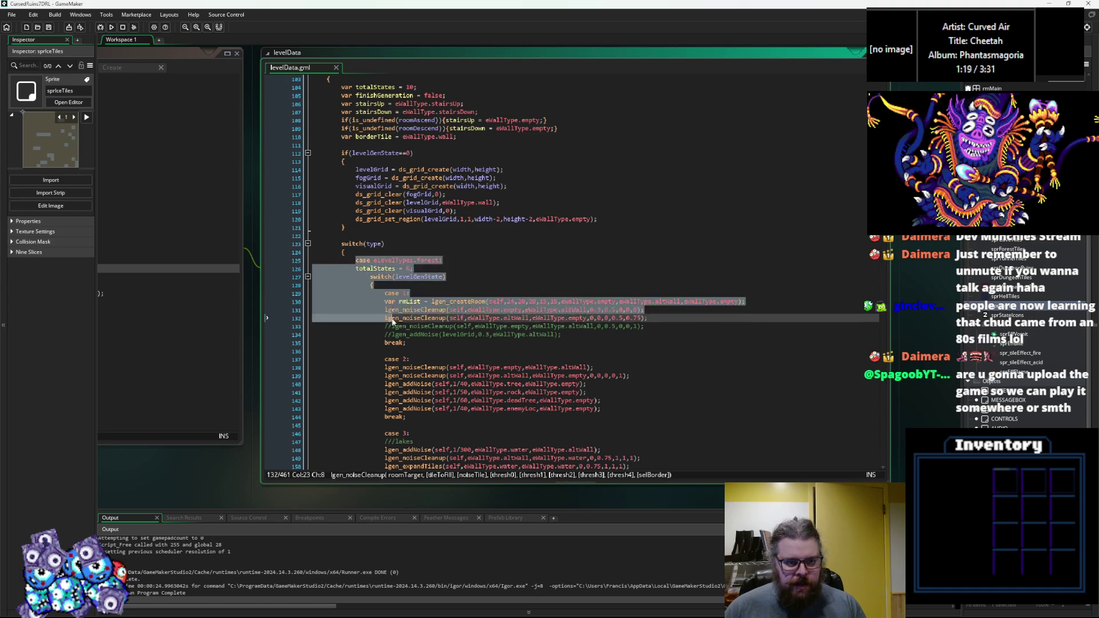
scroll(393, 322, "down", 6)
left_click(413, 346)
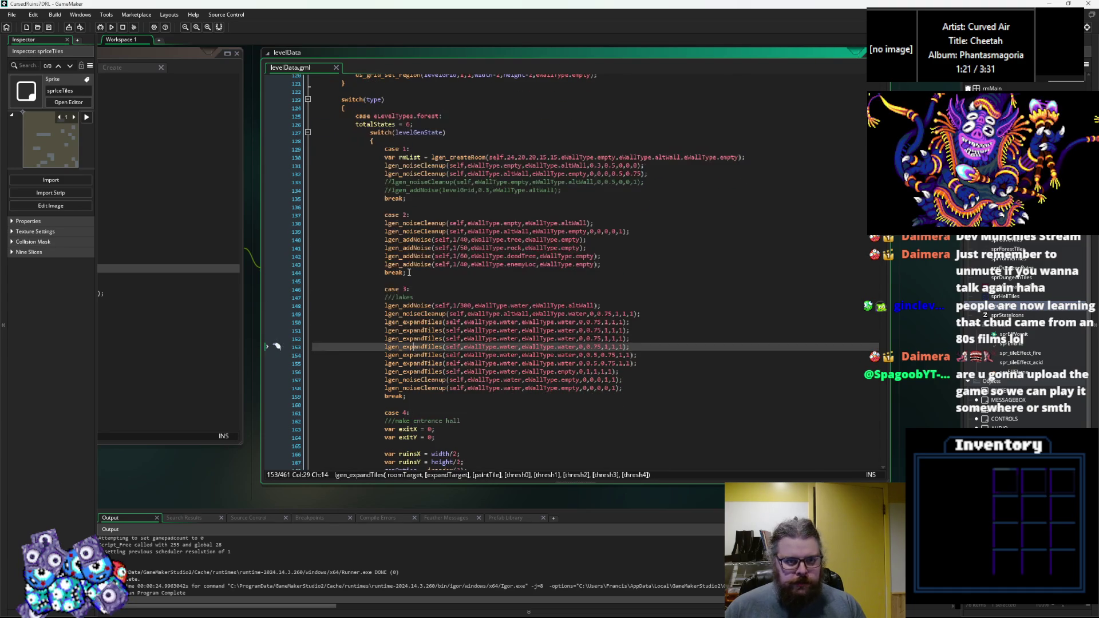
left_click_drag(356, 116, 407, 318)
mouse_move(467, 342)
left_mouse_down()
mouse_move(435, 287)
mouse_move(397, 153)
mouse_move(409, 332)
mouse_move(423, 344)
mouse_move(426, 319)
left_mouse_up()
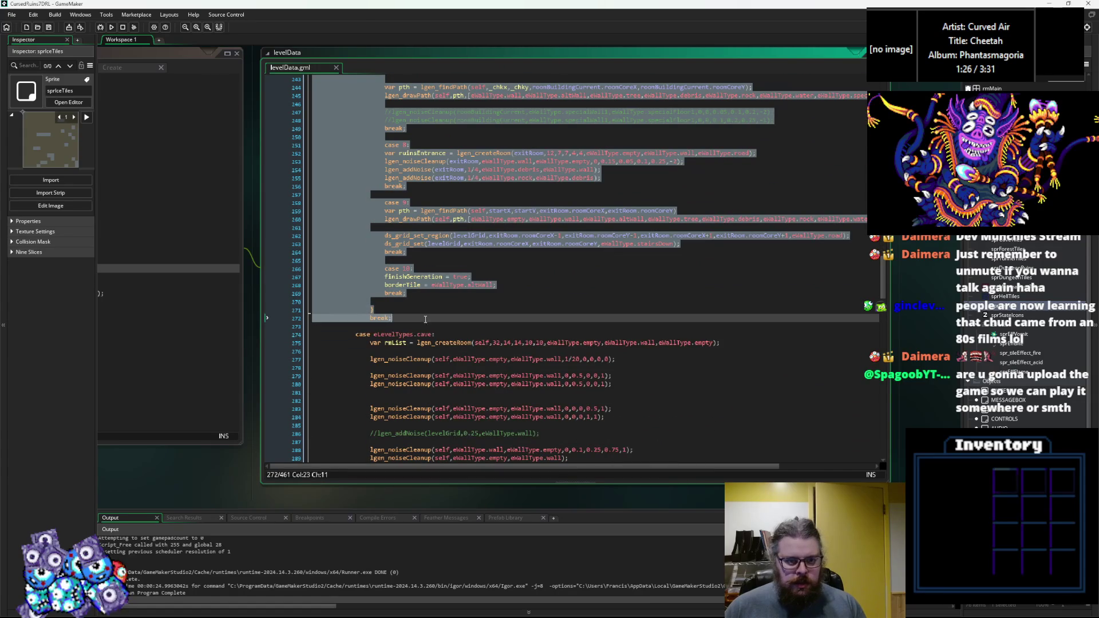
left_click(417, 334)
Step: Scroll down and place the caret just above case eLevelTypes.testCave
scroll(389, 343, "down", 20)
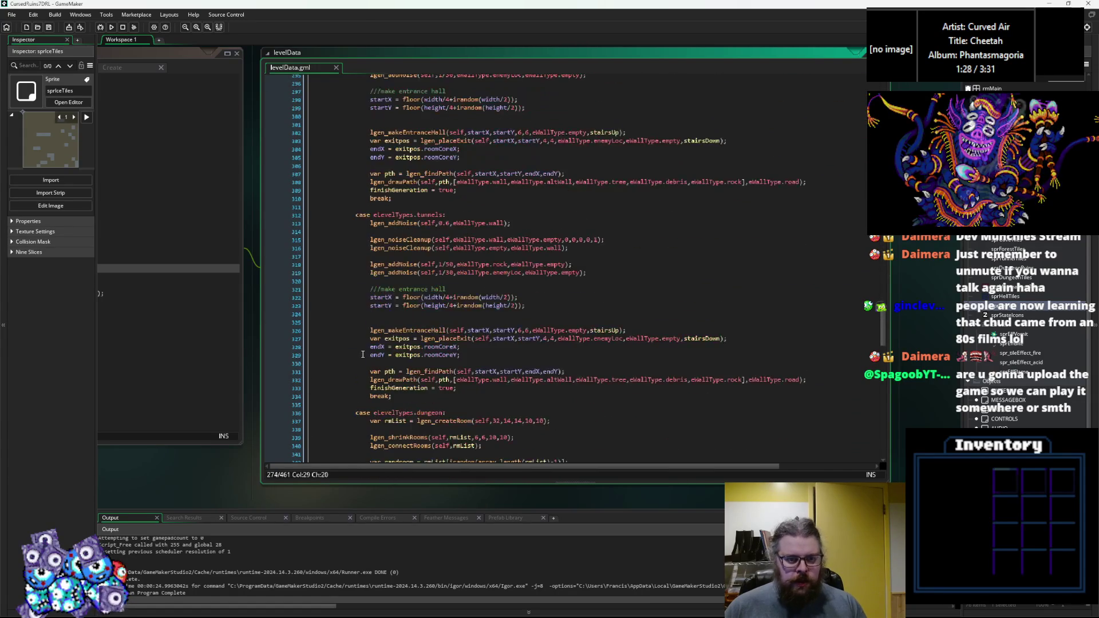
scroll(368, 359, "down", 10)
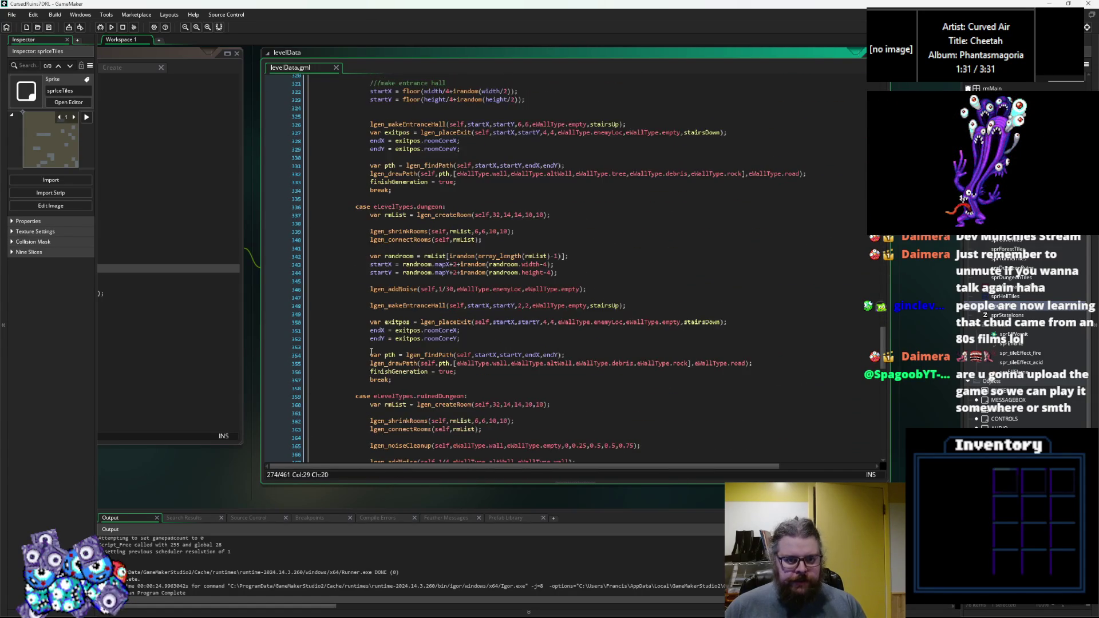
scroll(437, 368, "down", 13)
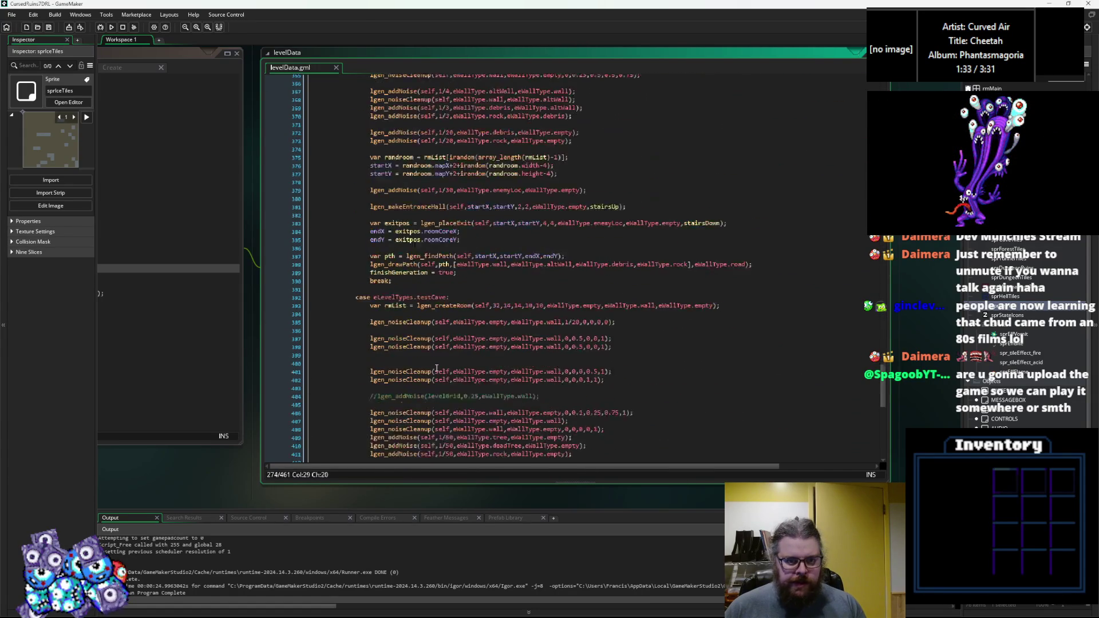
left_click(418, 145)
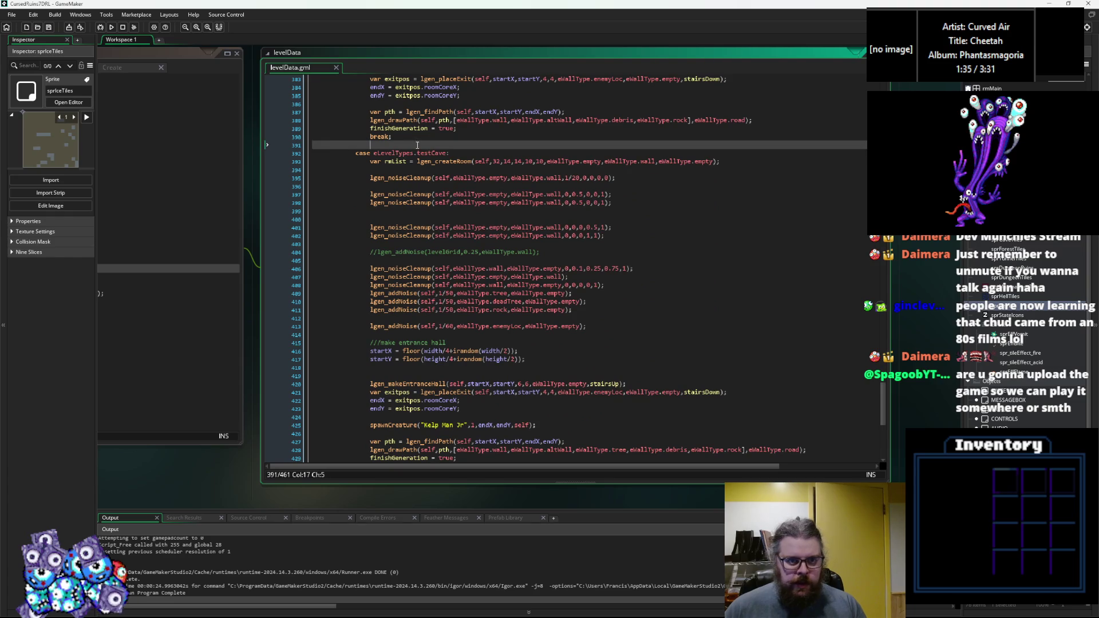
Step: Paste the forest case above testCave and relabel it eLevelTypes.magmaCave
key("Return")
key("Return")
key("Up")
key("ctrl+v")
scroll(418, 145, "up", 20)
scroll(417, 160, "up", 8)
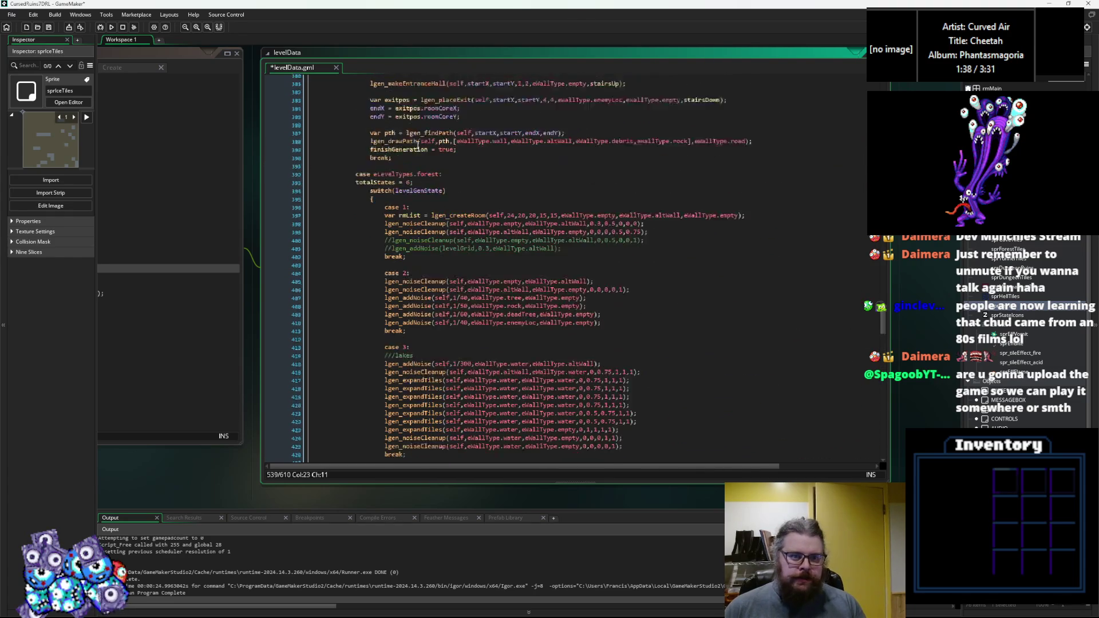
double_click(428, 196)
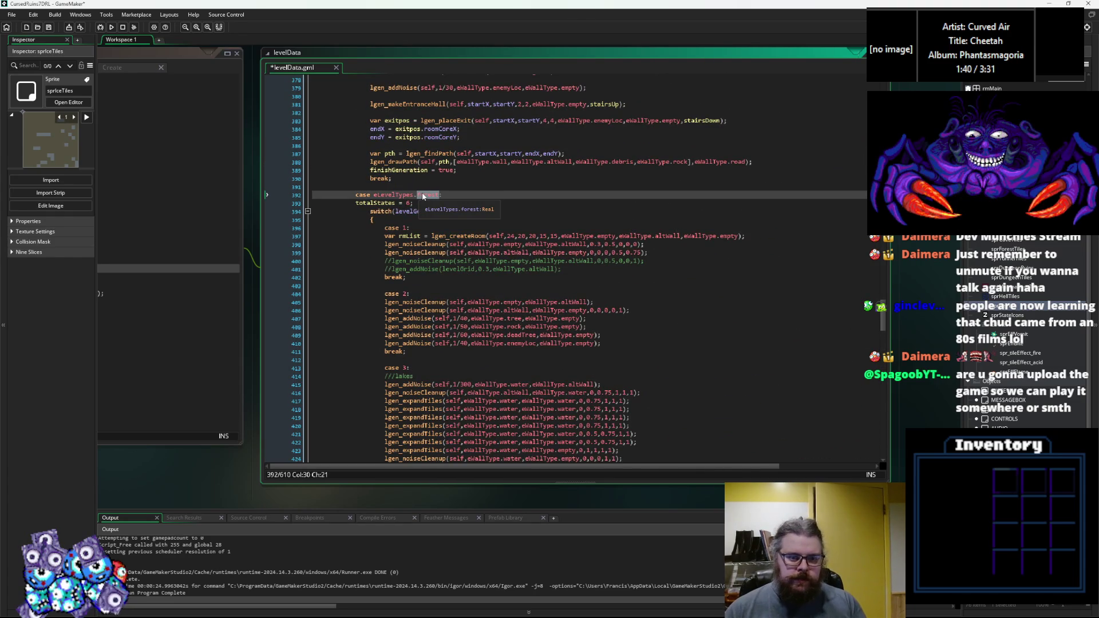
key("BackSpace")
key("Down")
key("Down")
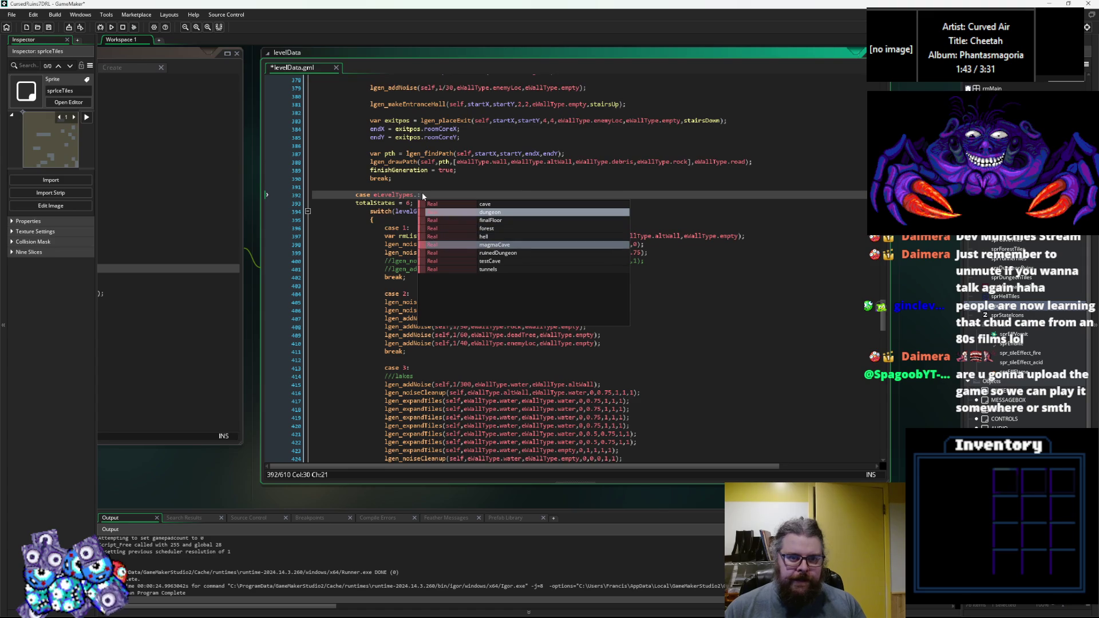
key("Up")
key("Down")
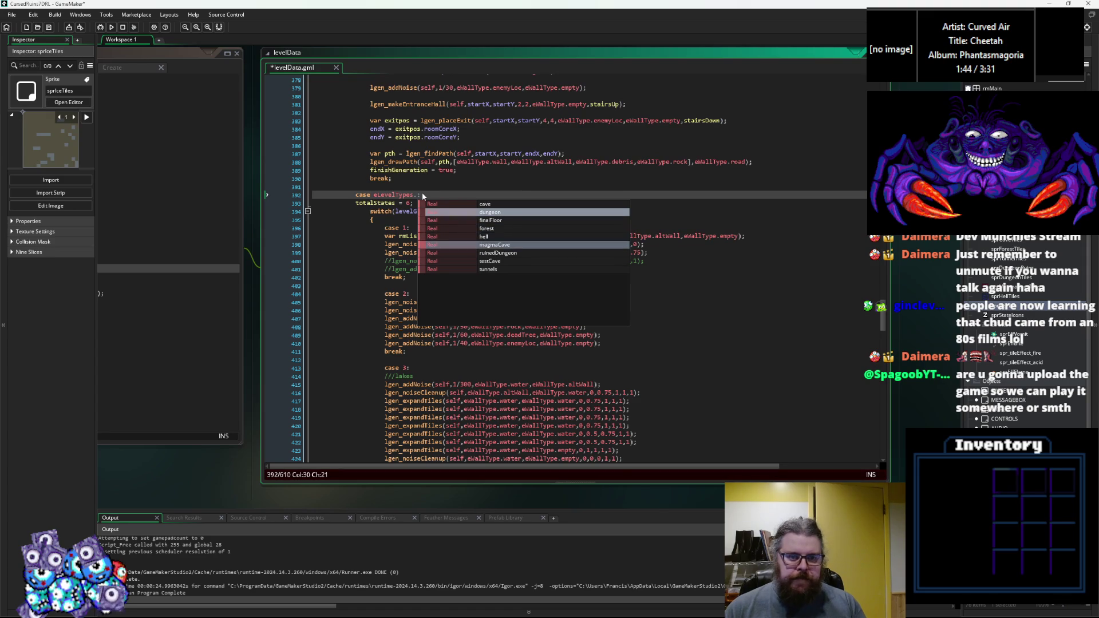
key("Return")
Step: Add a blank line before the magmaCave case and review its generation code
left_click(435, 189)
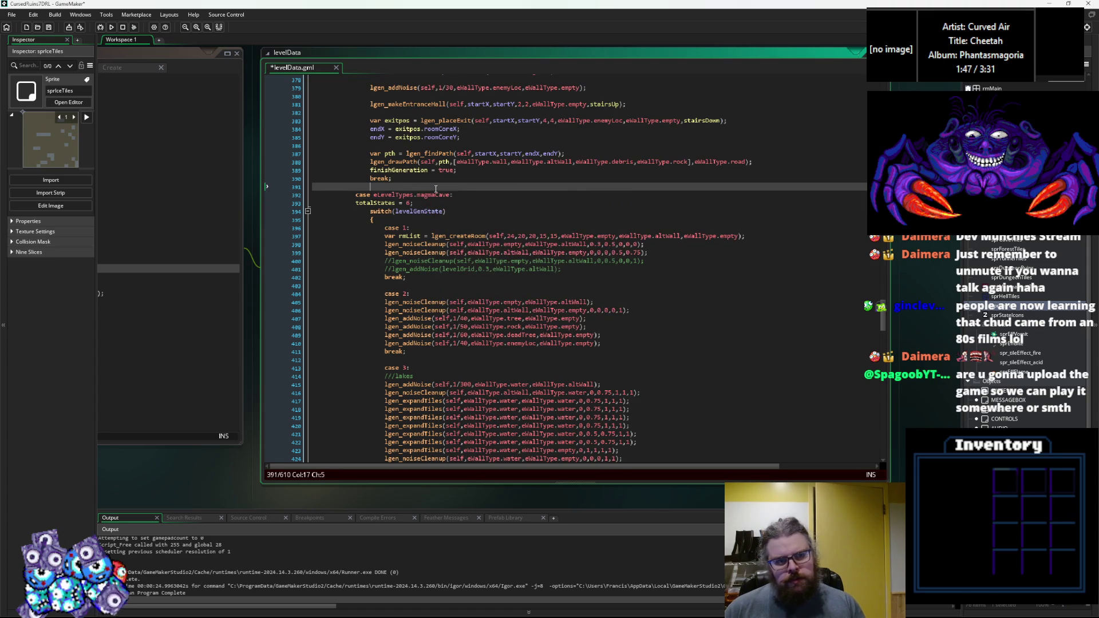
key("Return")
scroll(435, 189, "up", 10)
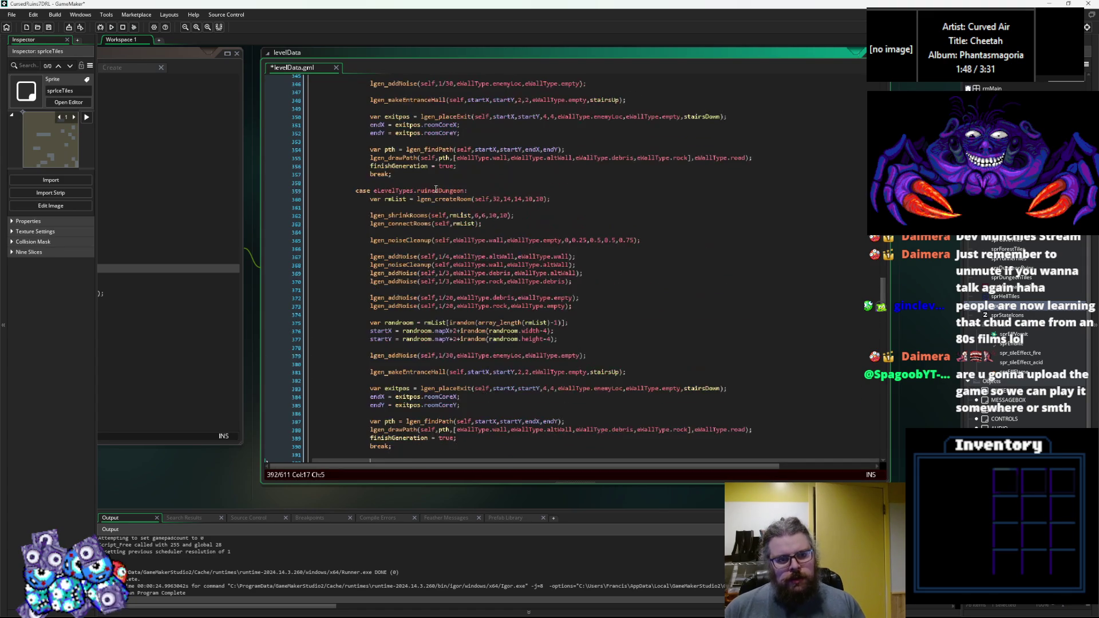
scroll(436, 189, "down", 6)
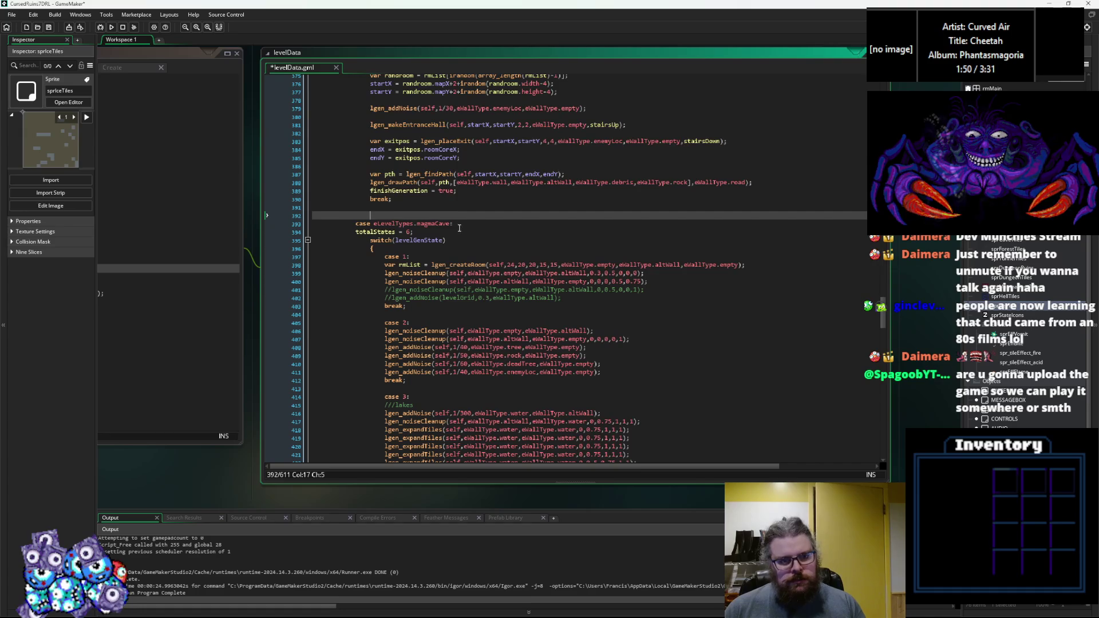
left_click(455, 224)
scroll(423, 172, "down", 4)
scroll(421, 145, "up", 2)
left_click_drag(455, 162, 377, 162)
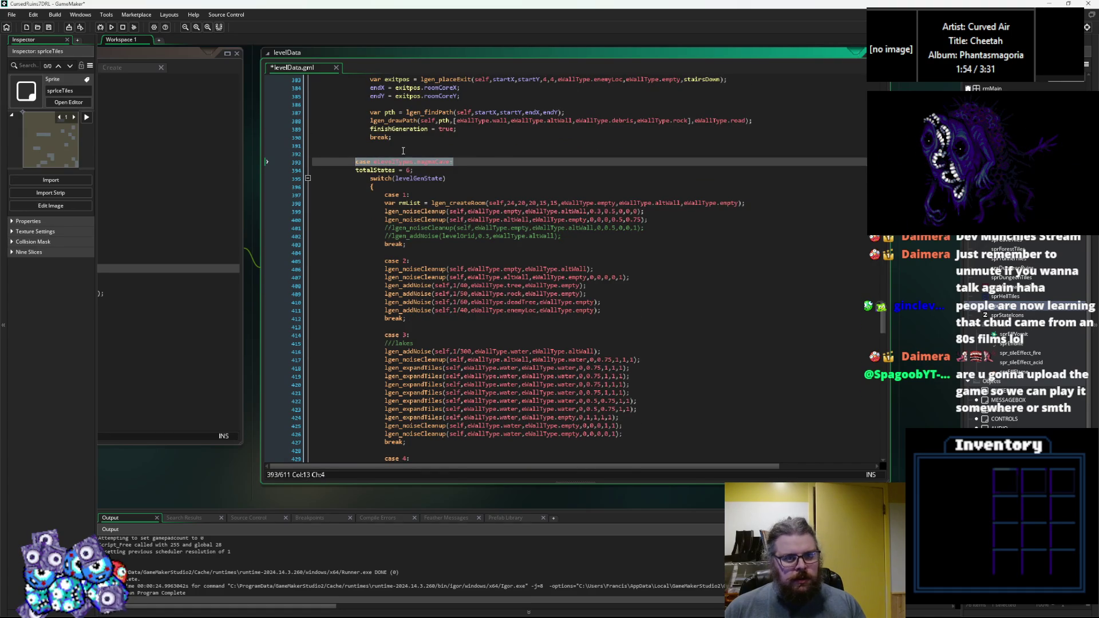
left_click(403, 151)
scroll(403, 150, "left", 6)
scroll(464, 232, "right", 4)
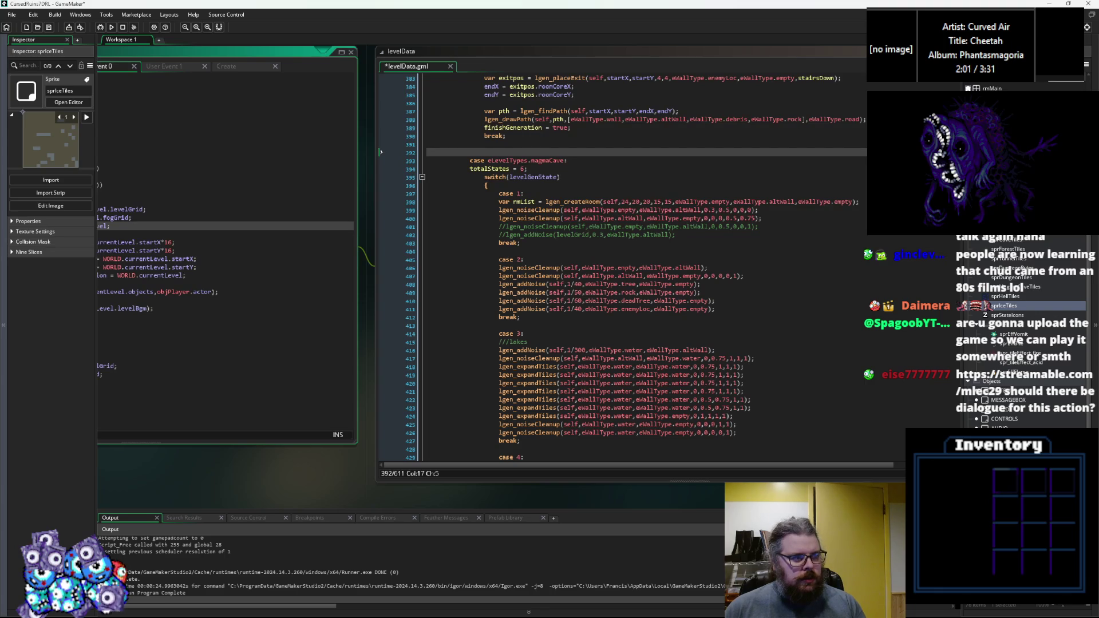
left_click(391, 325)
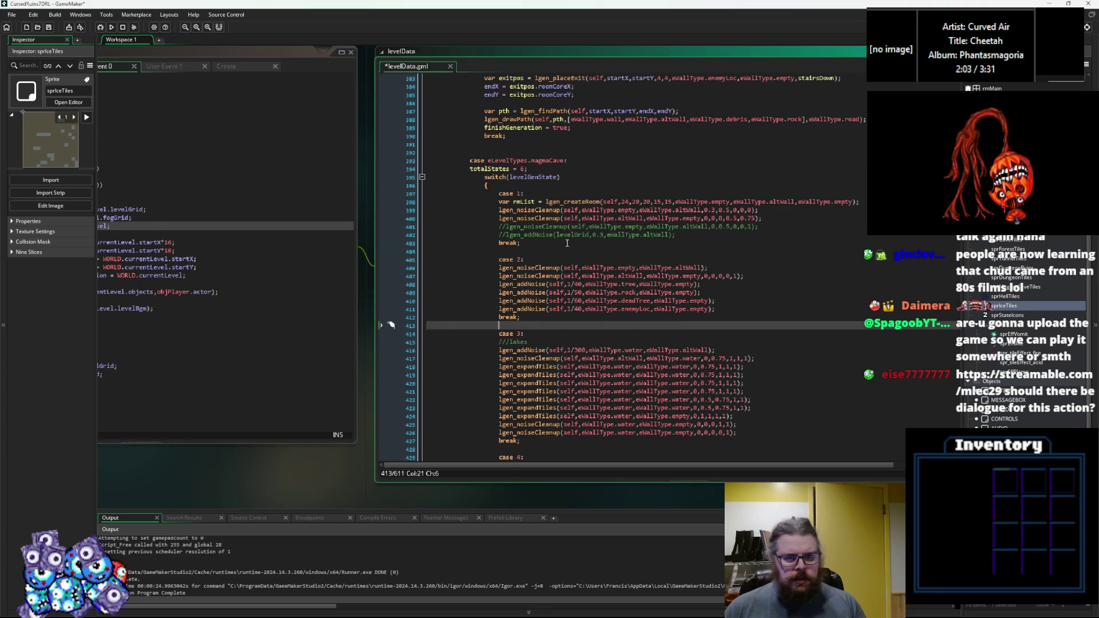
mouse_move(466, 159)
left_mouse_down()
mouse_move(524, 169)
mouse_move(484, 193)
left_mouse_up()
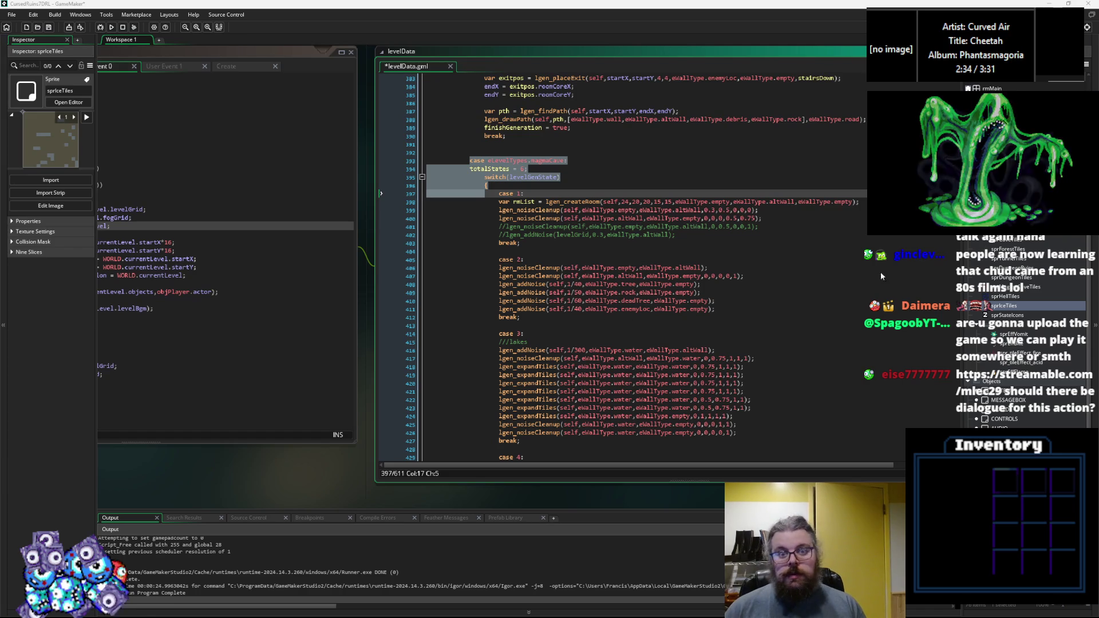
Step: Review the end of magmaCave step 1, then scroll up through levelData.gml
left_click(827, 277)
left_click(723, 235)
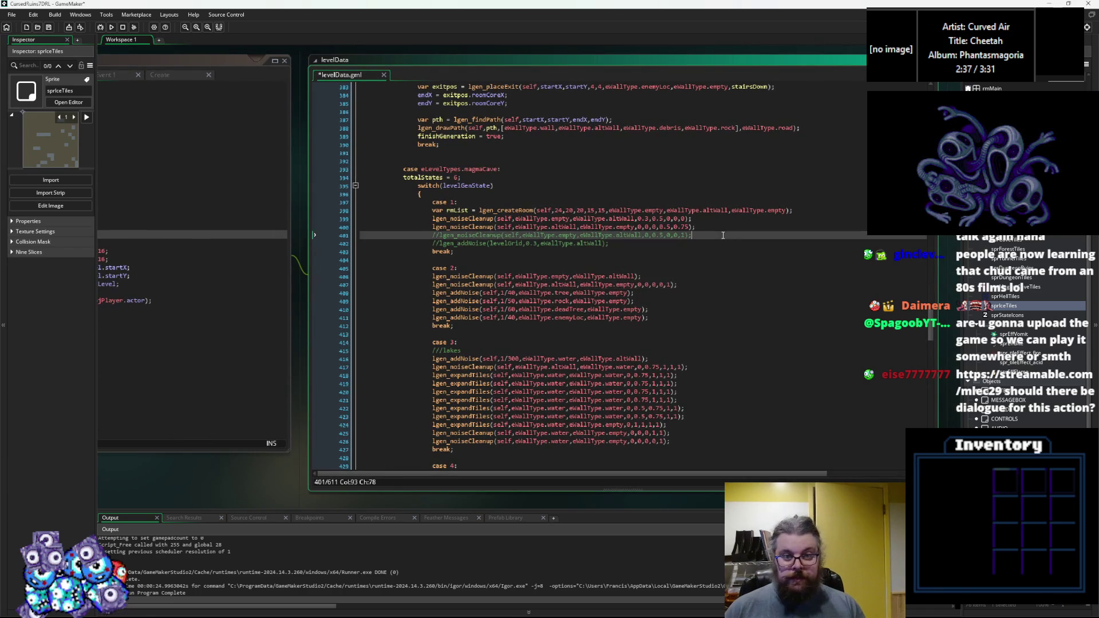
left_click(698, 250)
scroll(631, 241, "up", 11)
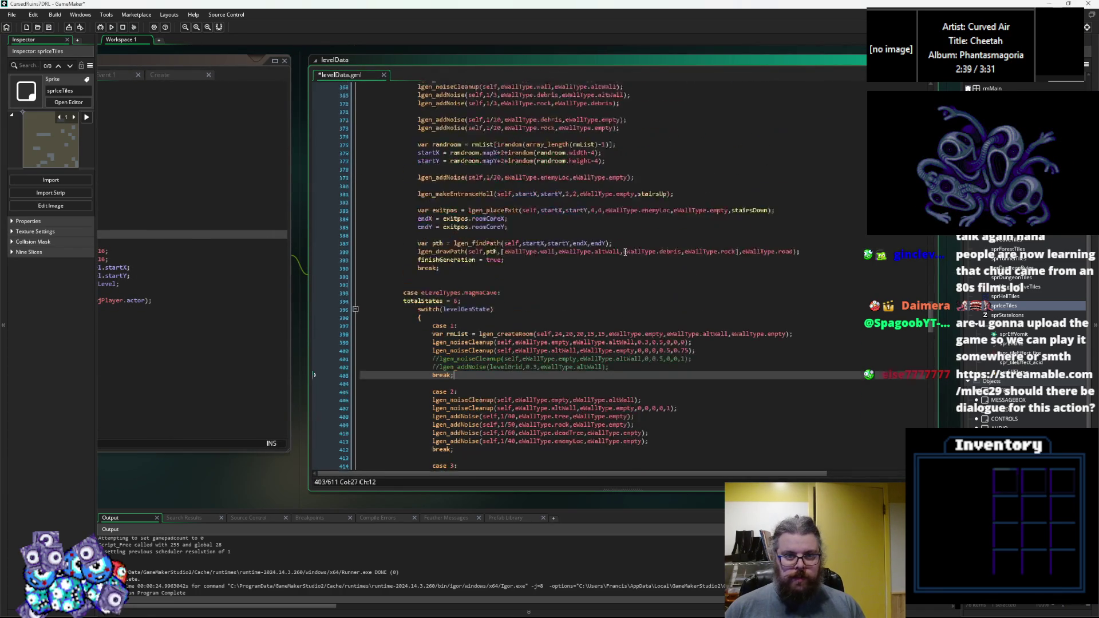
scroll(514, 334, "up", 14)
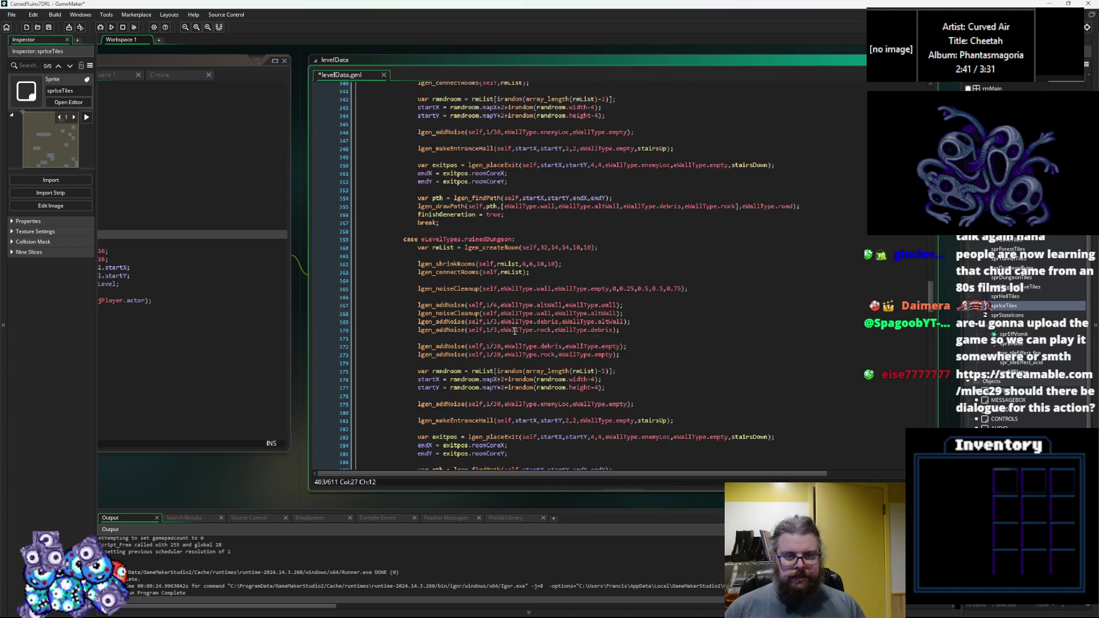
scroll(532, 318, "up", 3)
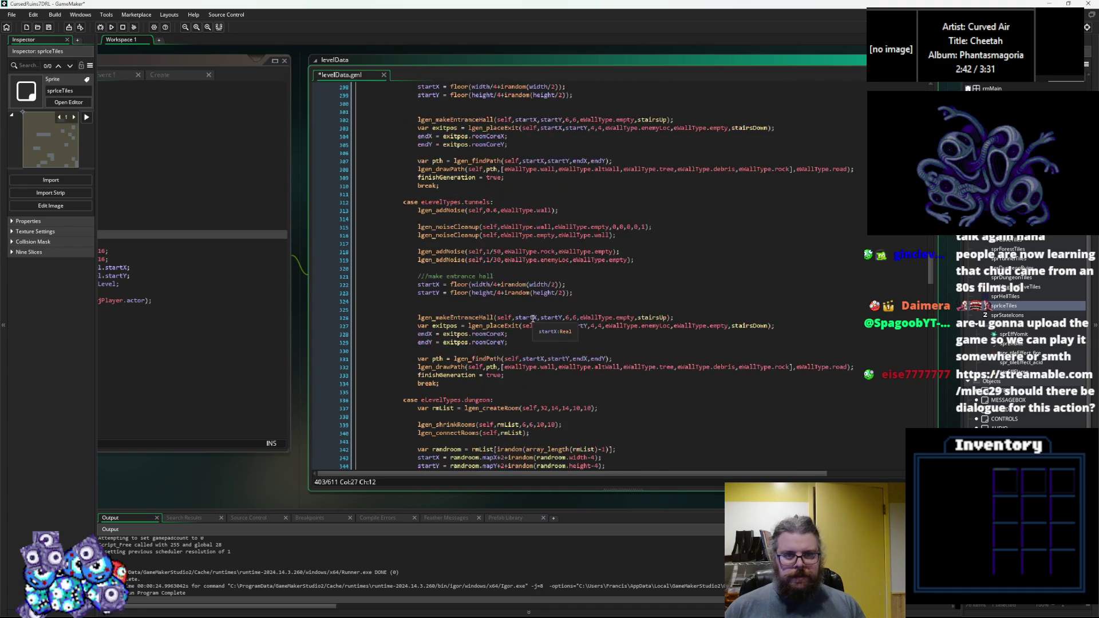
scroll(527, 318, "down", 7)
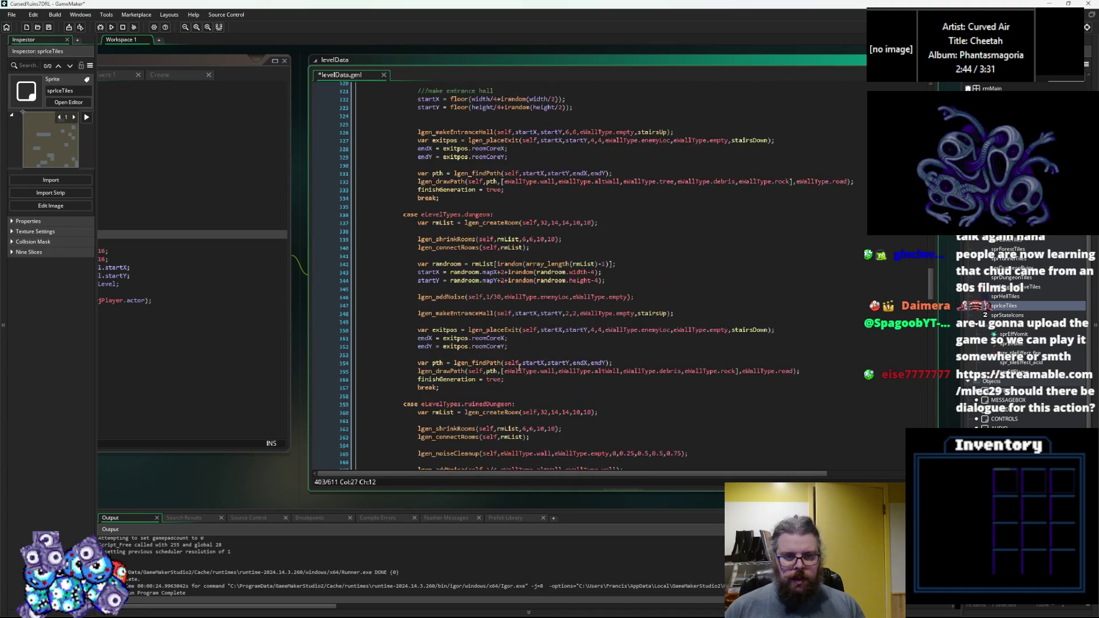
Step: Select the whole ruinedDungeon case block and set the insertion point above testCave
left_click_drag(461, 390, 403, 215)
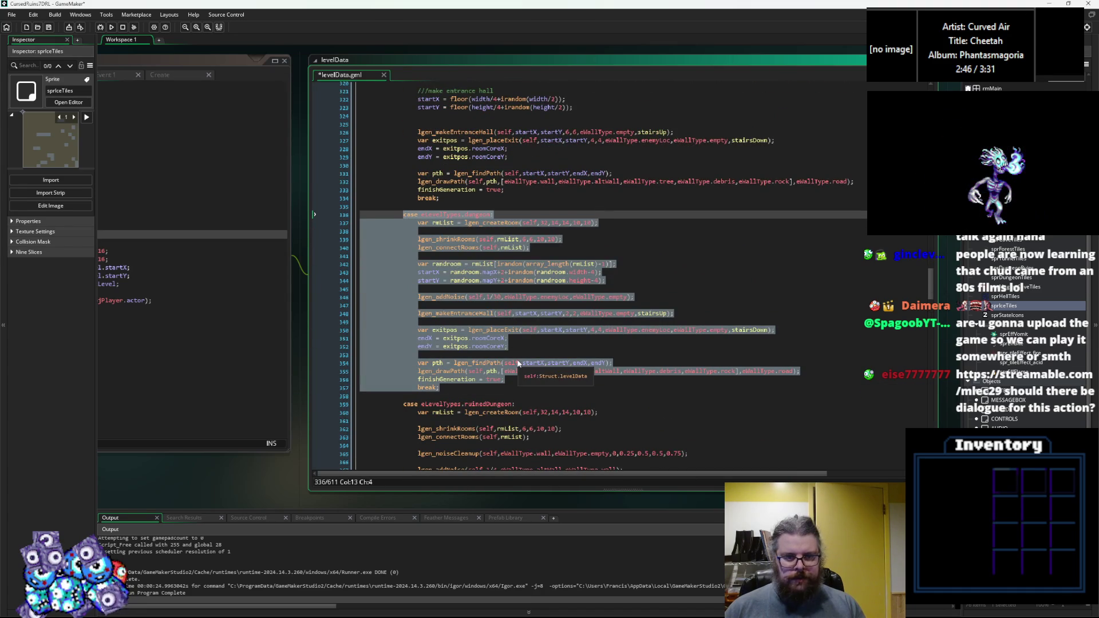
scroll(519, 369, "down", 5)
scroll(519, 369, "down", 7)
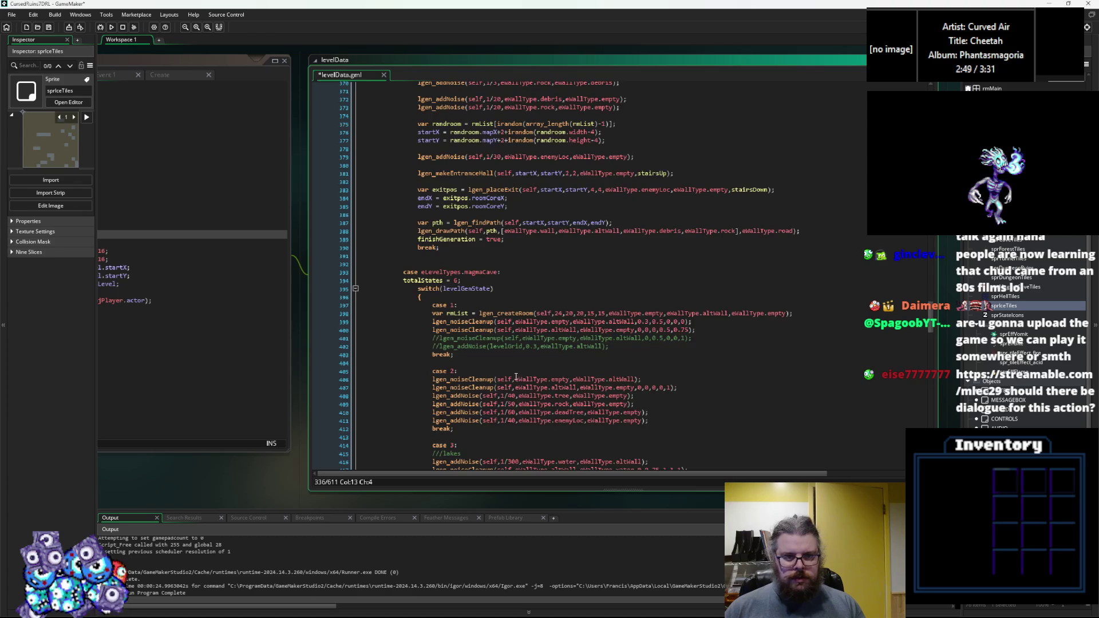
mouse_move(467, 373)
left_mouse_down()
mouse_move(406, 185)
mouse_move(403, 115)
left_mouse_up()
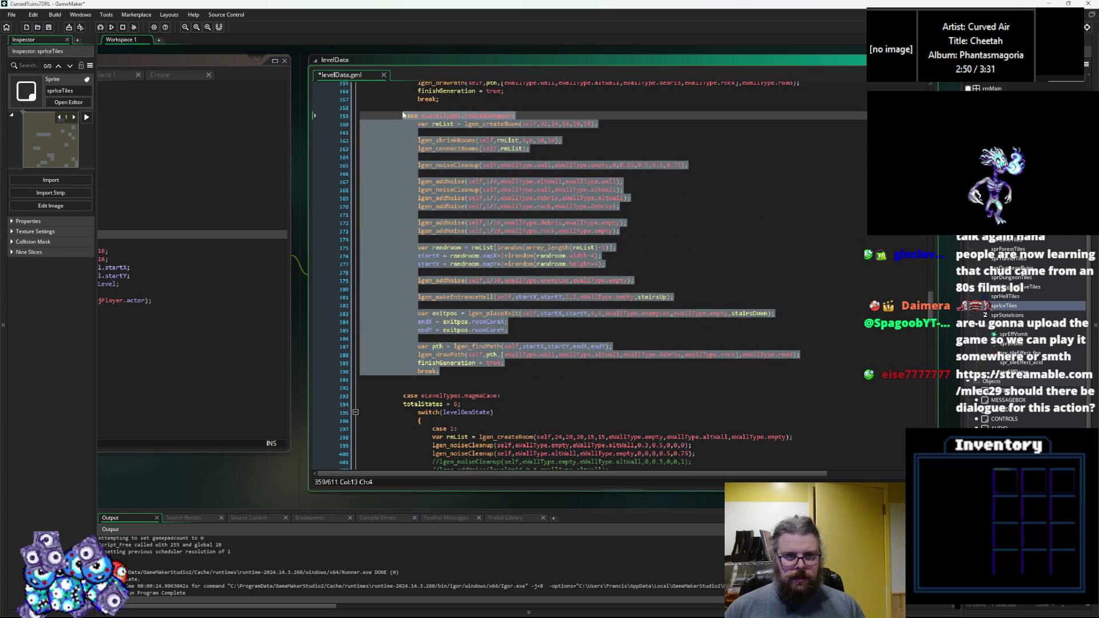
scroll(496, 333, "down", 20)
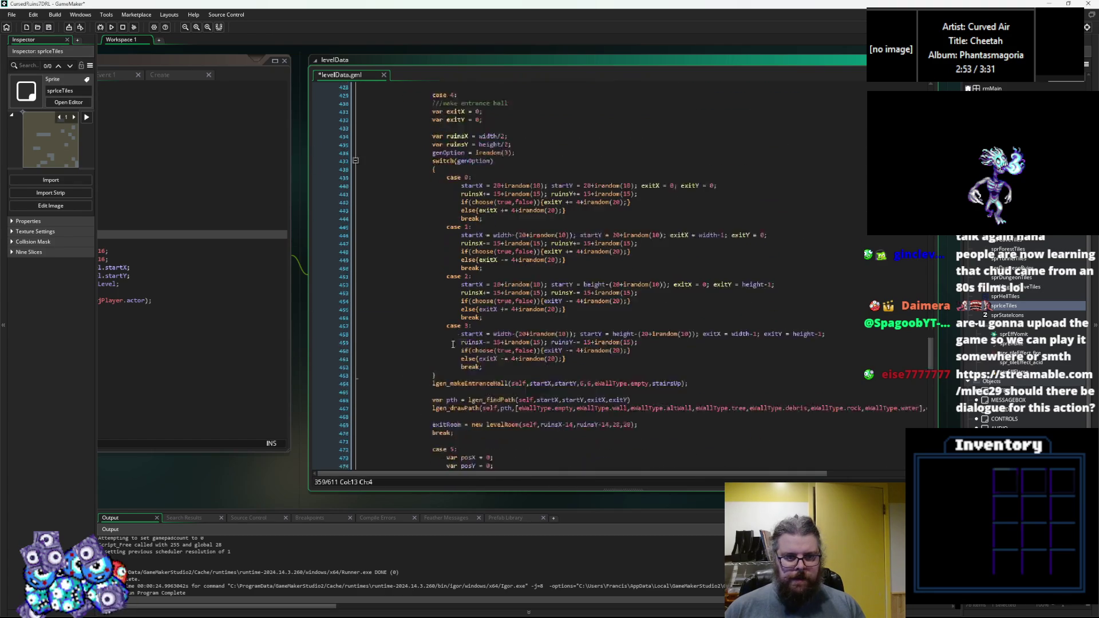
scroll(456, 348, "down", 20)
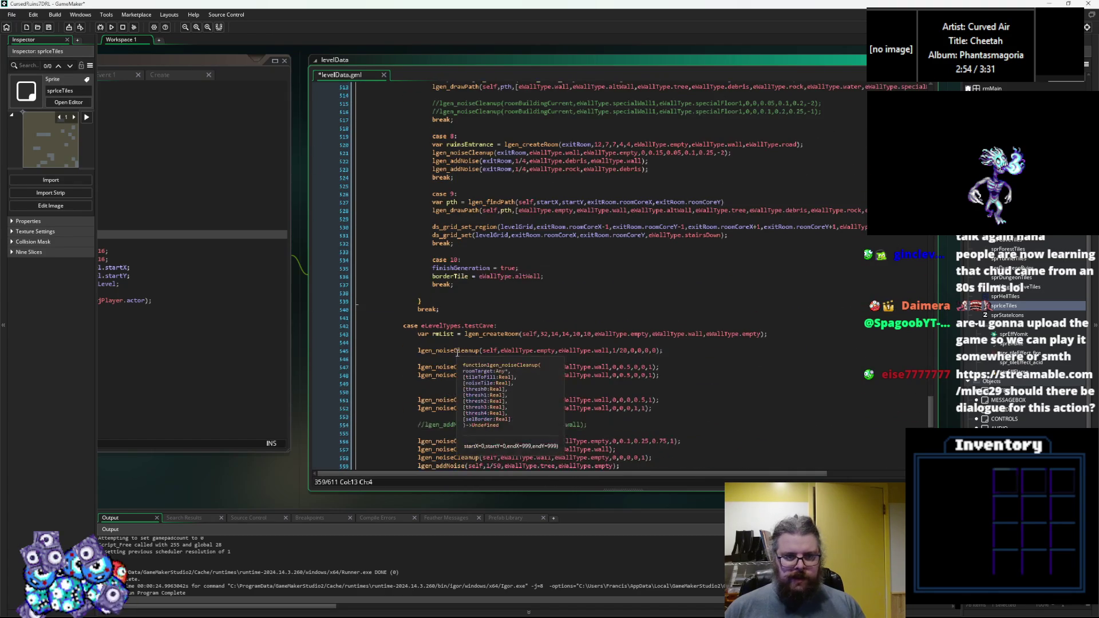
left_click(465, 317)
Step: Paste the ruinedDungeon block above testCave and rename its case label to hell
key("Return")
key("Return")
key("Up")
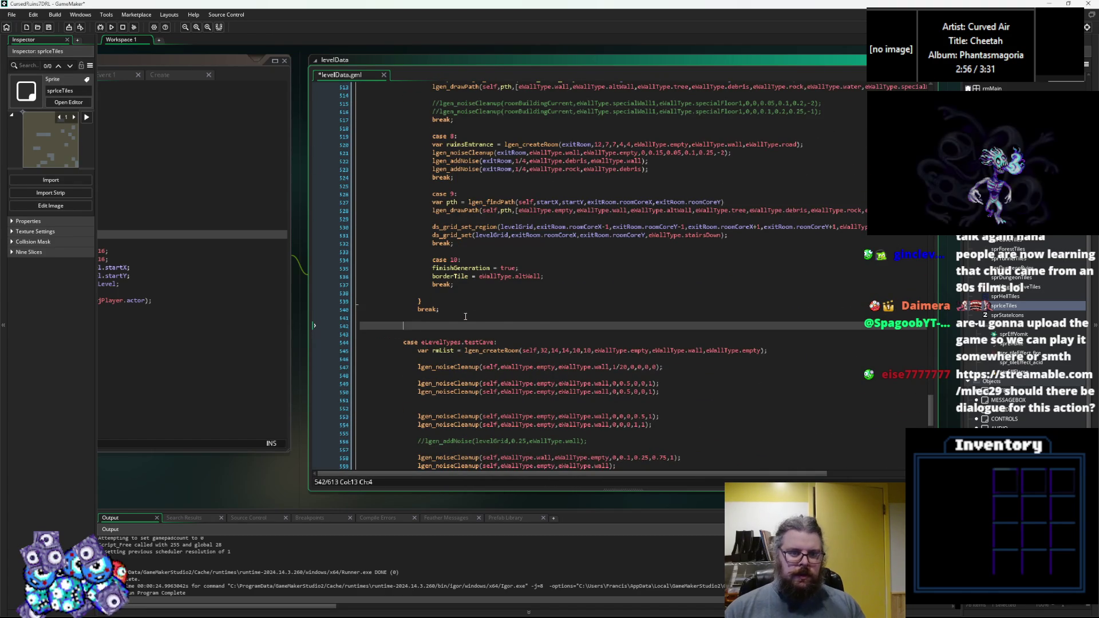
key("ctrl+v")
left_click_drag(514, 211, 481, 213)
key("BackSpace")
key("BackSpace")
key("BackSpace")
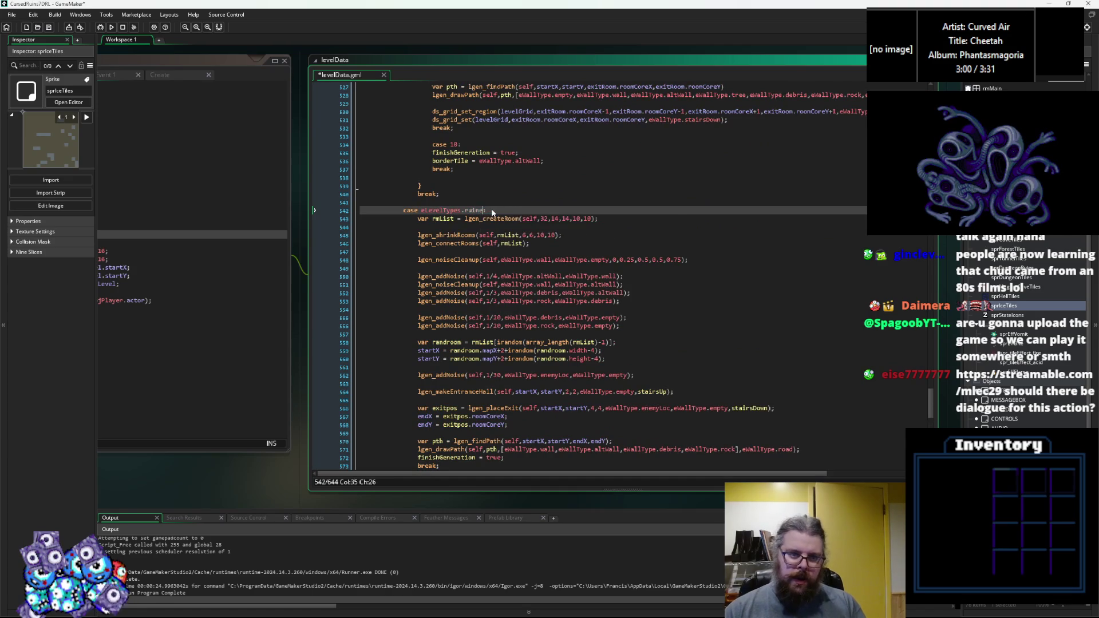
type("hell")
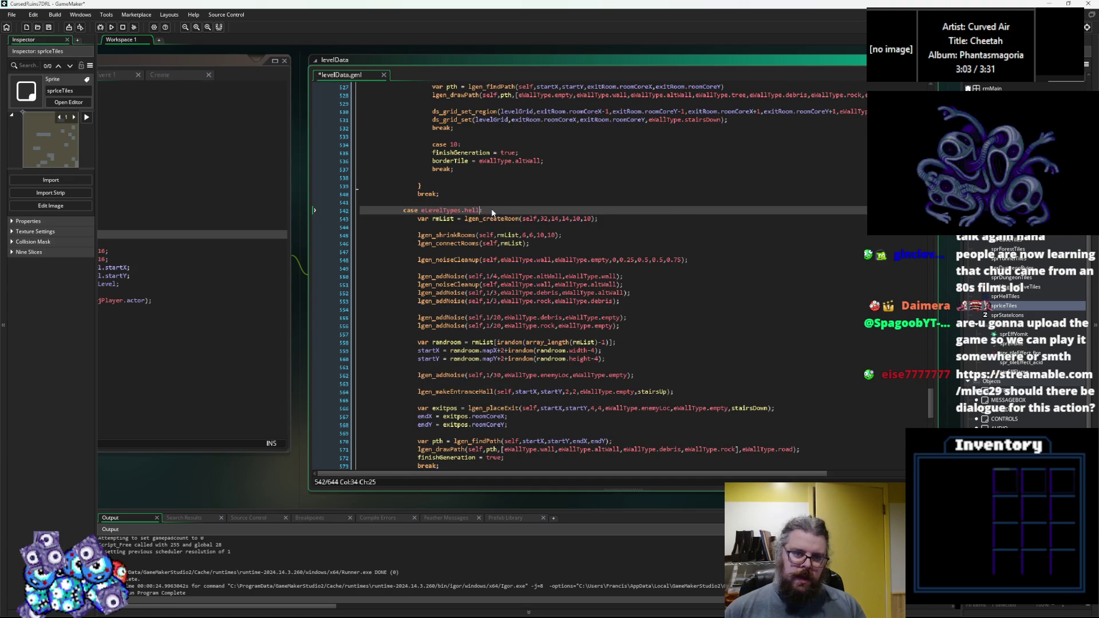
scroll(496, 210, "up", 4)
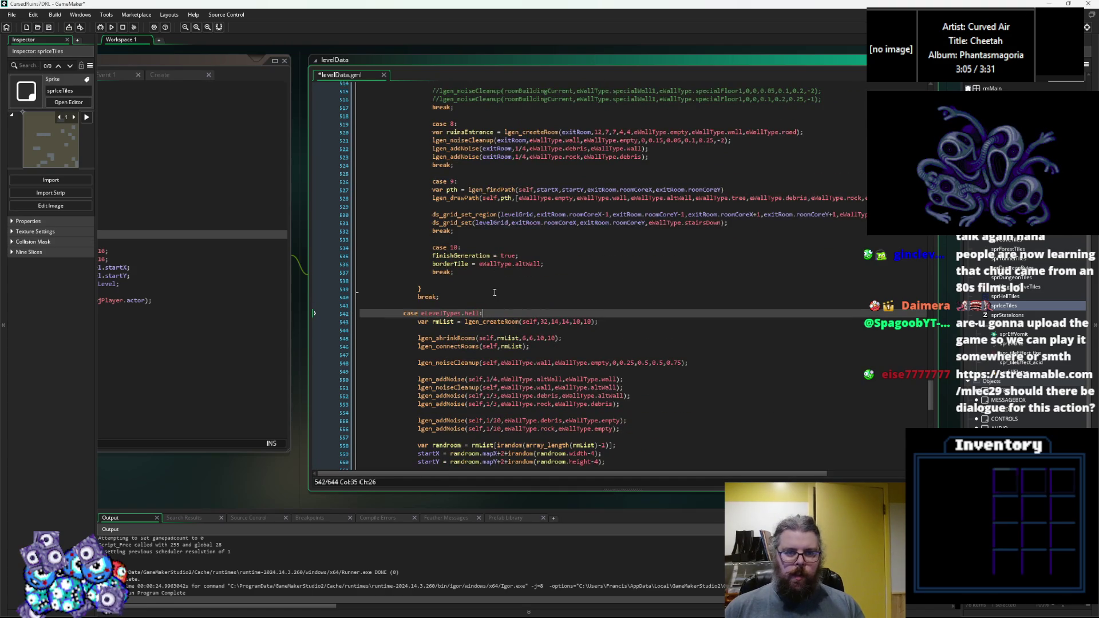
scroll(494, 293, "up", 20)
scroll(511, 302, "up", 20)
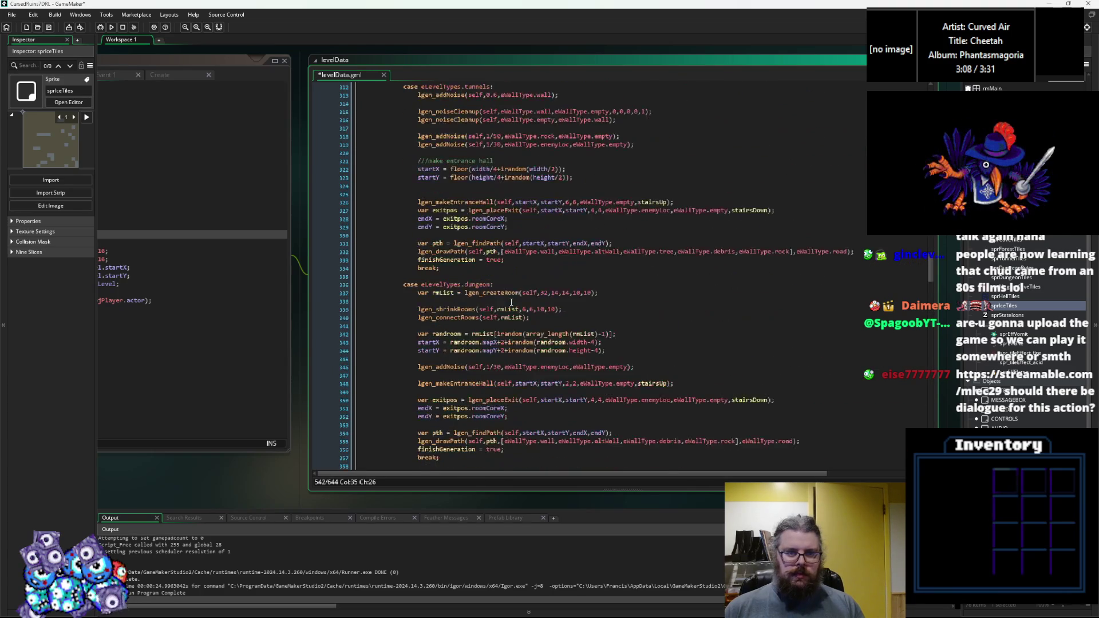
scroll(511, 302, "up", 3)
scroll(462, 355, "up", 6)
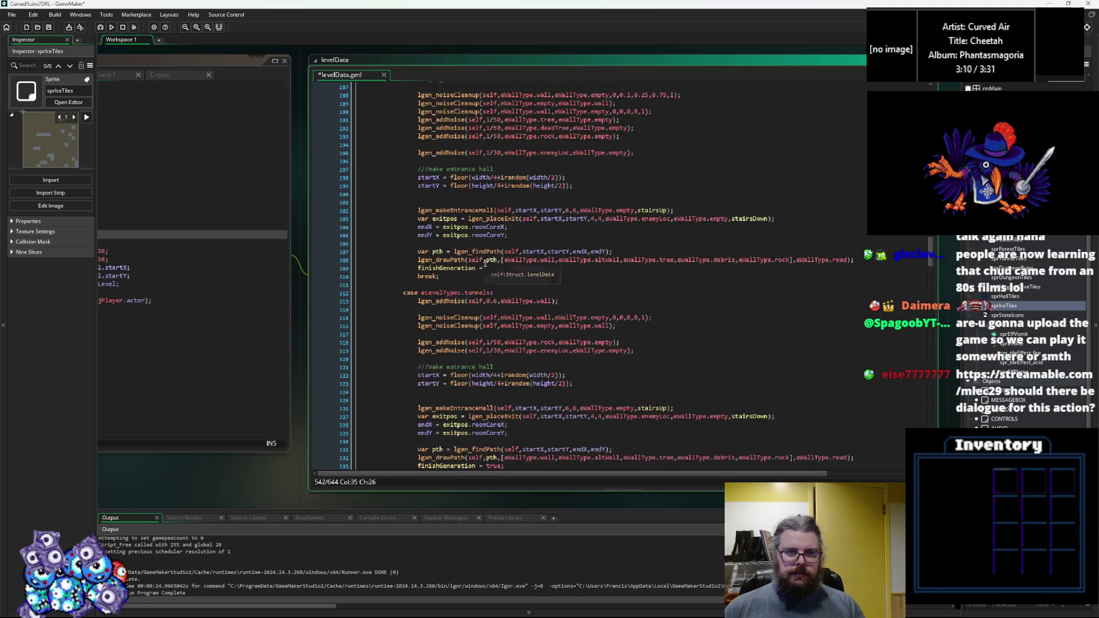
Step: Select and copy the whole cave case block
scroll(450, 336, "up", 4)
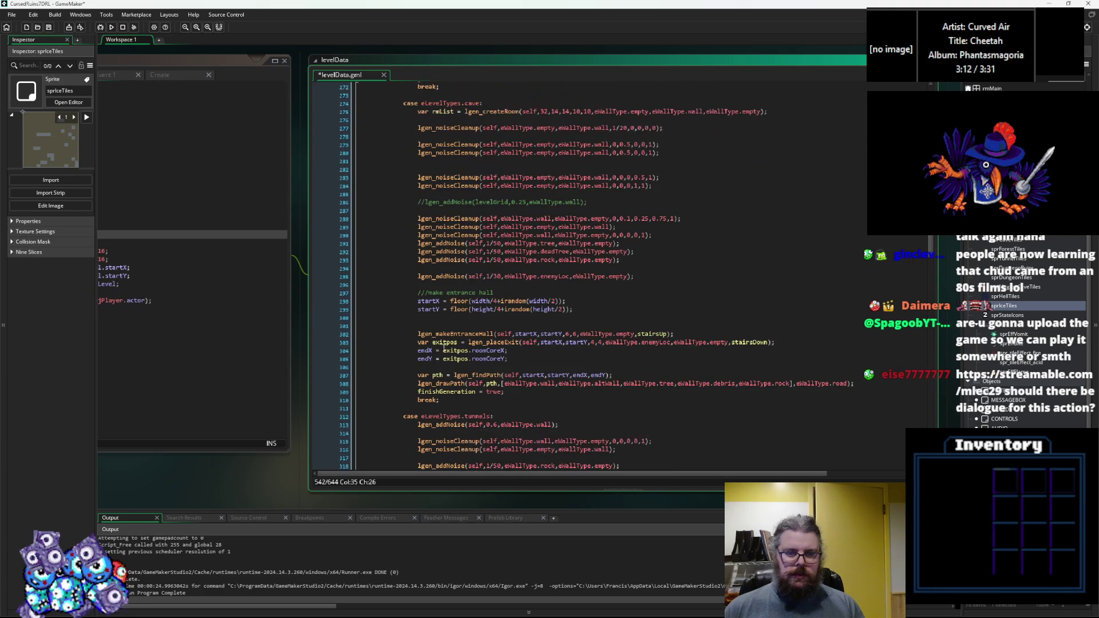
mouse_move(448, 399)
left_mouse_down()
mouse_move(418, 316)
mouse_move(403, 107)
left_mouse_up()
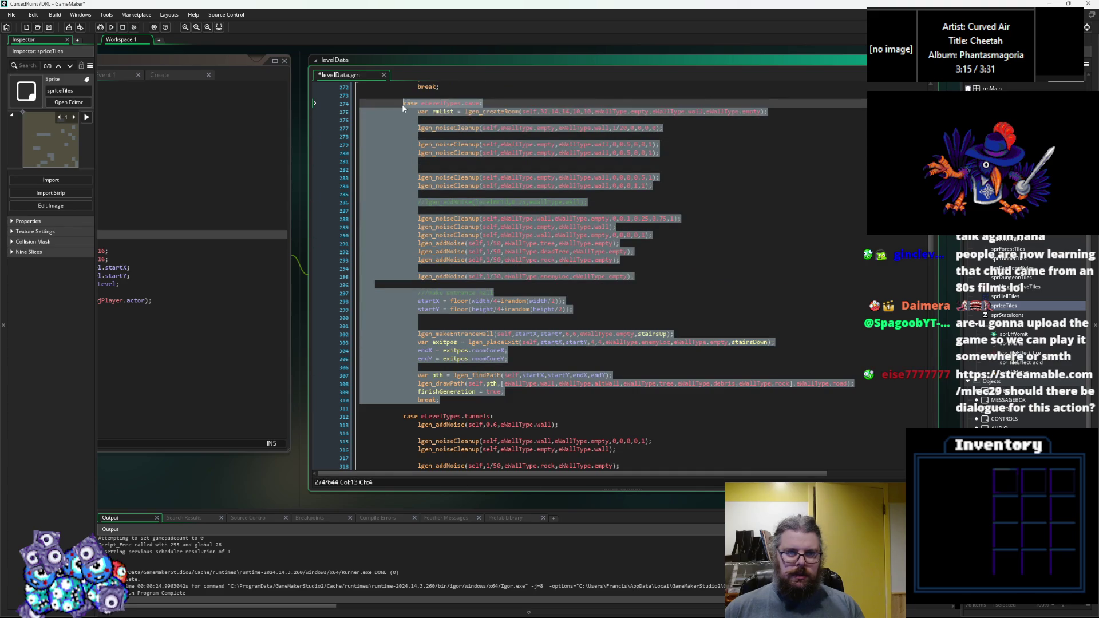
left_click(552, 177)
left_click_drag(930, 239, 930, 420)
scroll(474, 245, "up", 4)
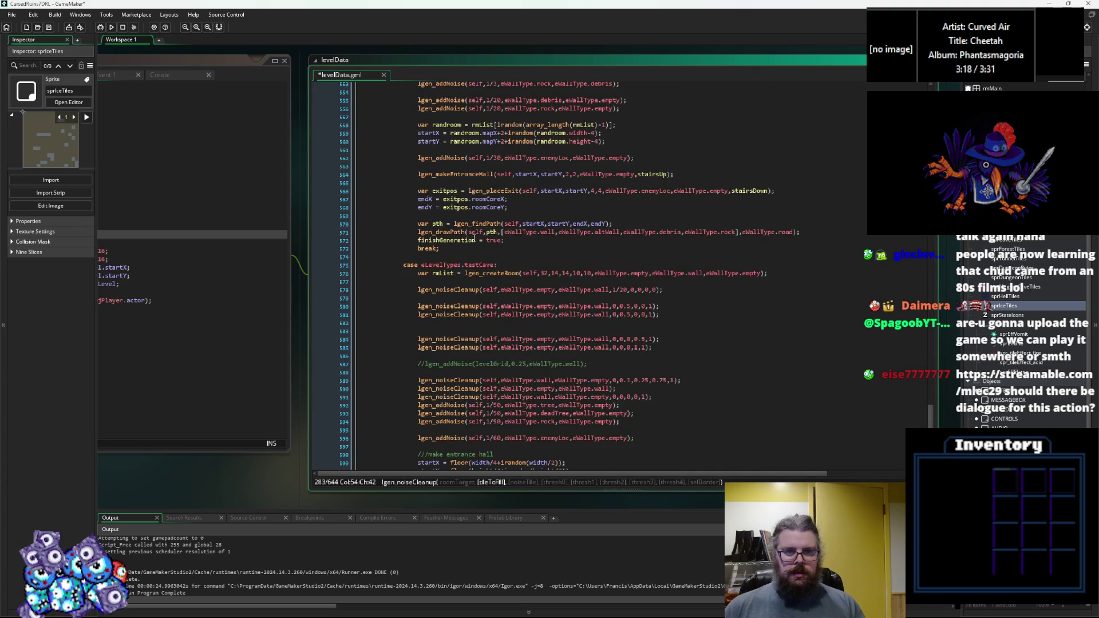
Step: Paste the cave block after the hell case and rename its label to finalFloor
left_click(471, 255)
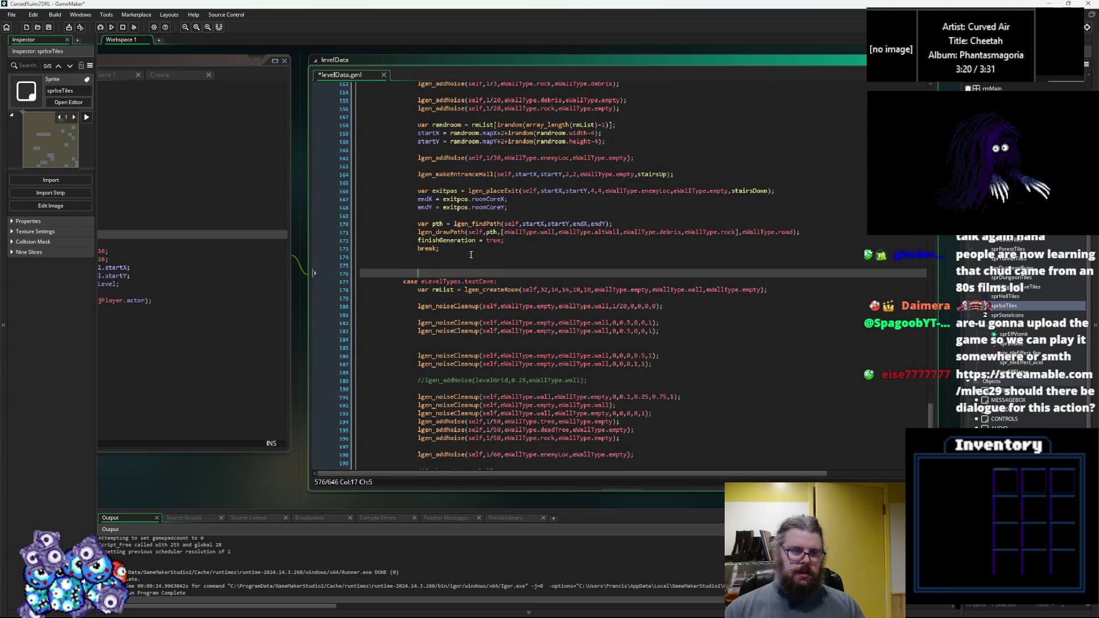
key("ctrl+v")
scroll(470, 254, "up", 3)
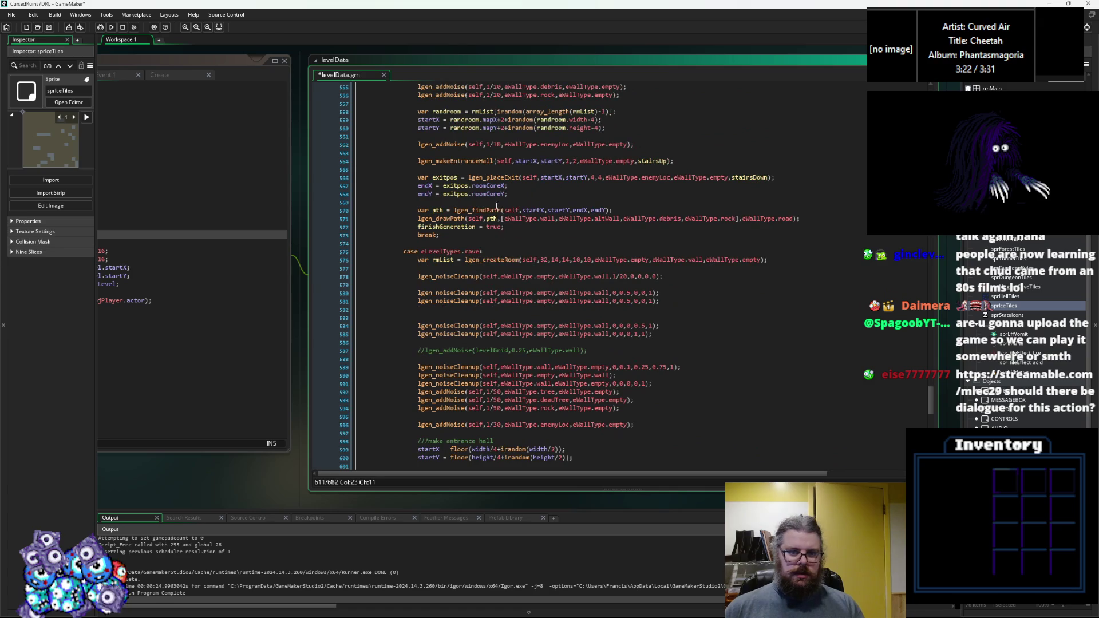
left_click(480, 253)
key("BackSpace")
key("BackSpace")
key("BackSpace")
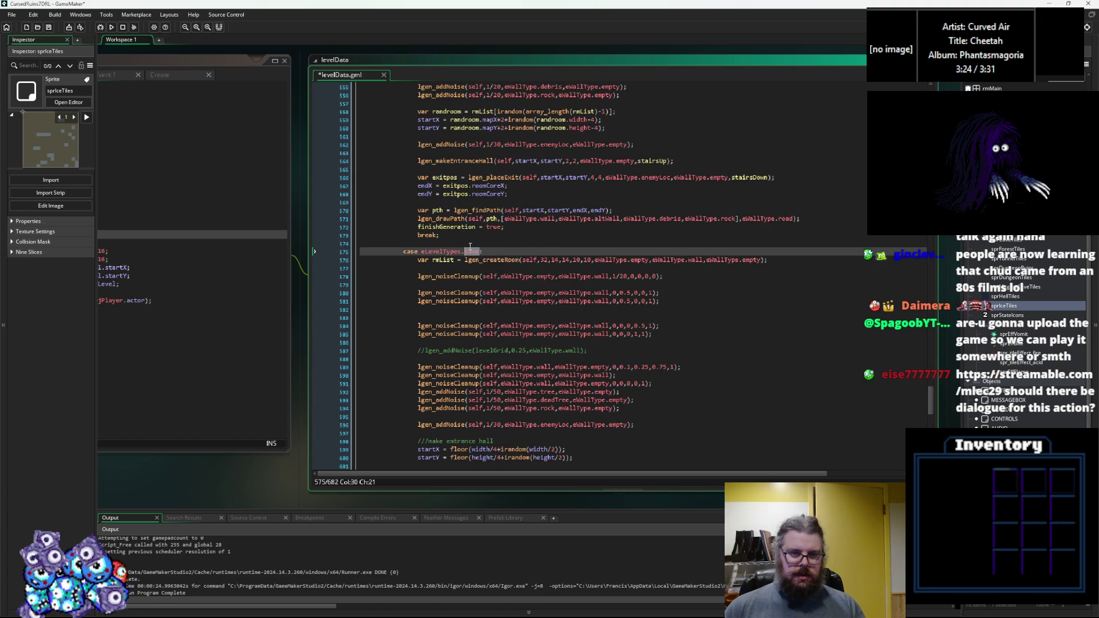
type("f")
key("Return")
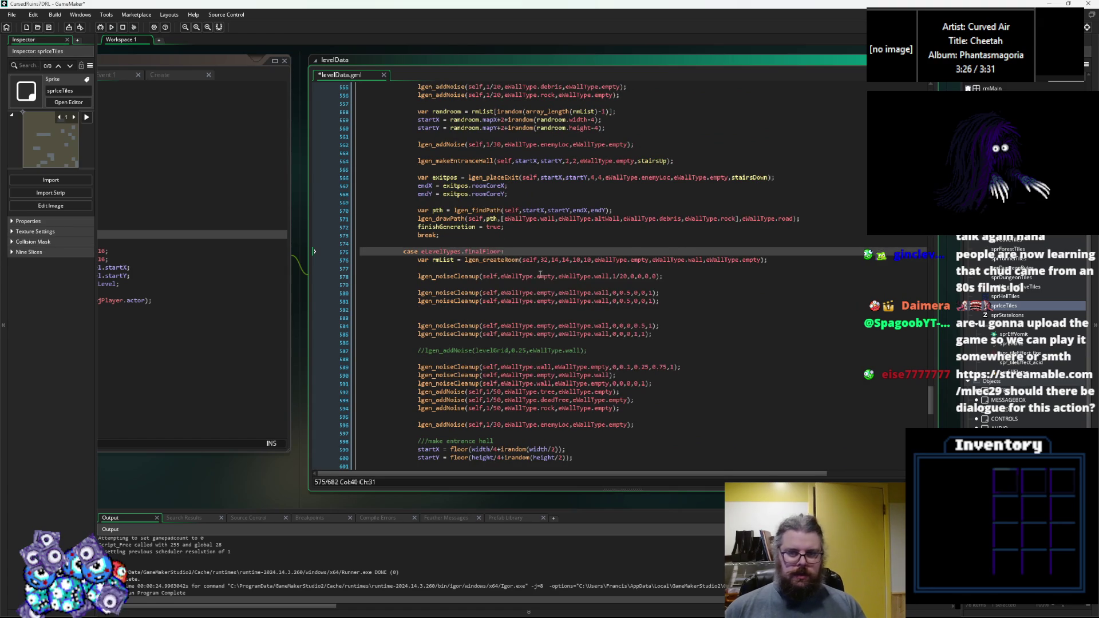
scroll(551, 326, "down", 2)
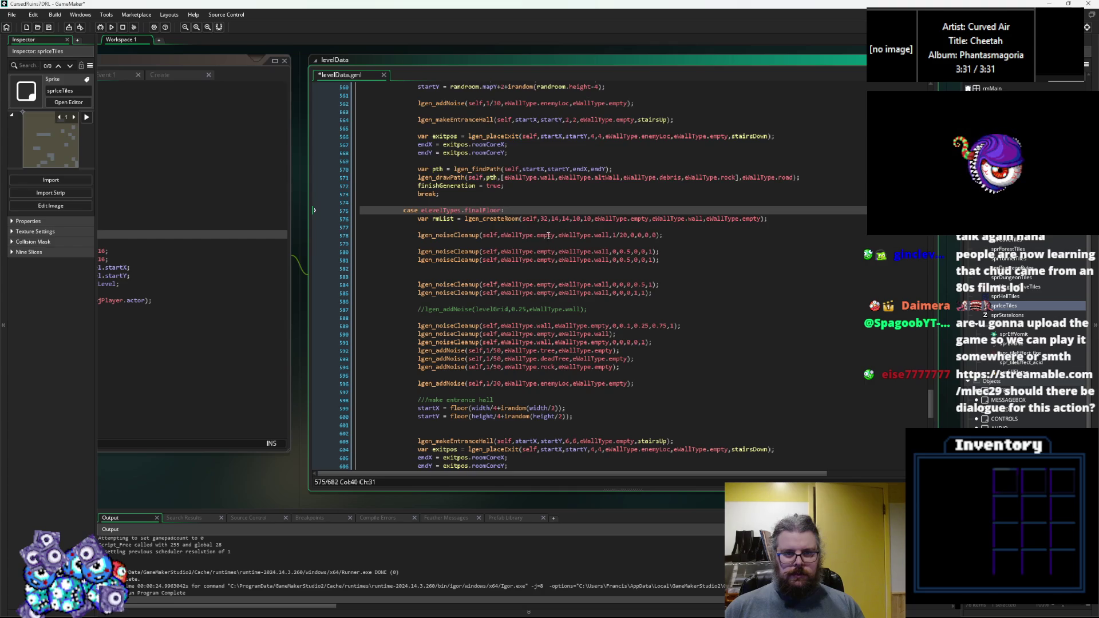
Step: Change finalFloor's first lgen_noiseCleanup value from 1/20 to 1/10 and save levelData.gml
left_click(624, 234)
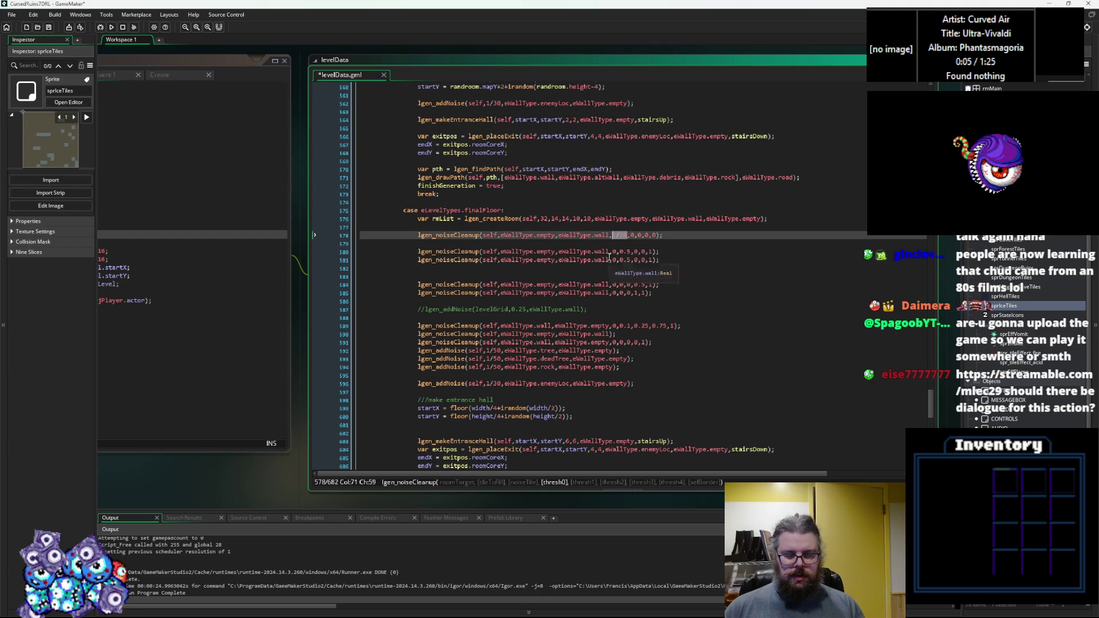
left_click(609, 260)
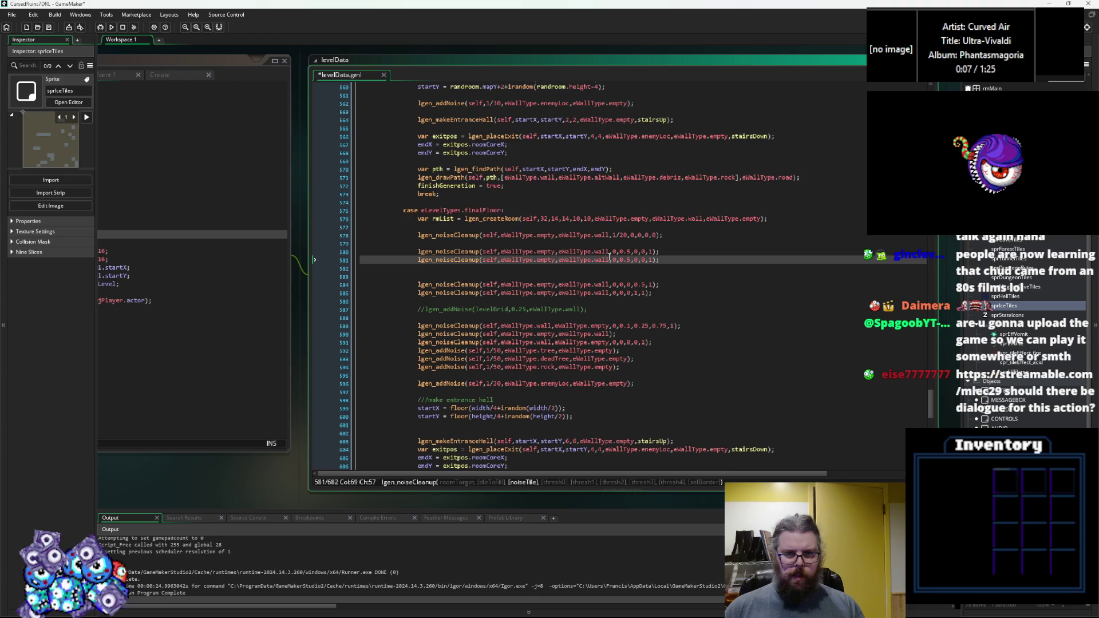
left_click(626, 235)
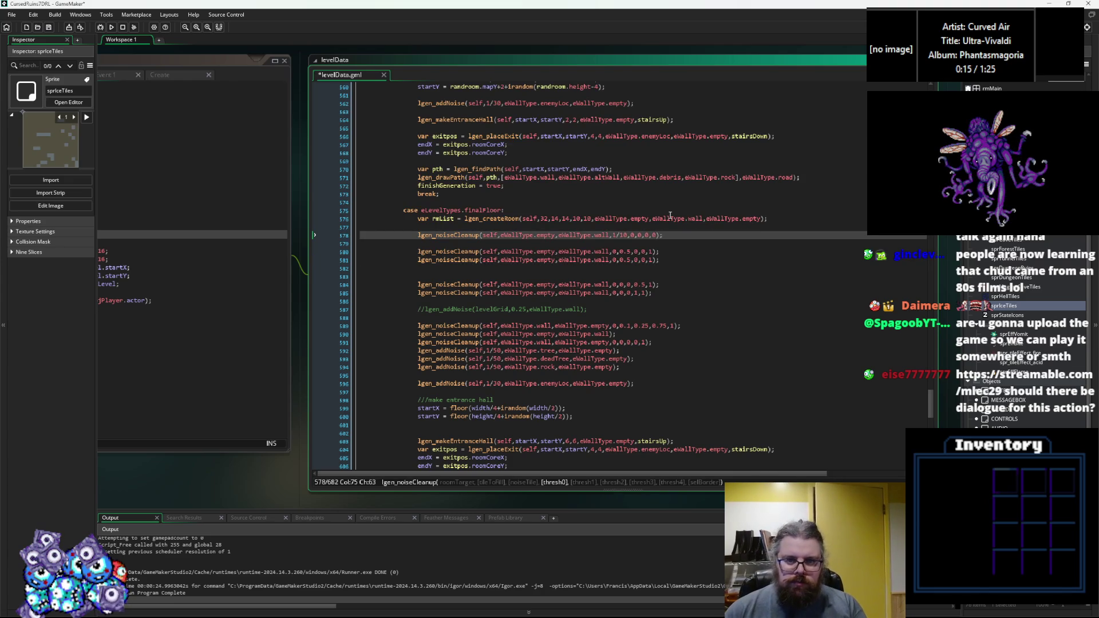
left_click(48, 28)
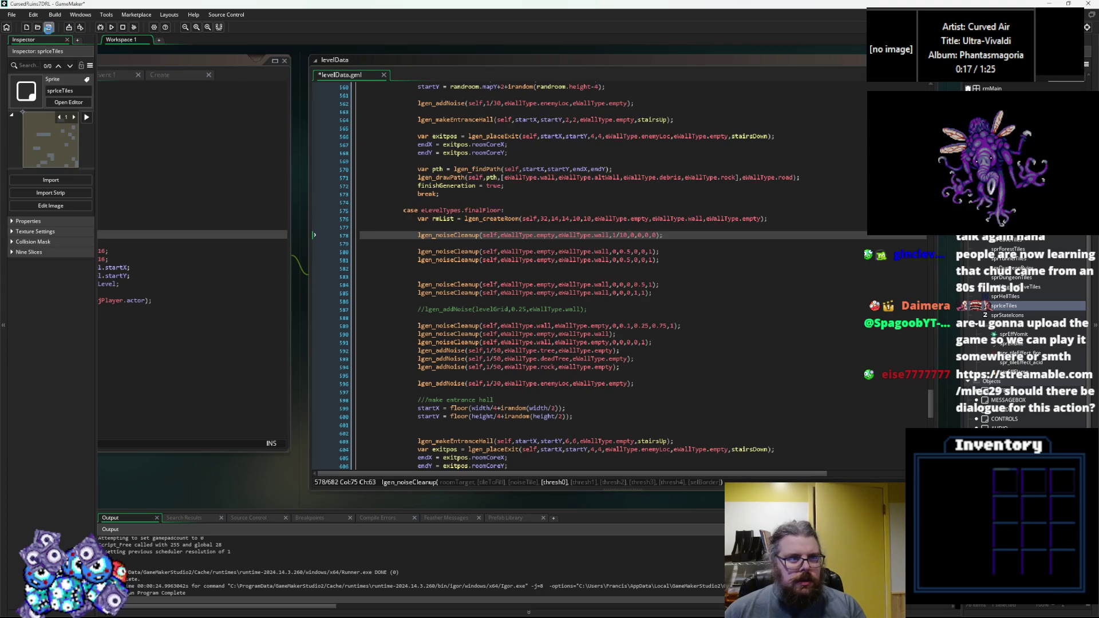
Step: Build and run the game, relaunch it with the debugger, and start a new game
left_click(101, 27)
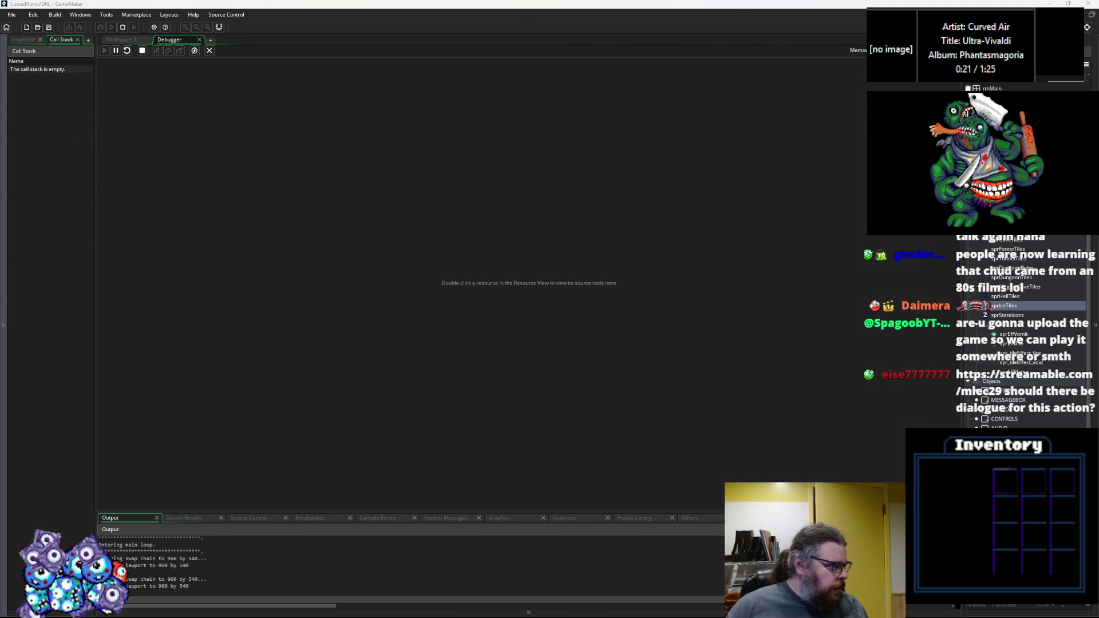
mouse_move(192, 365)
left_mouse_down()
mouse_move(566, 17)
mouse_move(567, 1)
left_mouse_up()
mouse_move(1016, 3)
left_mouse_down()
mouse_move(1010, 31)
mouse_move(898, 111)
left_mouse_up()
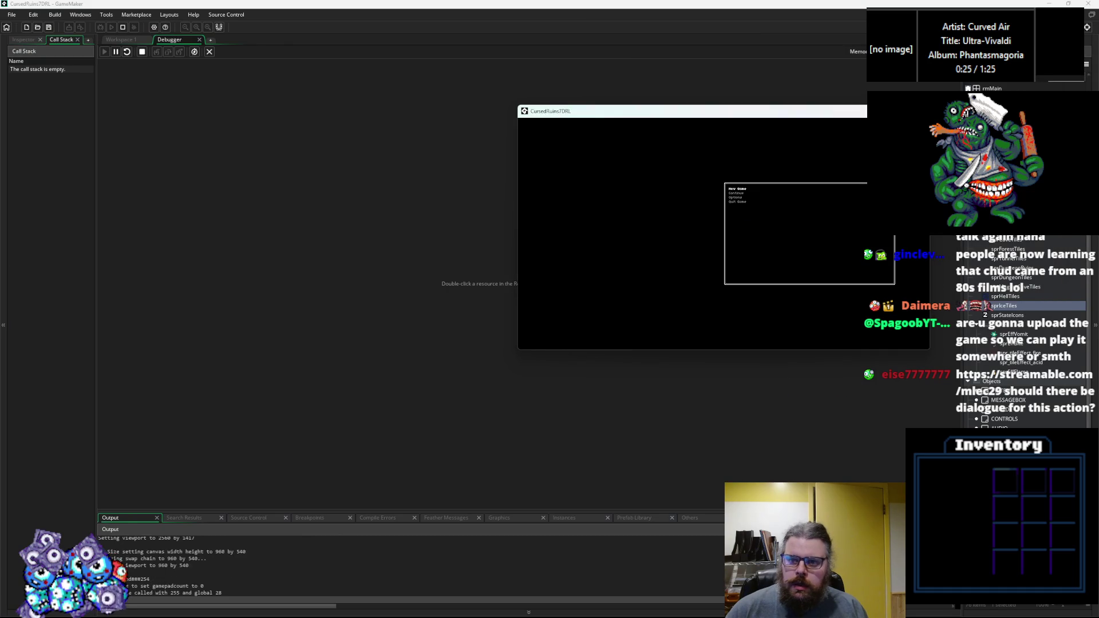
left_click(919, 111)
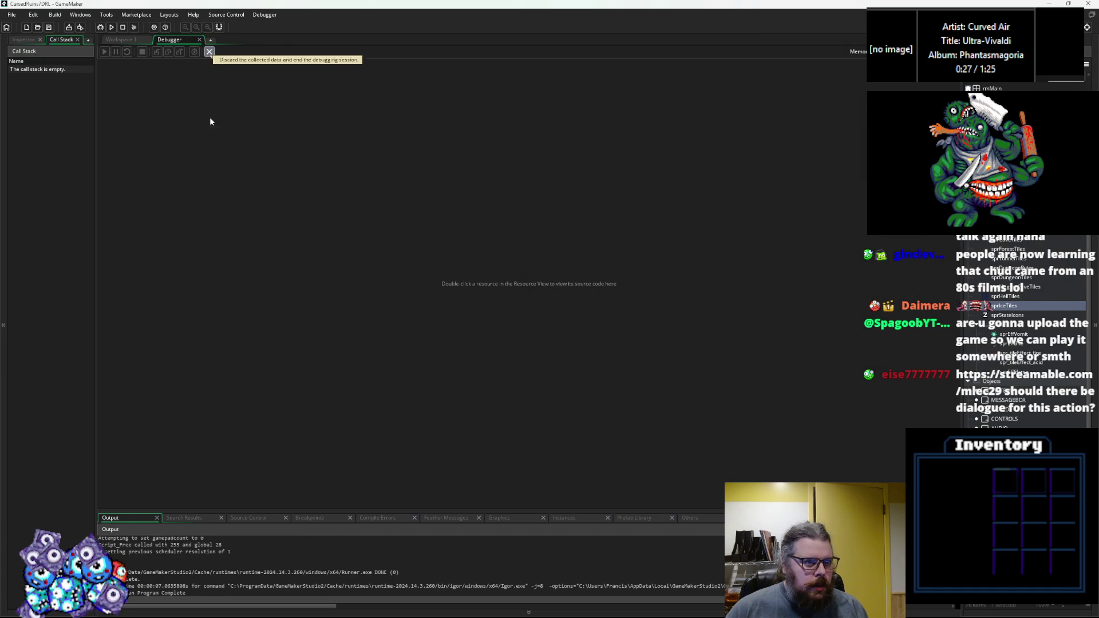
left_click(100, 27)
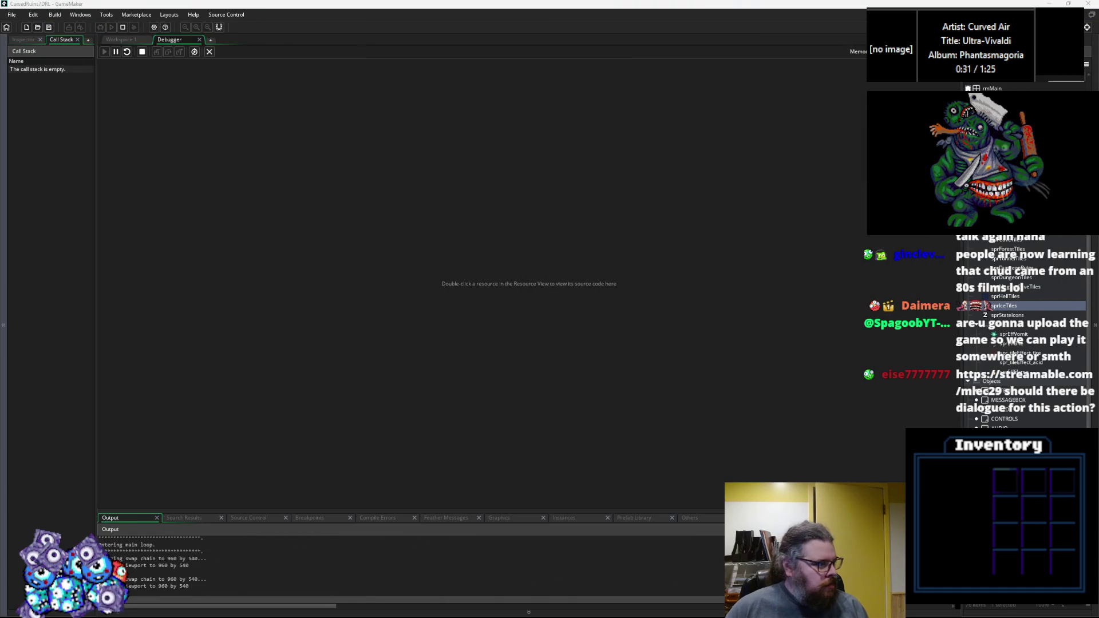
key("Return")
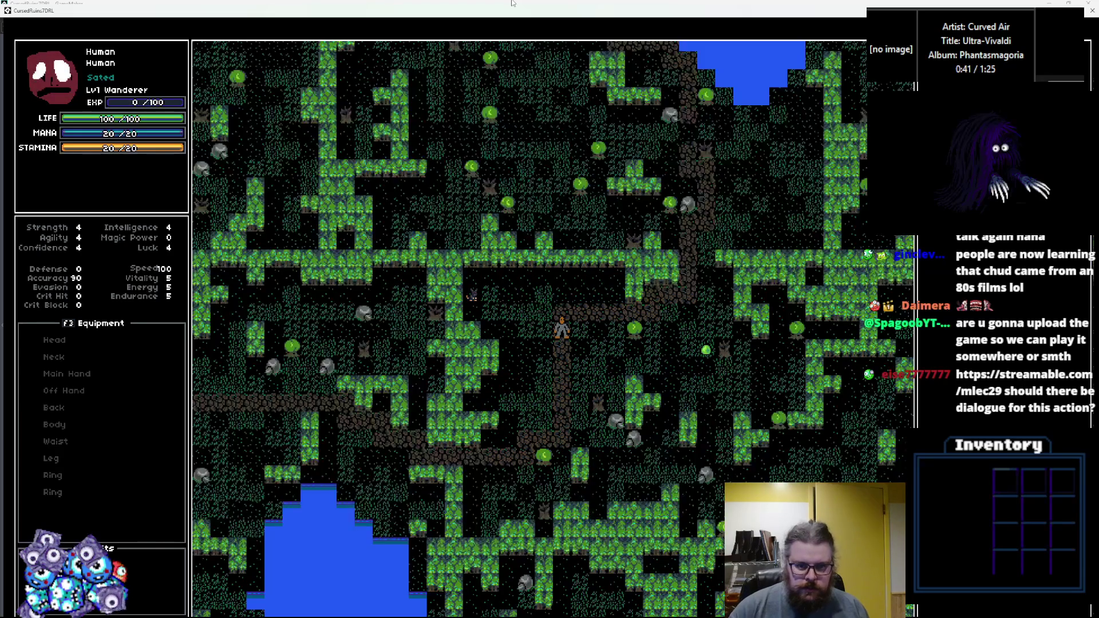
Step: Walk the character down and around the forest dirt path
key("Down")
key("Down")
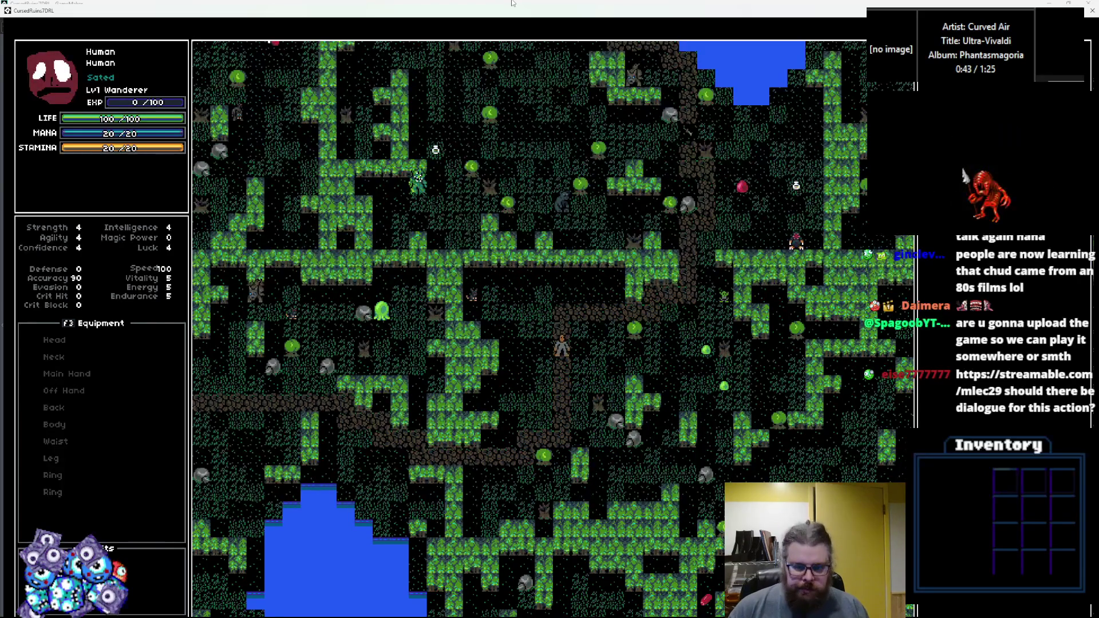
key("Down")
key("Down")
key("Down")
key("Left")
key("Left")
key("Left")
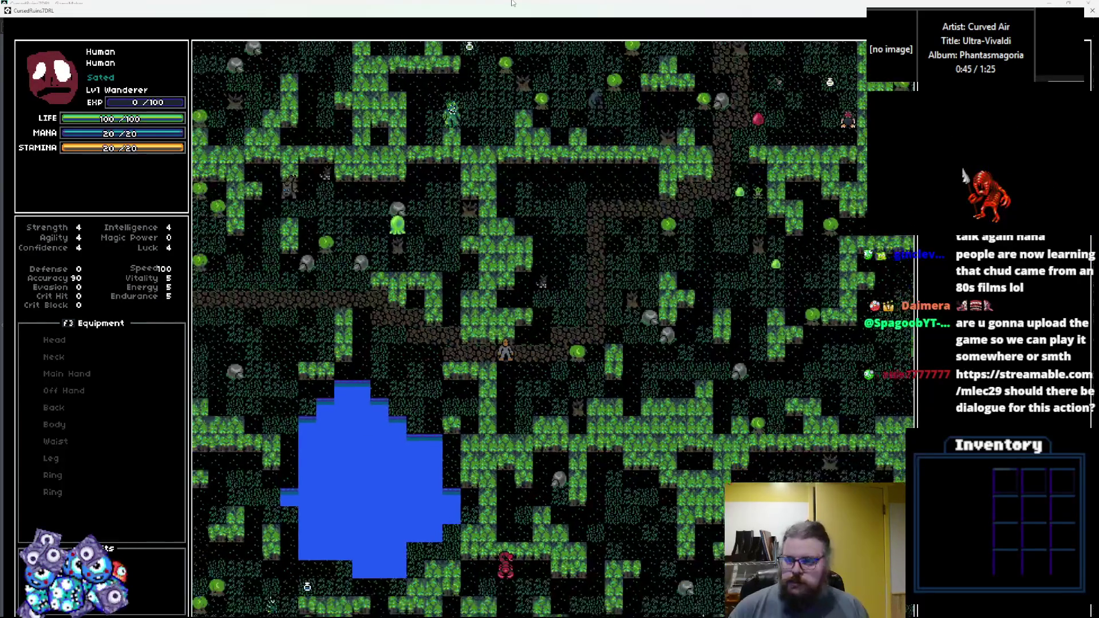
key("Up")
key("Up")
key("Up")
key("Left")
key("Left")
key("Left")
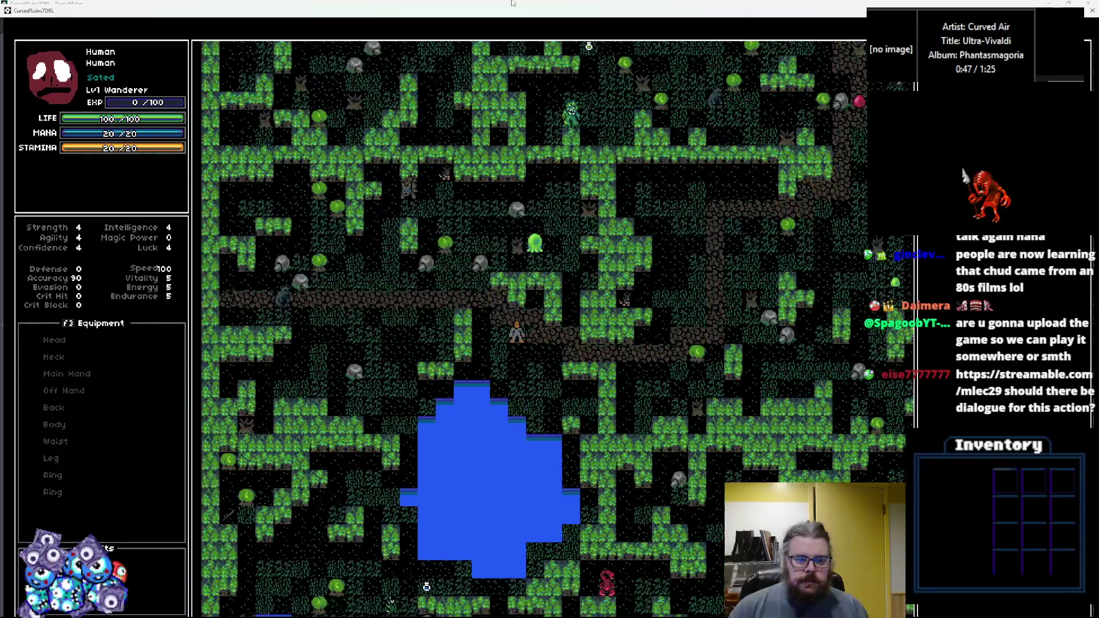
key("Right")
key("Right")
key("Down")
key("Down")
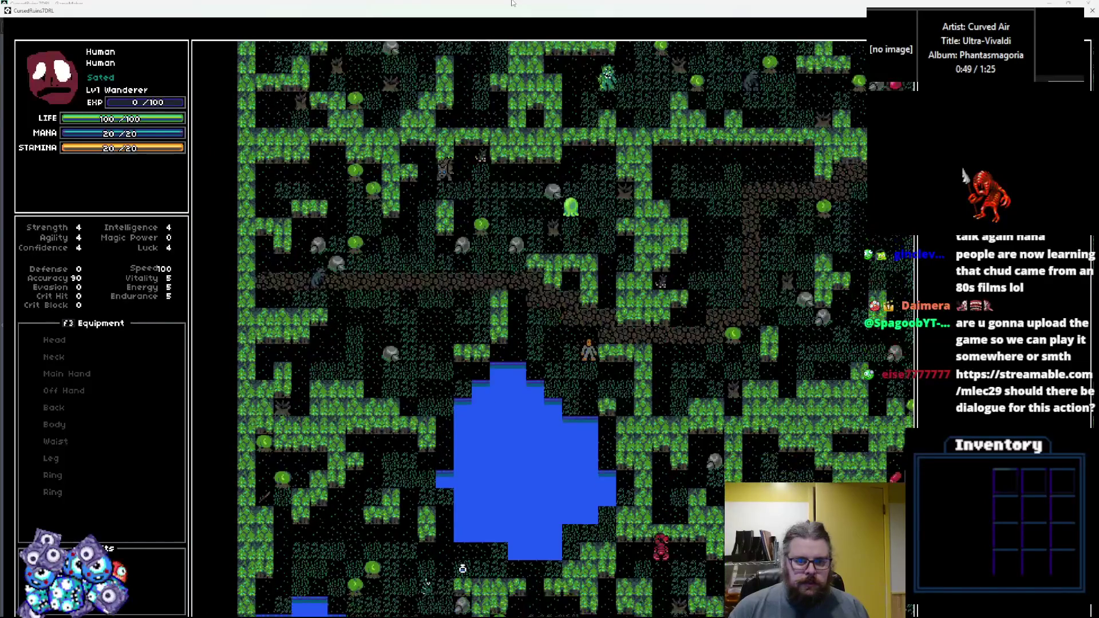
key("Up")
key("Right")
key("Right")
key("Right")
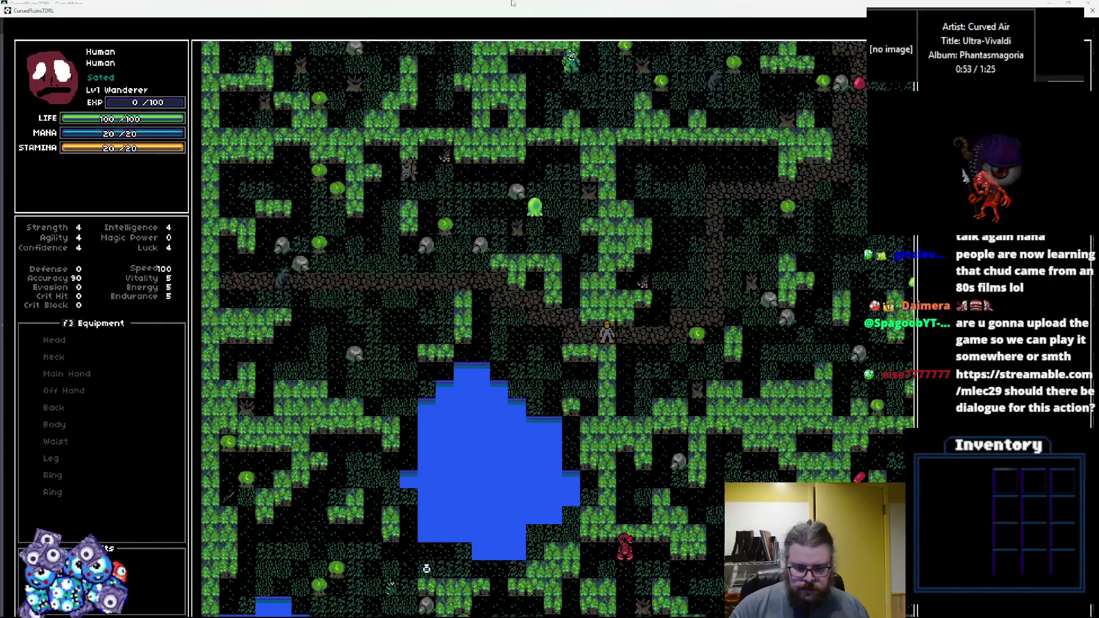
Step: Turn fog of war back on with F and walk right and up past enemies
key("f")
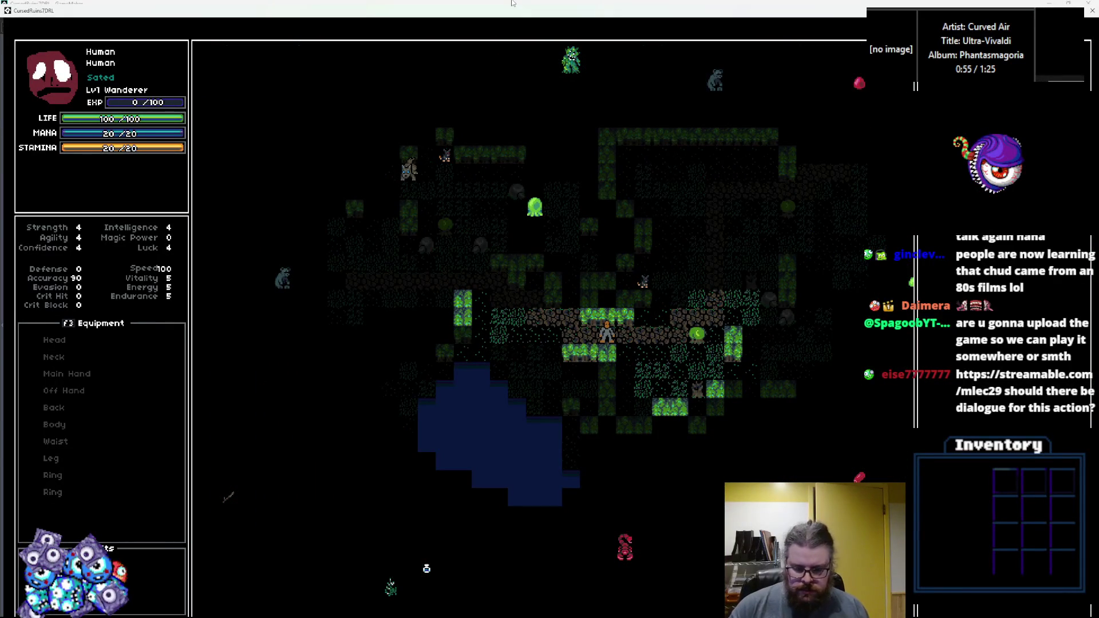
key("Right")
key("Right")
key("Right")
key("Right")
key("Right")
key("Up")
key("Up")
key("Up")
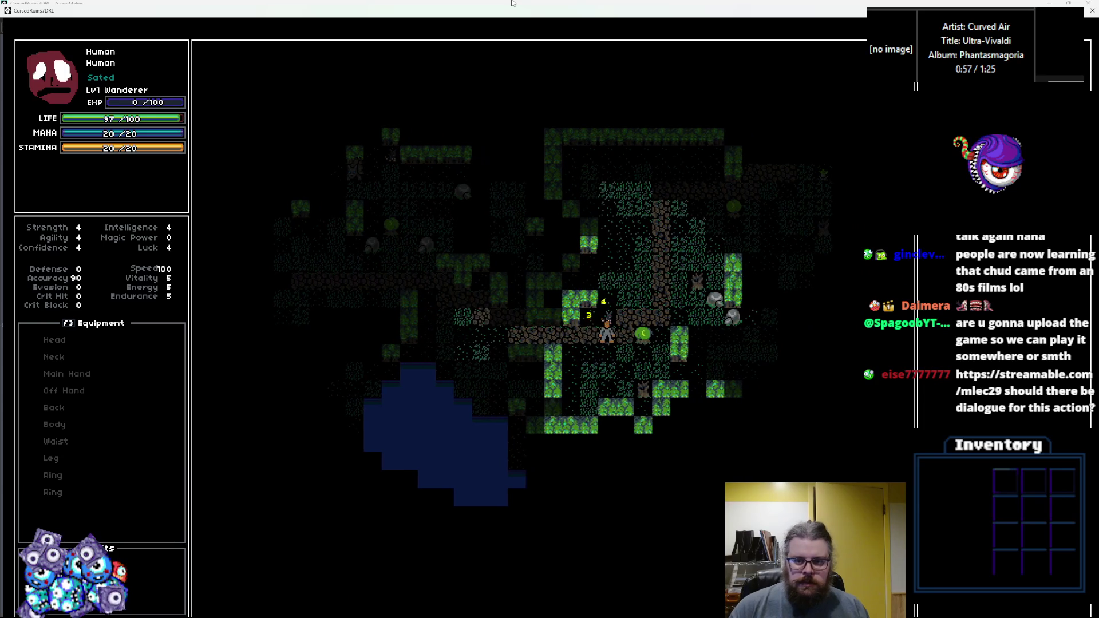
key("Up")
key("Up")
key("Right")
key("Right")
key("Right")
key("Up")
key("Right")
key("Right")
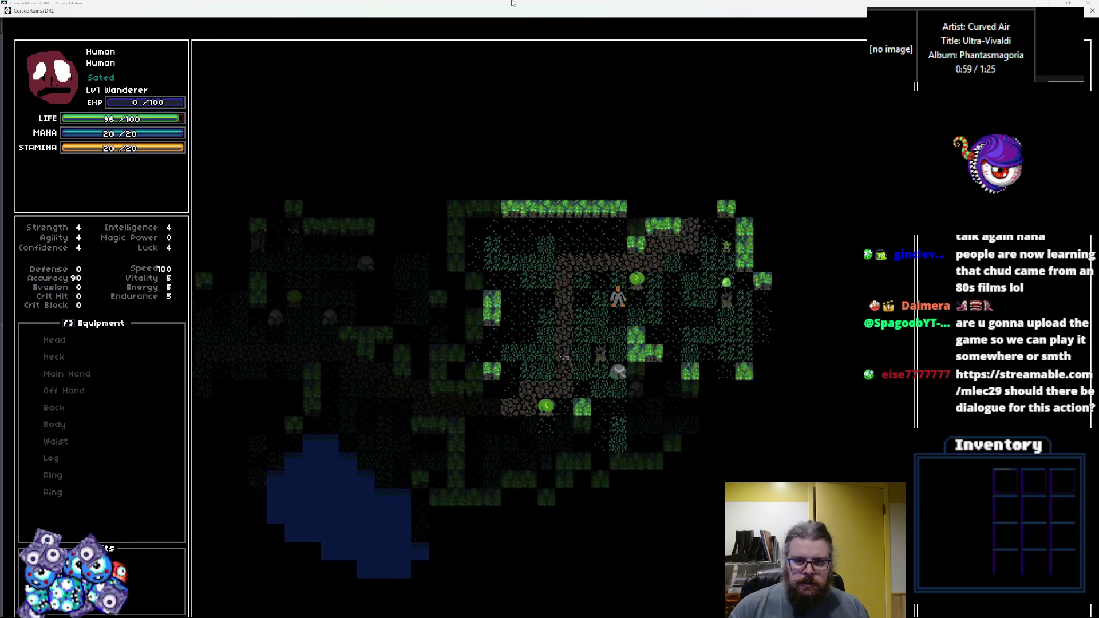
key("Right")
key("Right")
key("Up")
key("Up")
key("Up")
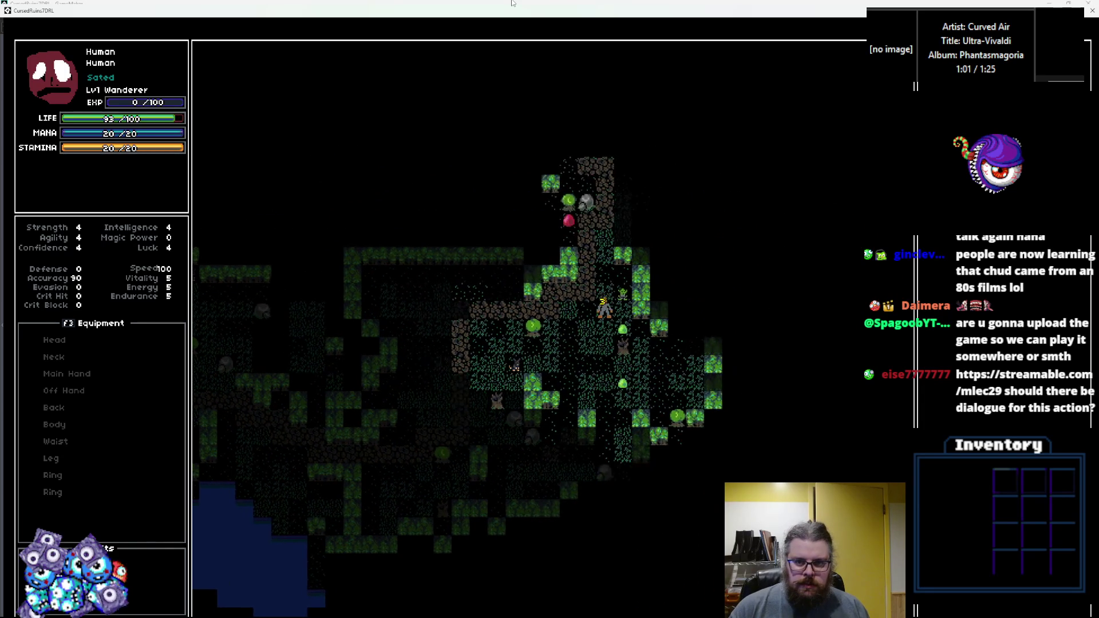
key("Up")
key("Up")
key("Up")
key("Right")
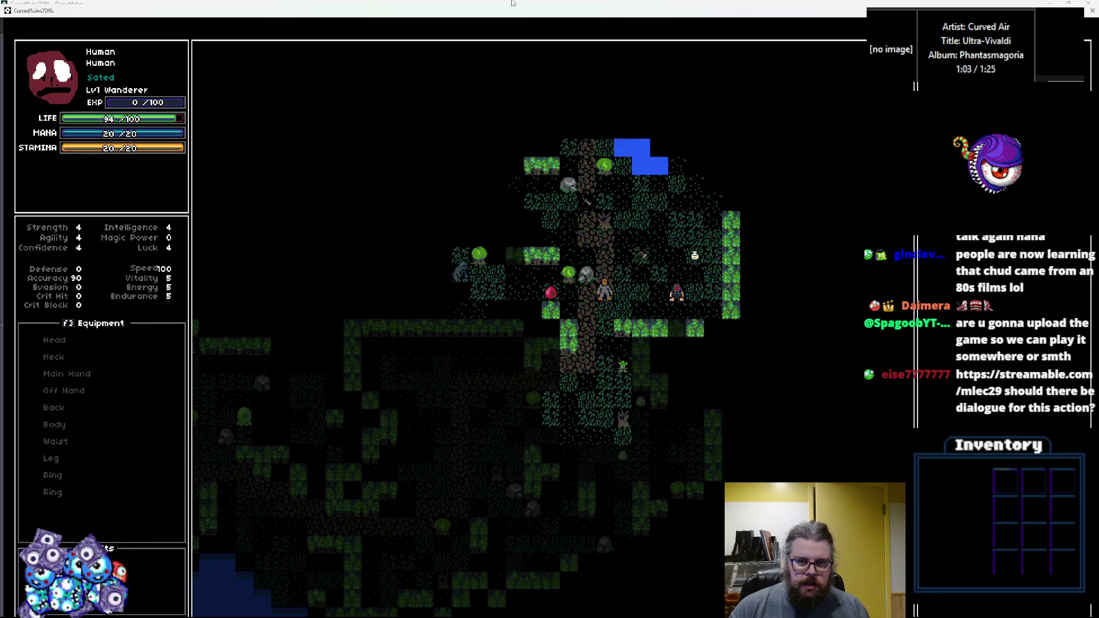
Step: Push up the dirt path toward the lake while fighting and taking hits
key("Up")
key("Up")
key("Up")
key("Left")
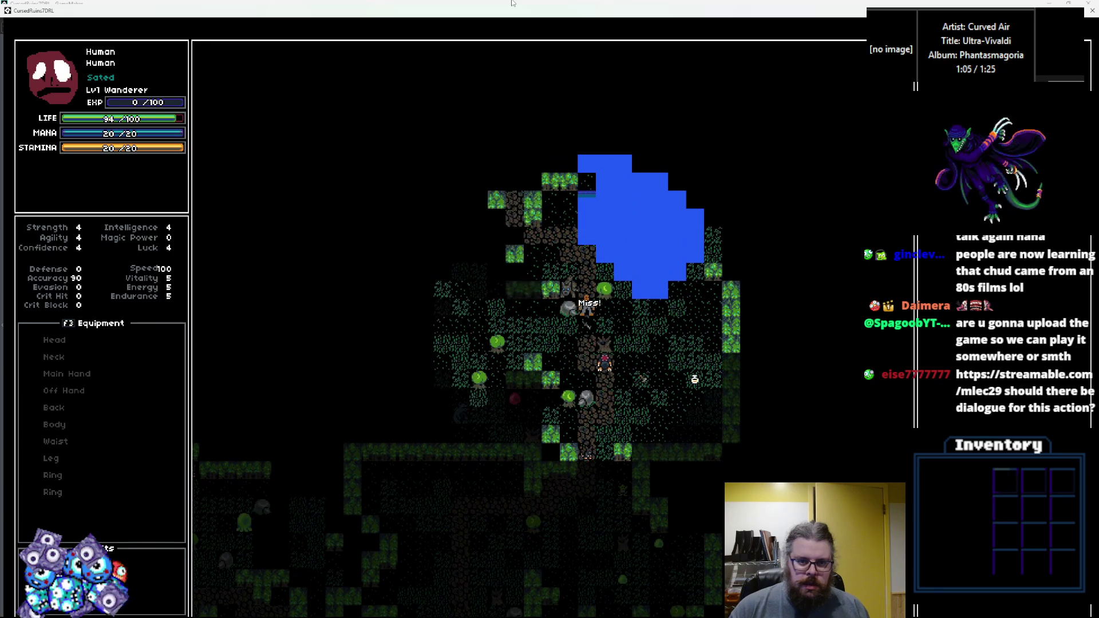
key("Up")
key("Up")
key("Up")
key("Left")
key("Left")
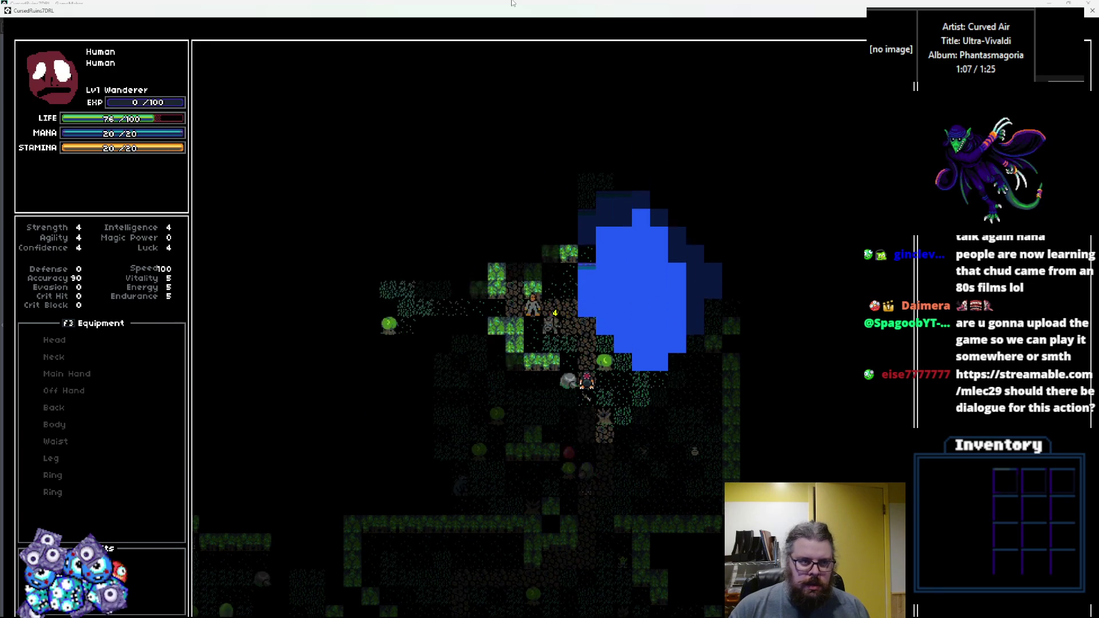
key("Up")
key("Up")
key("Up")
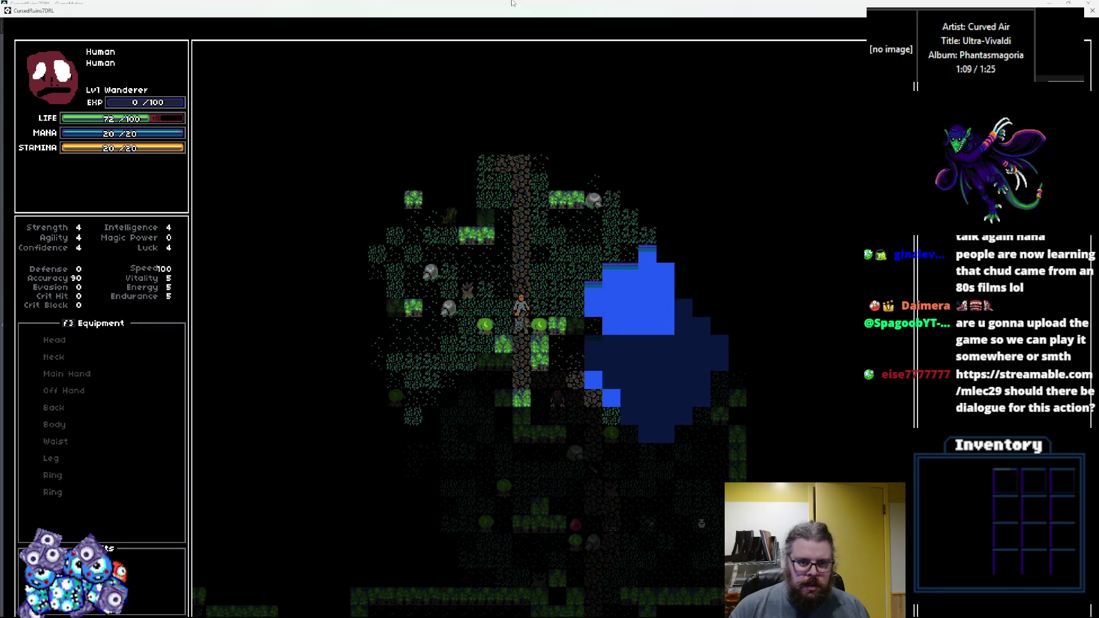
key("Up")
key("Up")
key("Up")
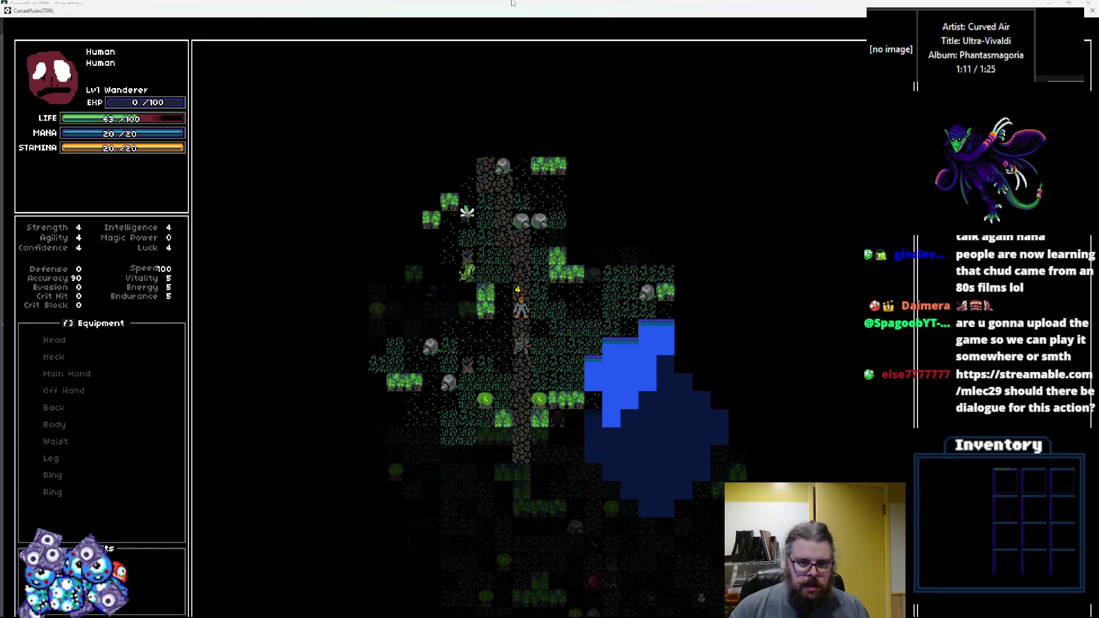
key("Up")
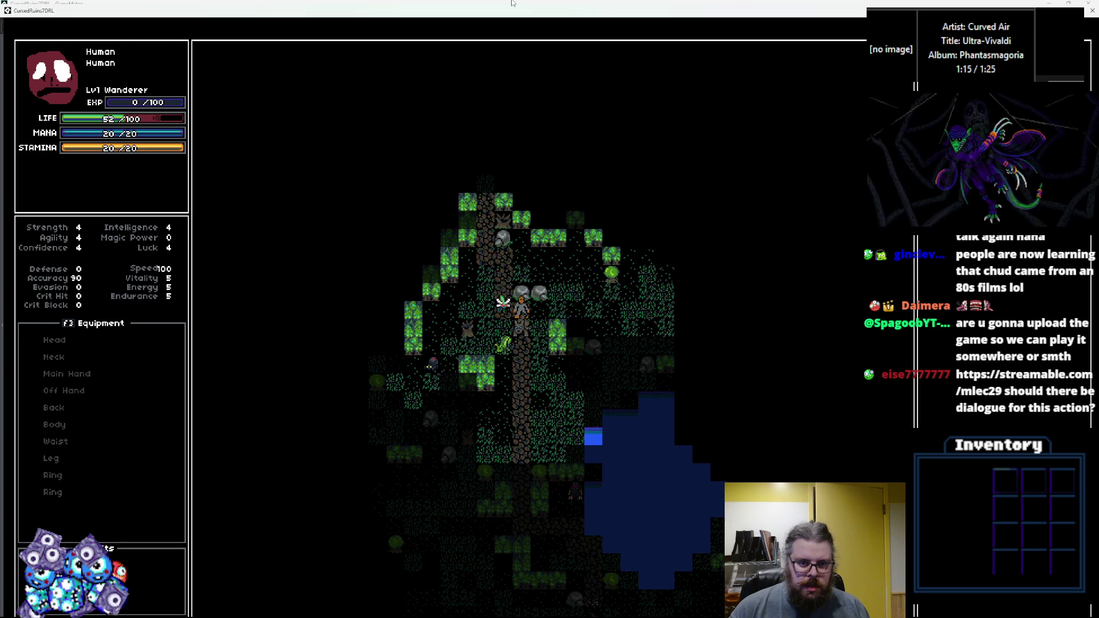
key("Up")
key("Left")
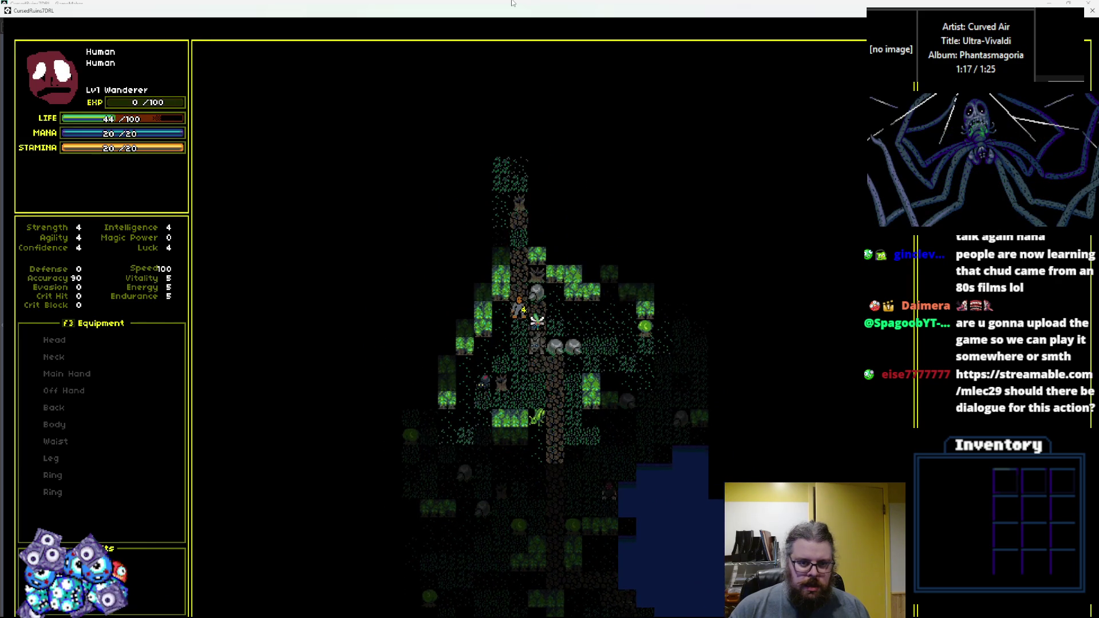
Step: Flee up and right along the lake shore until killed, then close the game
key("Up")
key("Up")
key("Up")
key("Right")
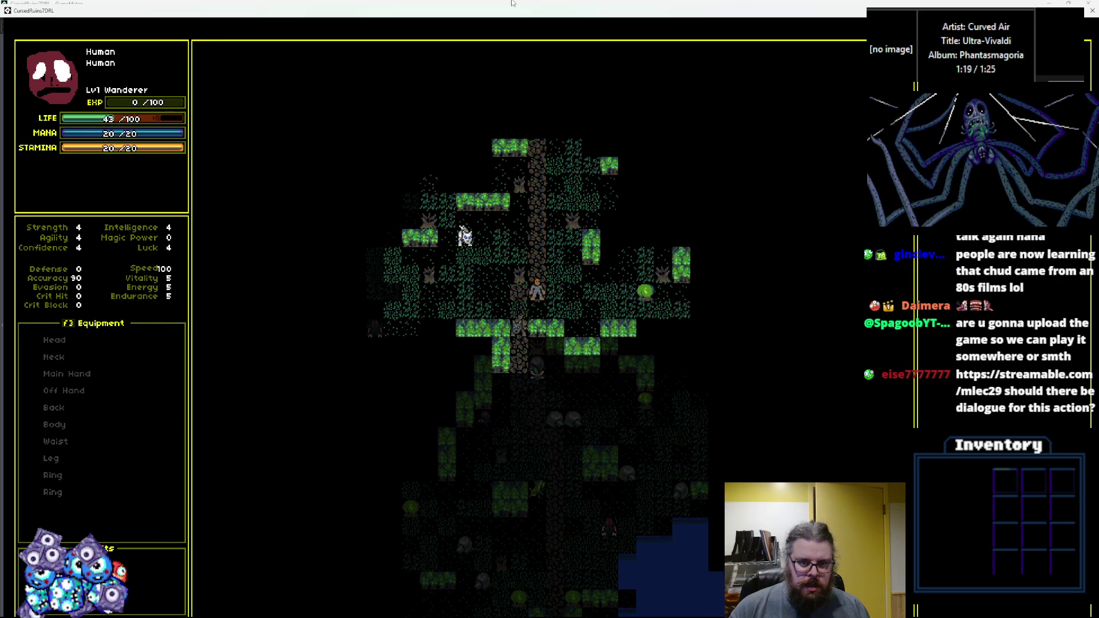
key("Up")
key("Up")
key("Up")
key("Right")
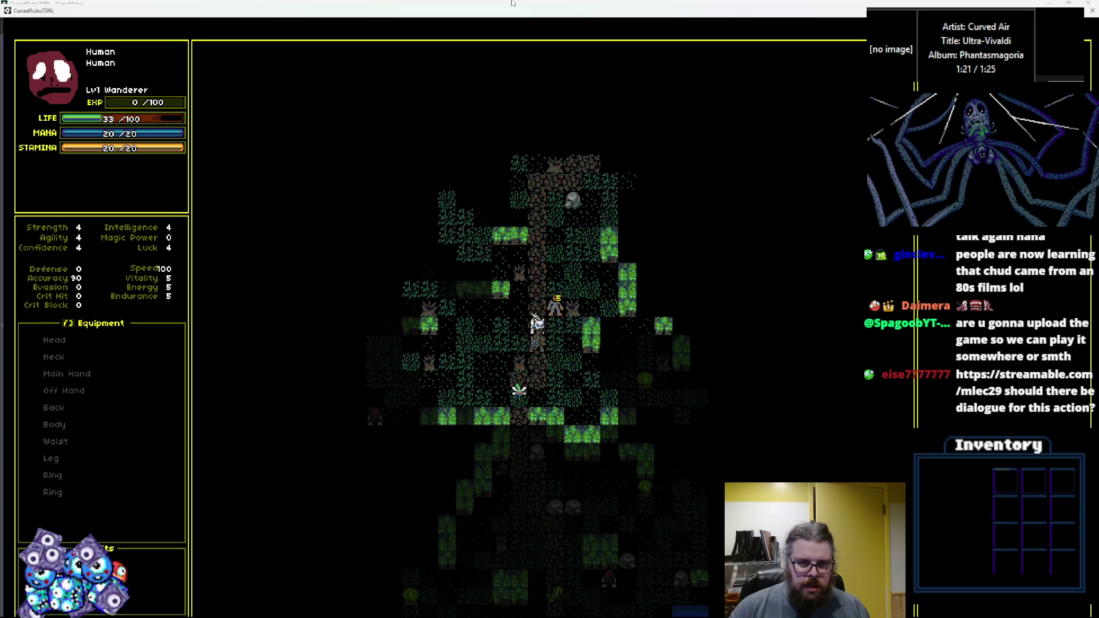
key("Up")
key("Up")
key("Up")
key("Right")
key("Right")
key("Right")
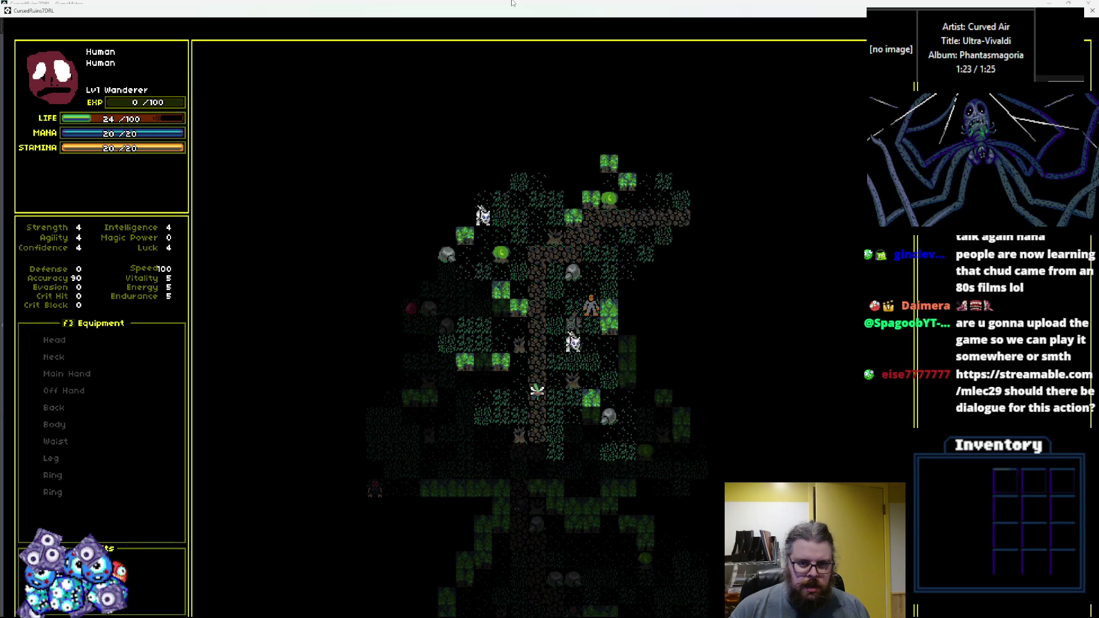
key("Up")
key("Up")
key("Right")
key("Right")
key("Right")
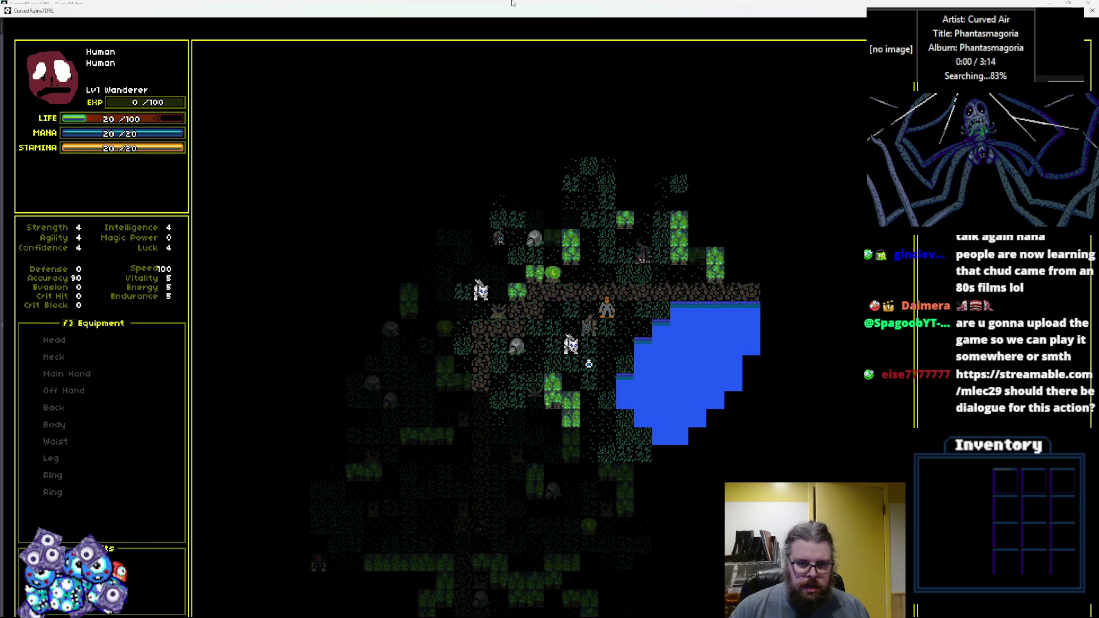
key("Right")
key("Up")
key("Right")
key("Right")
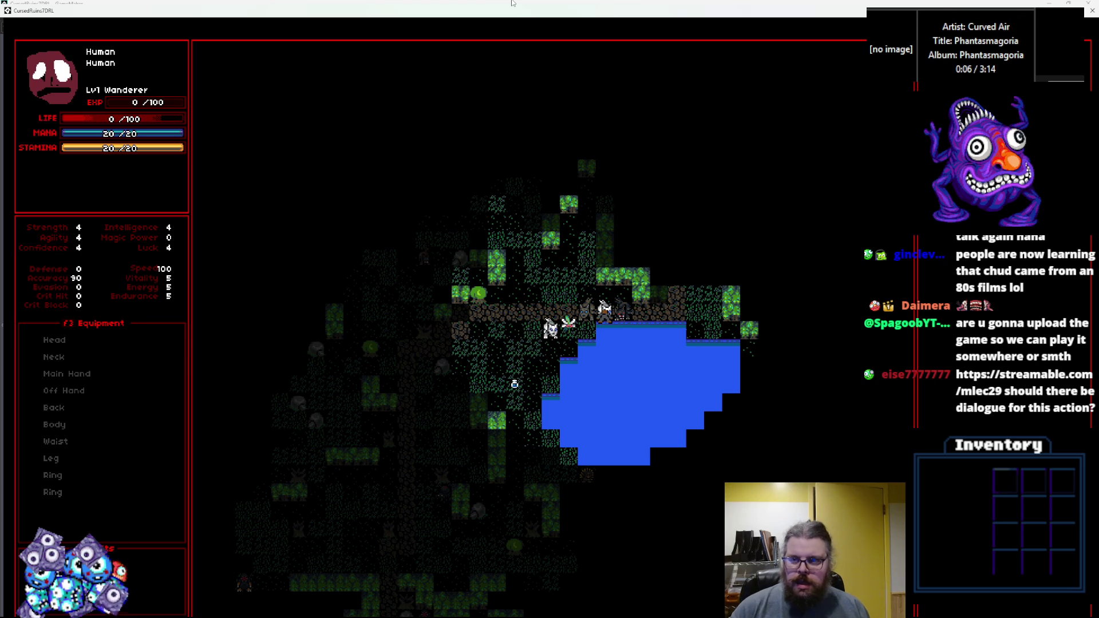
left_click(1093, 10)
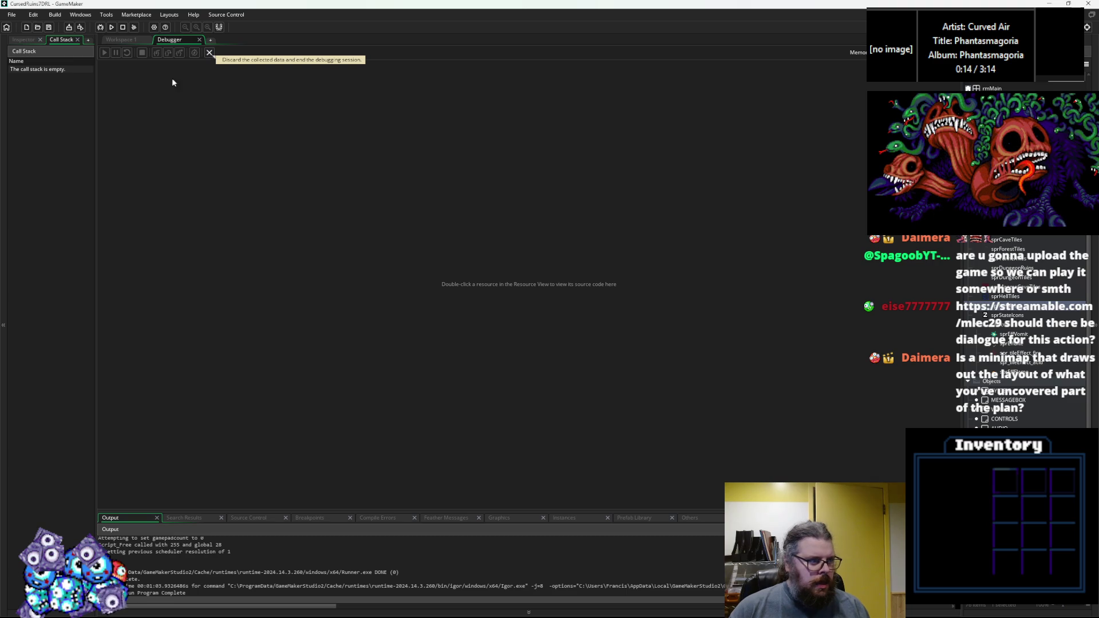
Step: End the debug session, scroll up to case 1 in levelData's levelGen code, and widen the editor
left_click(210, 52)
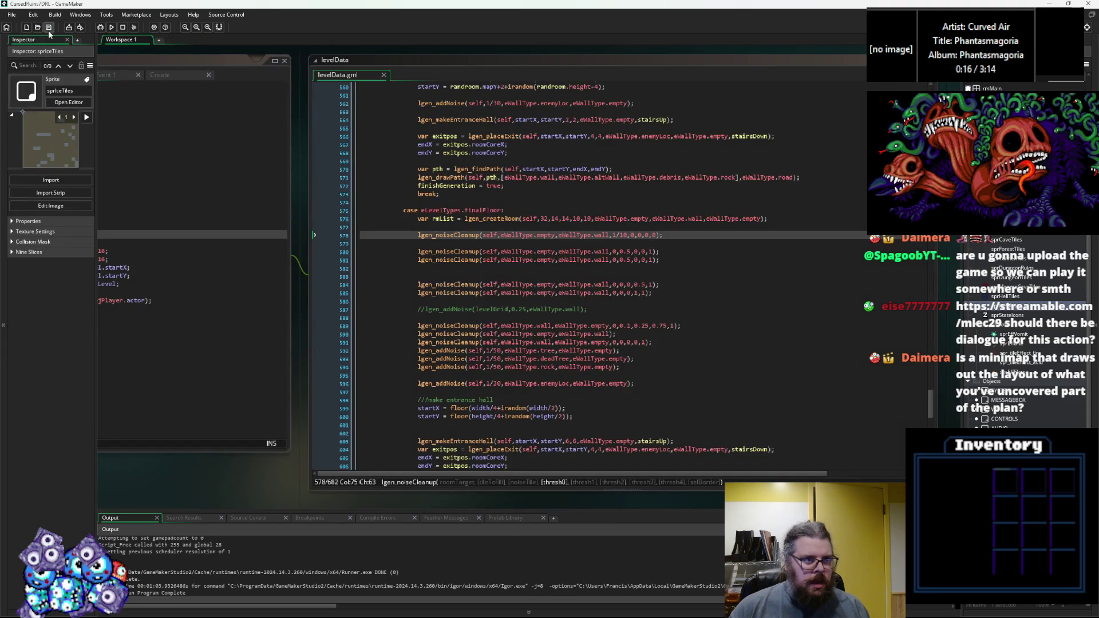
left_click(544, 309)
scroll(544, 308, "up", 10)
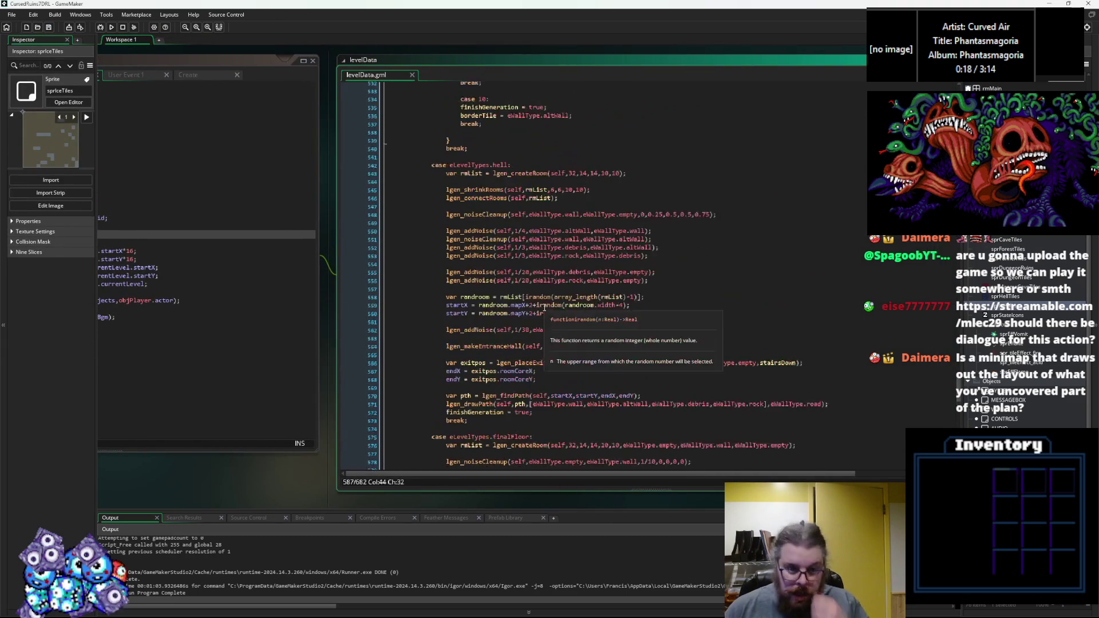
scroll(545, 308, "up", 15)
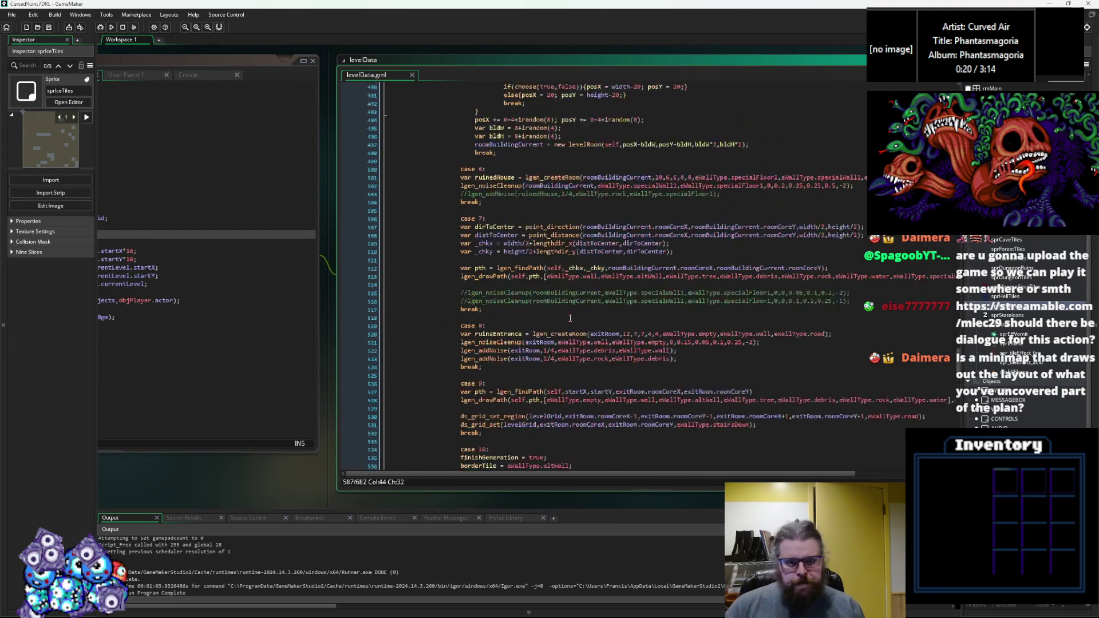
scroll(536, 275, "up", 8)
left_click(537, 263)
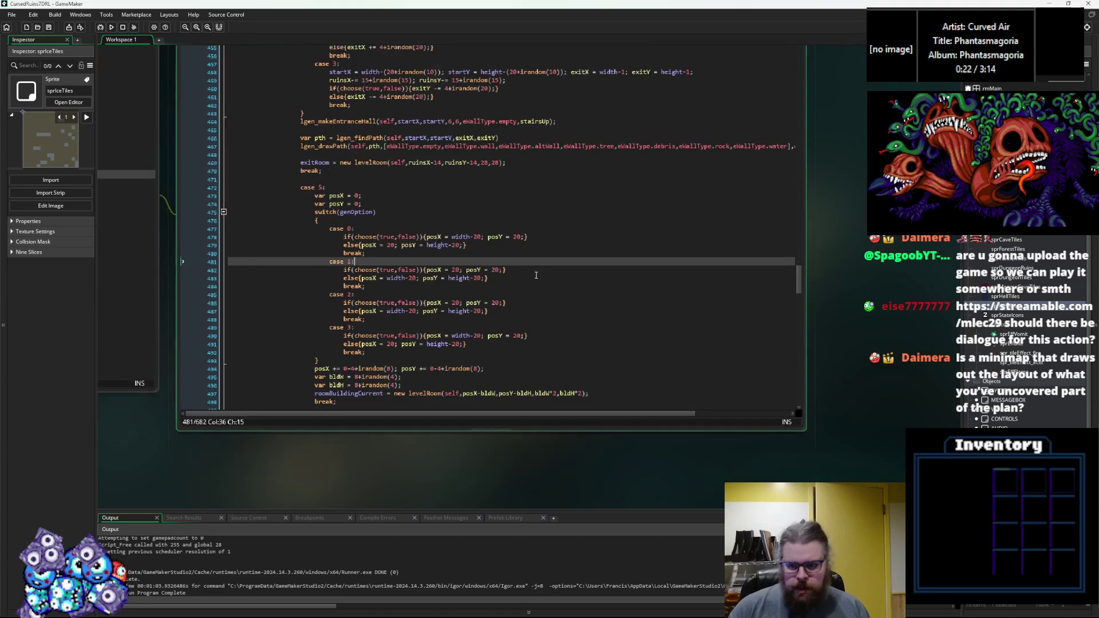
left_click_drag(808, 441, 866, 458)
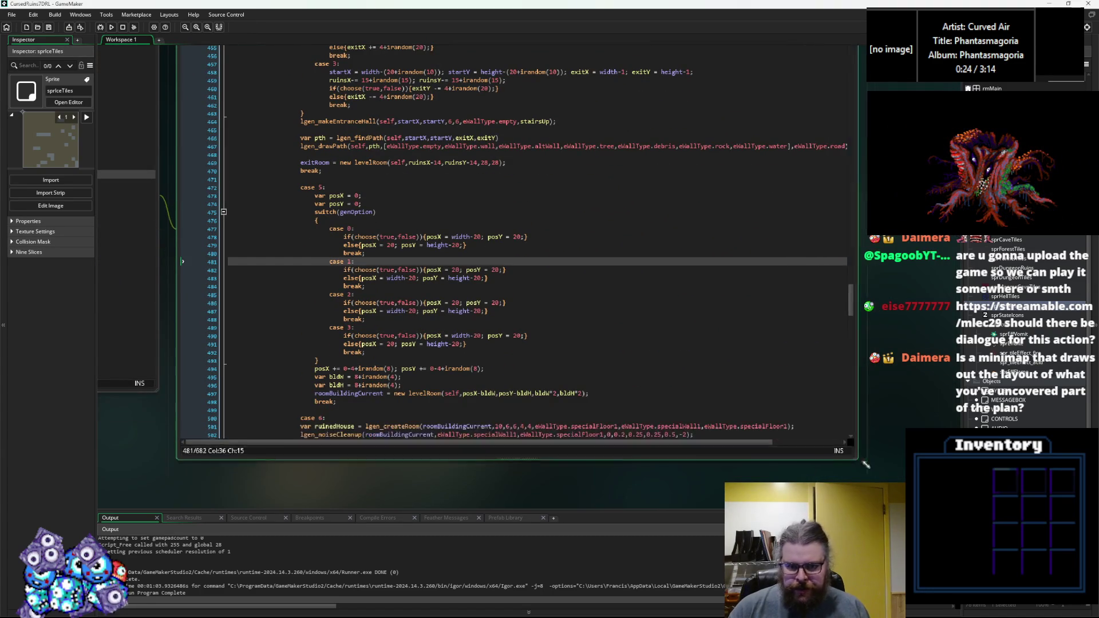
Step: Check line 16 of WORLD User Event 0, then return to levelData.gml near line 278 and recentre the editor
key("ctrl+Tab")
left_click(354, 182)
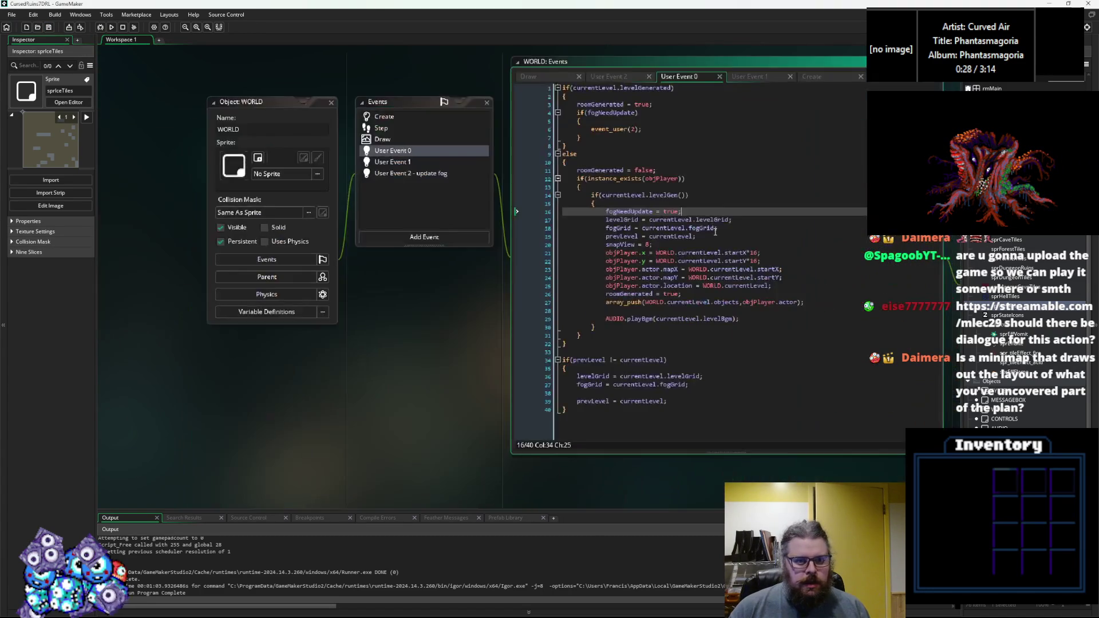
key("ctrl+Tab")
scroll(438, 245, "up", 10)
scroll(437, 245, "up", 20)
scroll(437, 245, "up", 17)
left_click(456, 252)
scroll(456, 252, "up", 20)
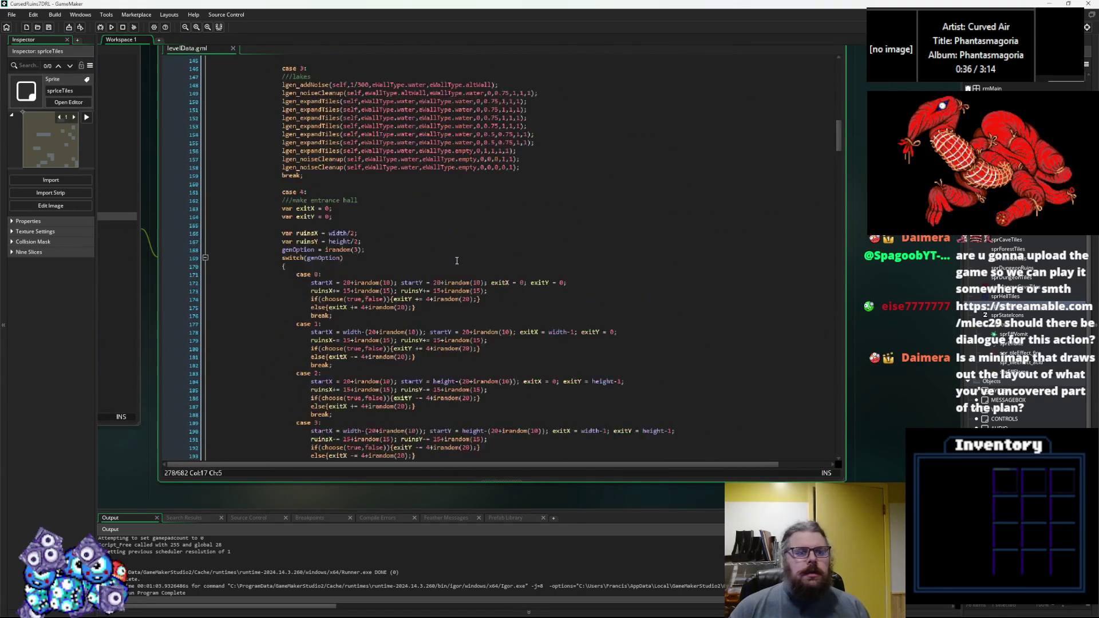
scroll(456, 260, "up", 20)
left_click(588, 284)
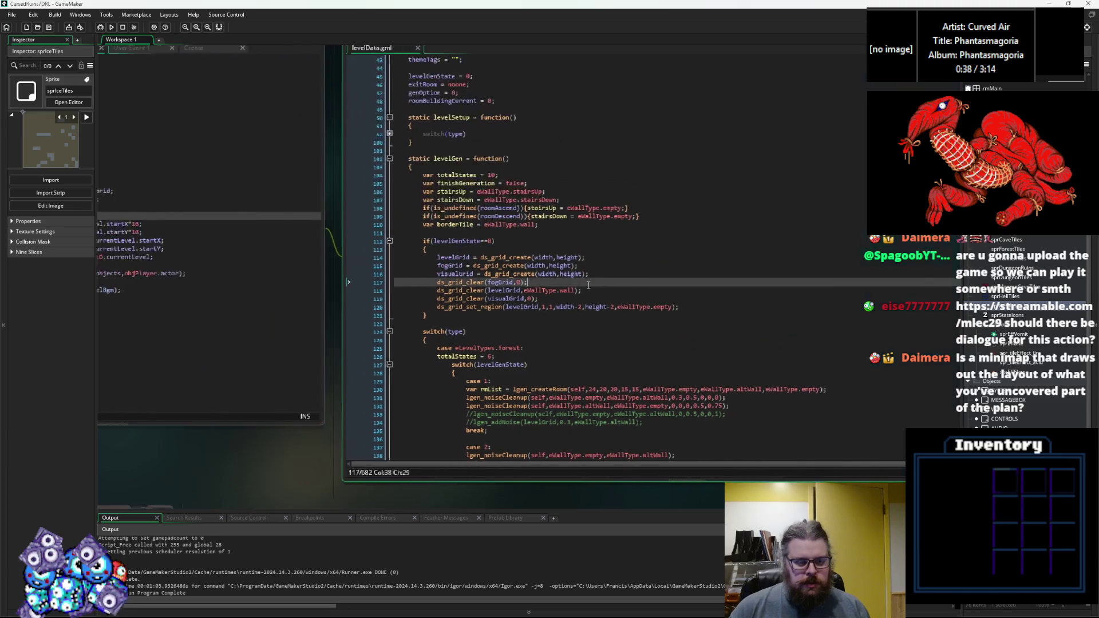
left_click_drag(588, 284, 463, 290)
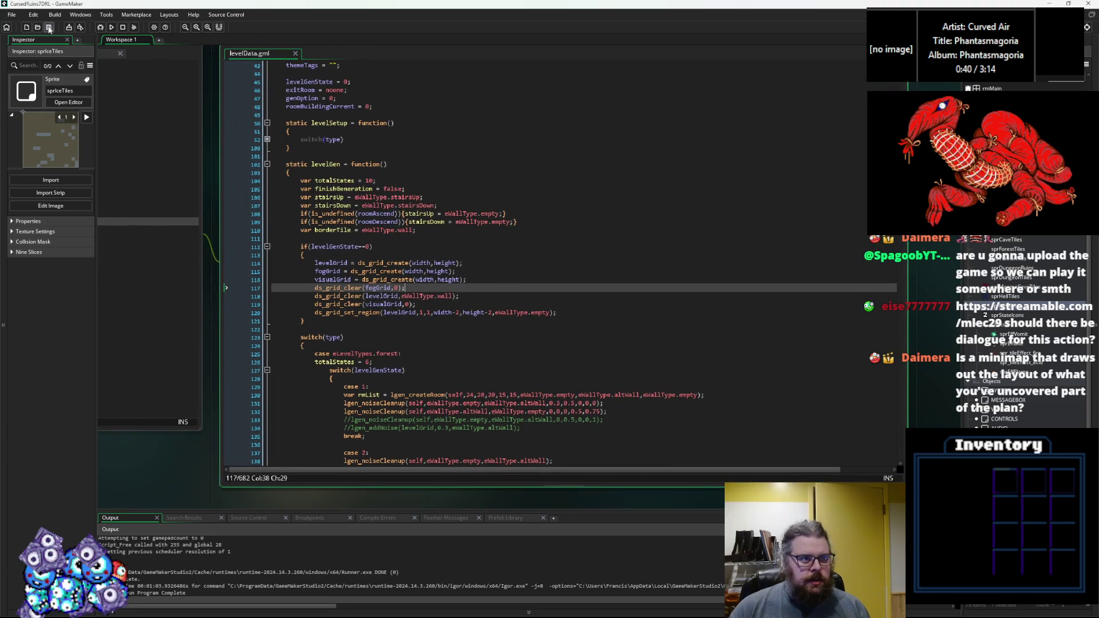
Step: Scroll down to the case 4 entrance-hall section, then switch to the gameData spreadsheet
scroll(403, 243, "down", 7)
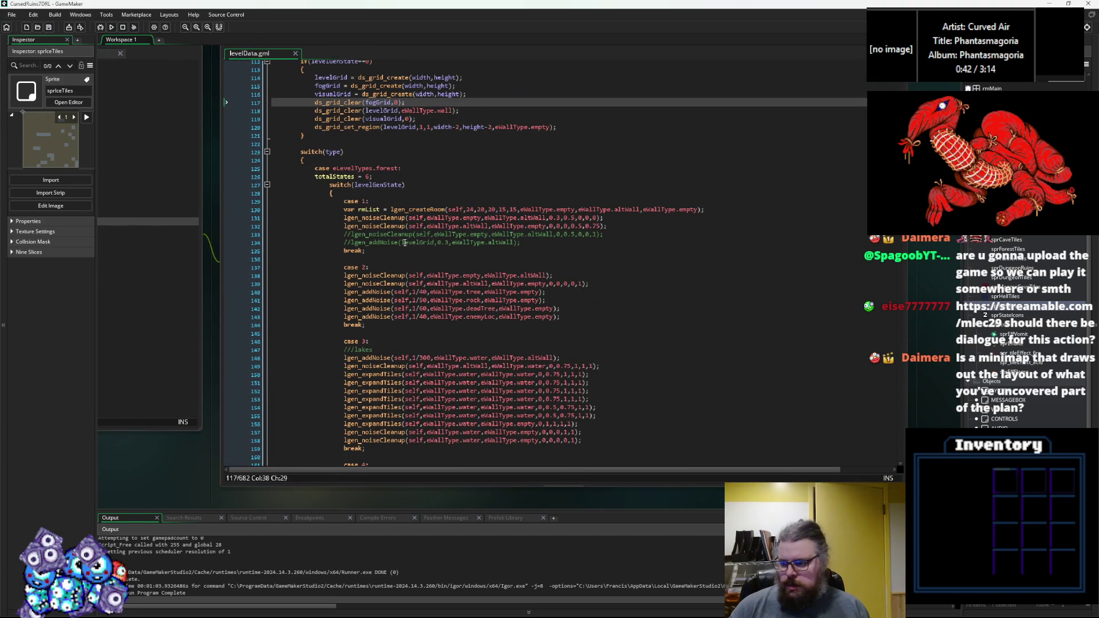
scroll(404, 243, "down", 3)
scroll(403, 243, "down", 2)
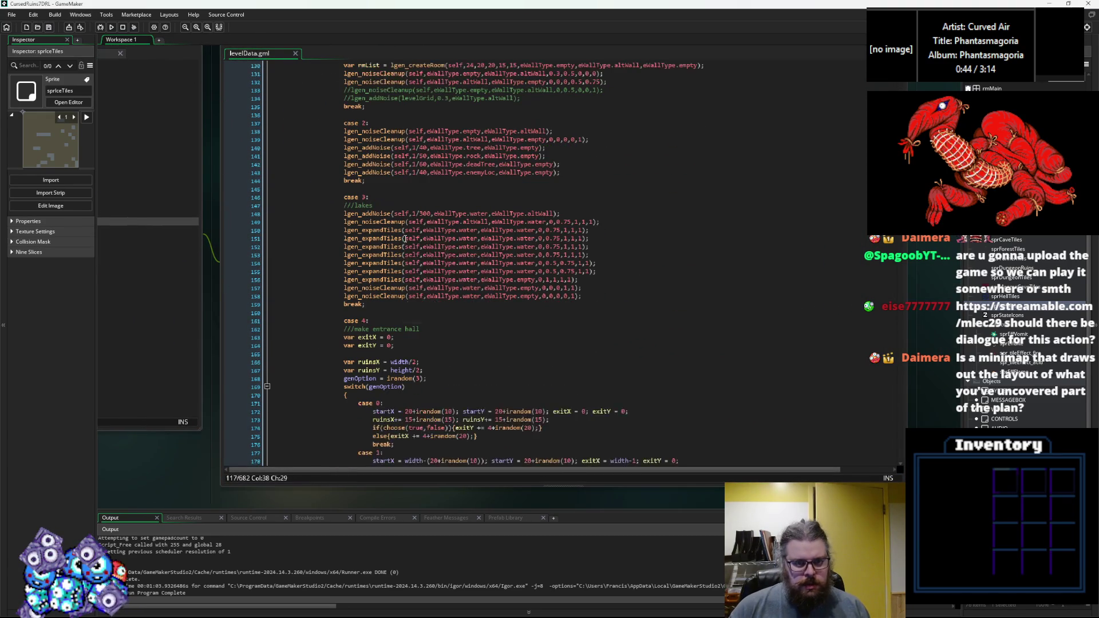
scroll(324, 140, "down", 2)
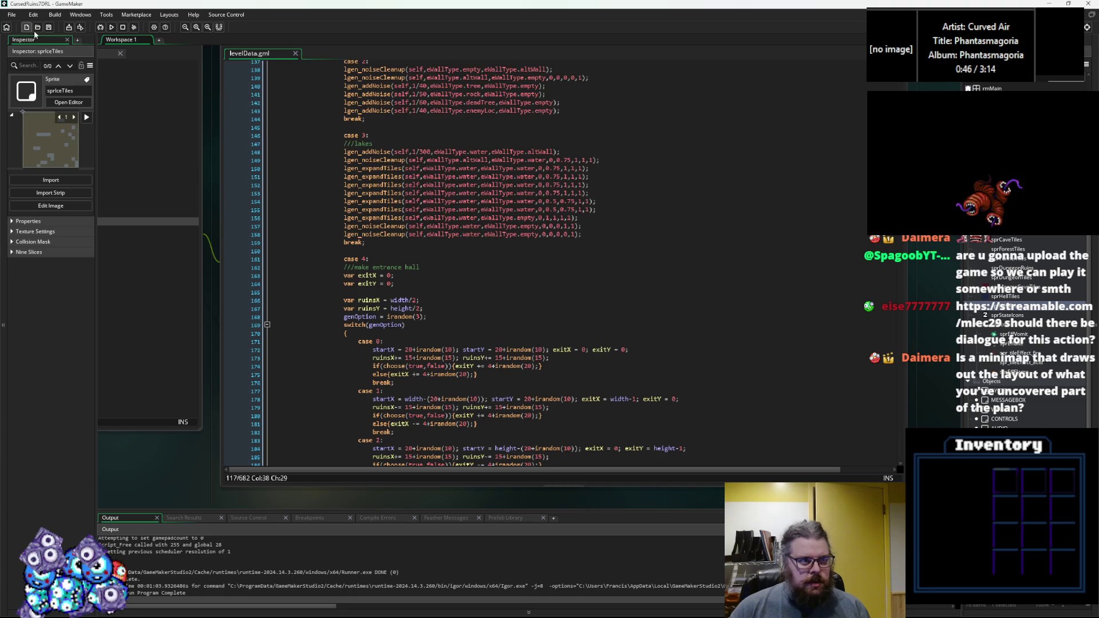
left_click(538, 242)
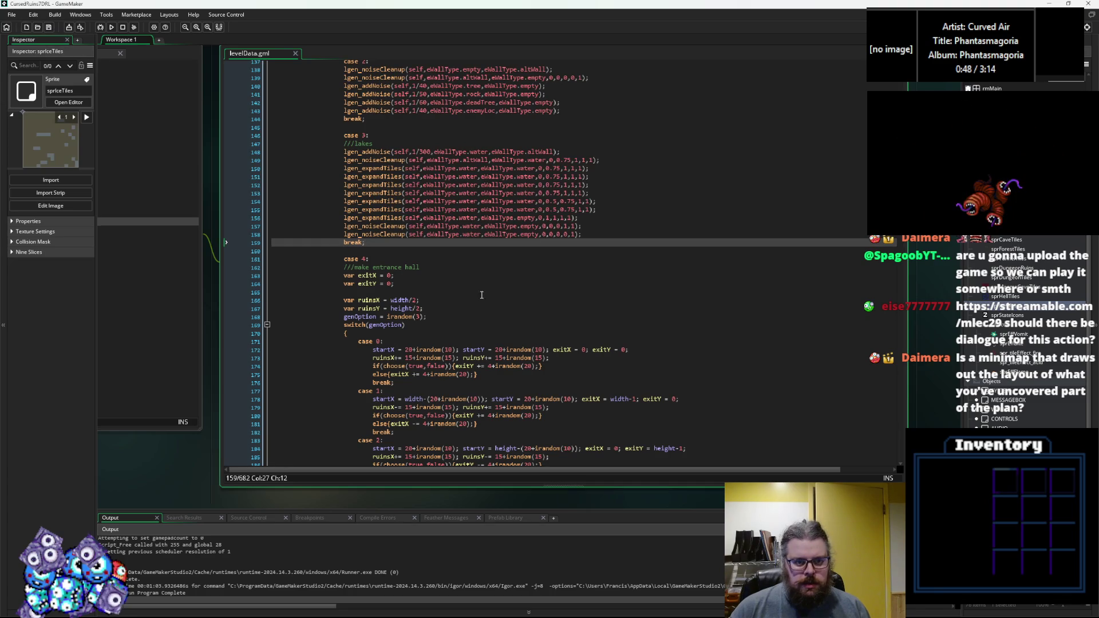
left_click(481, 295)
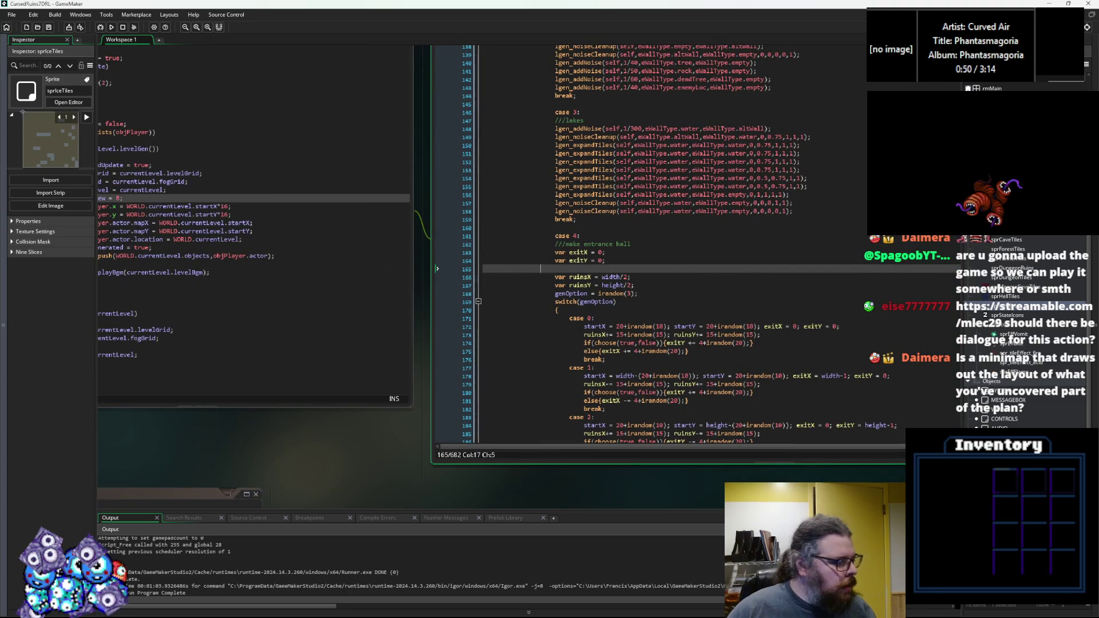
key("alt+Tab")
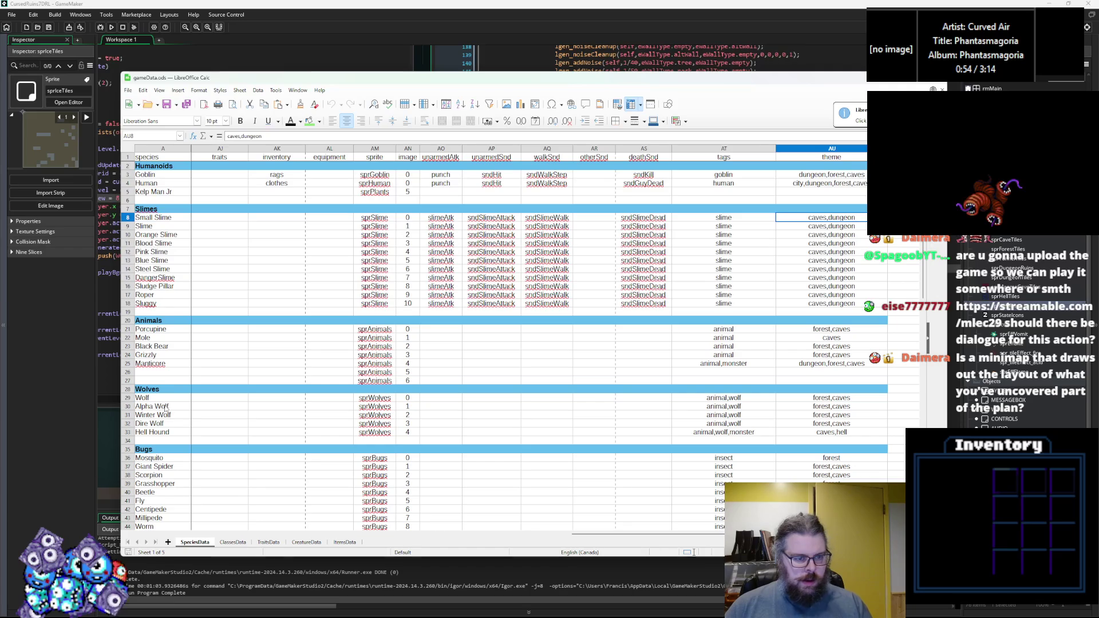
Step: Set Alpha Wolf's rank to 2 in column B
mouse_move(647, 534)
left_mouse_down()
mouse_move(194, 535)
mouse_move(198, 491)
left_mouse_up()
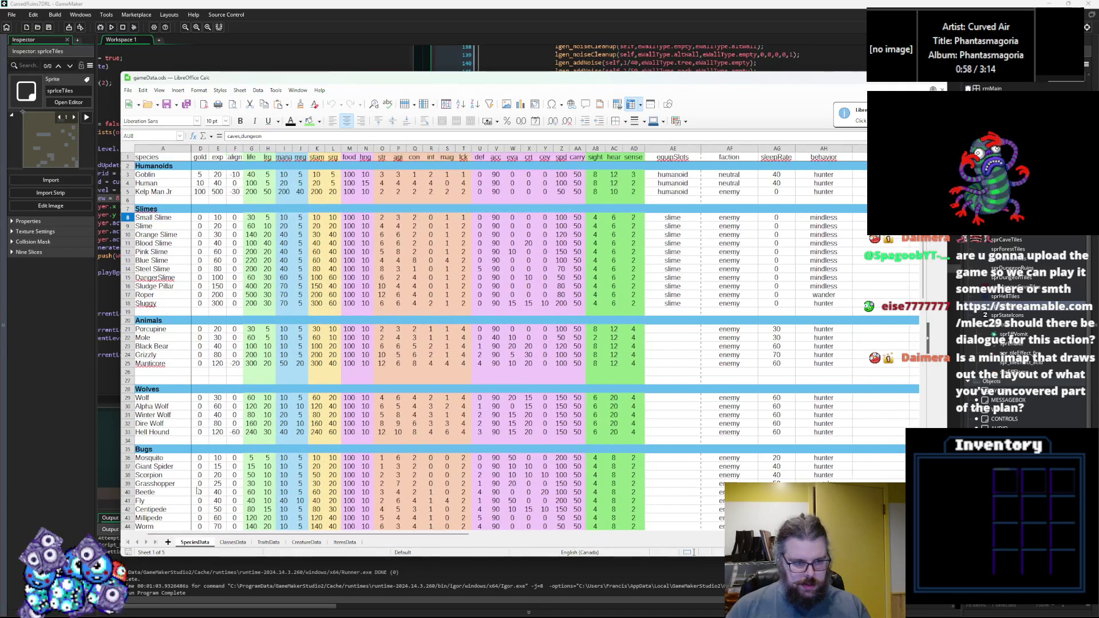
left_click(216, 406)
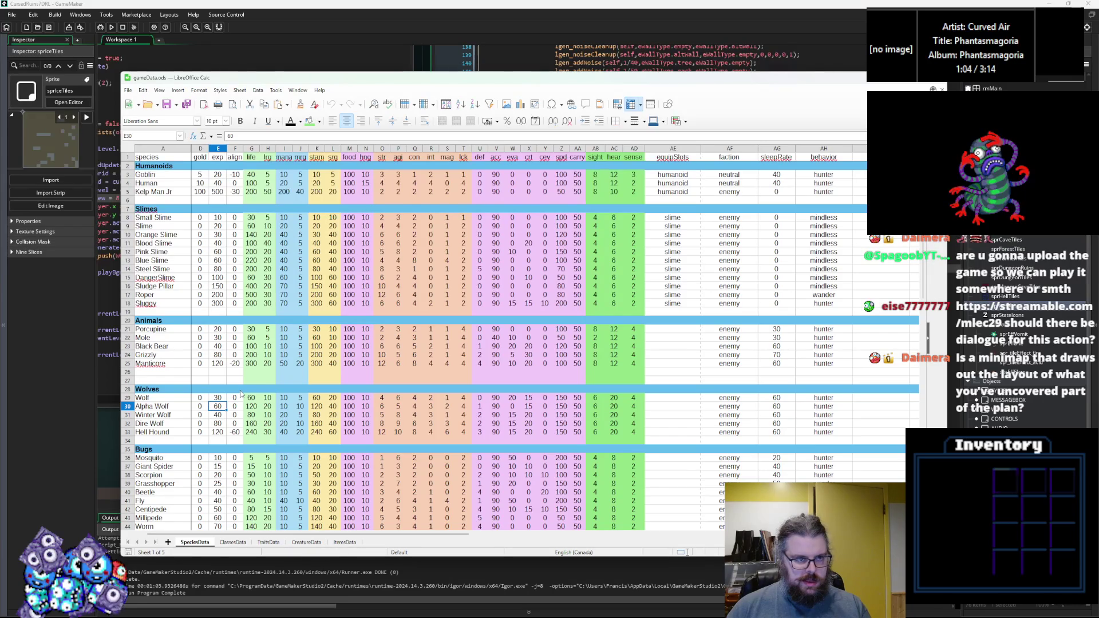
left_click_drag(208, 533, 198, 532)
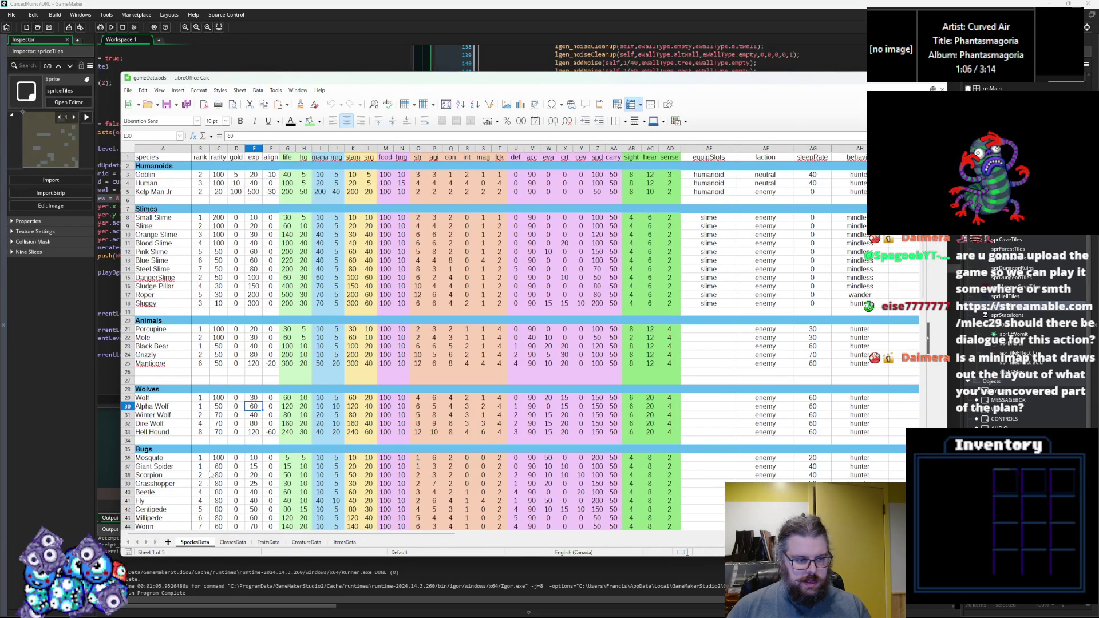
key("Left")
key("Left")
key("Left")
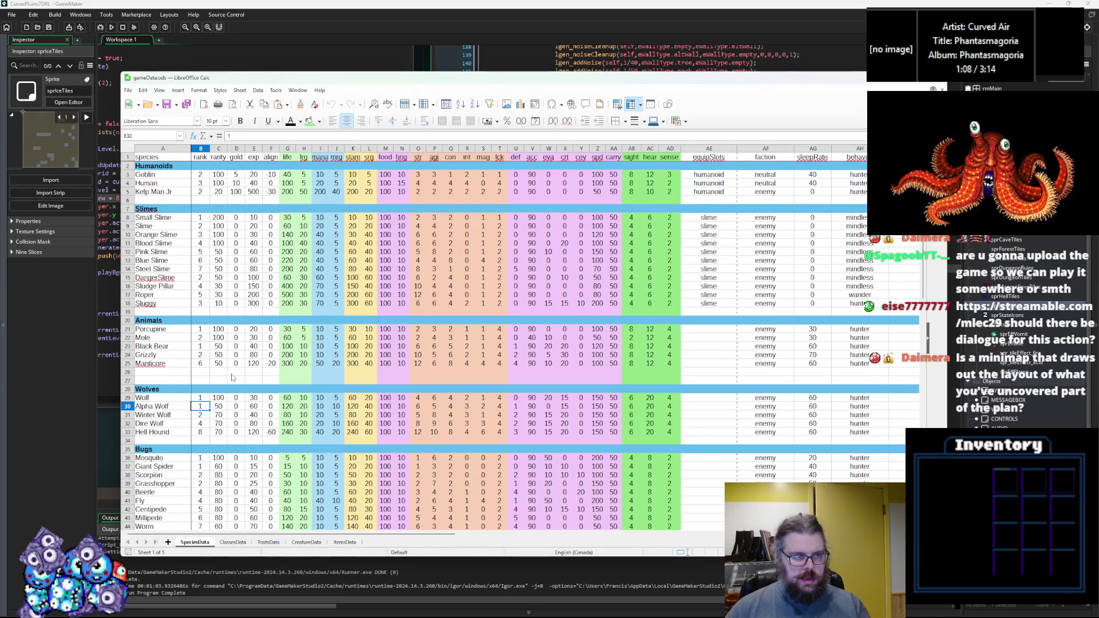
type("2")
key("Return")
key("Escape")
Step: Set Grizzly's rank to 3 and Black Bear's to 2, then return to GameMaker
key("Up")
key("Up")
key("Up")
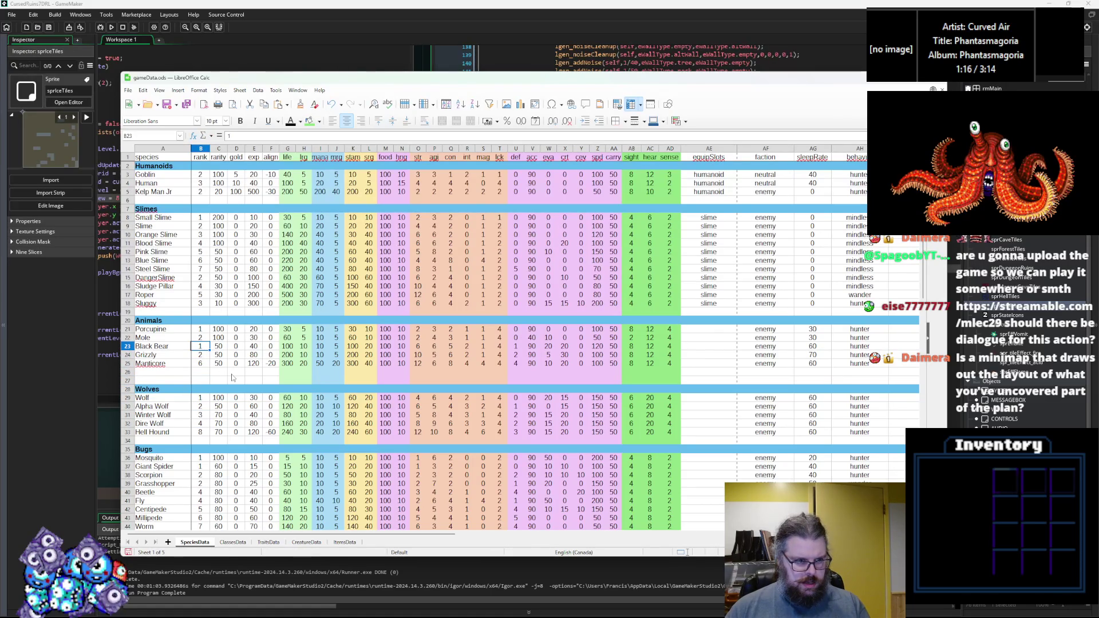
key("Down")
type("3")
key("Up")
type("2")
key("Up")
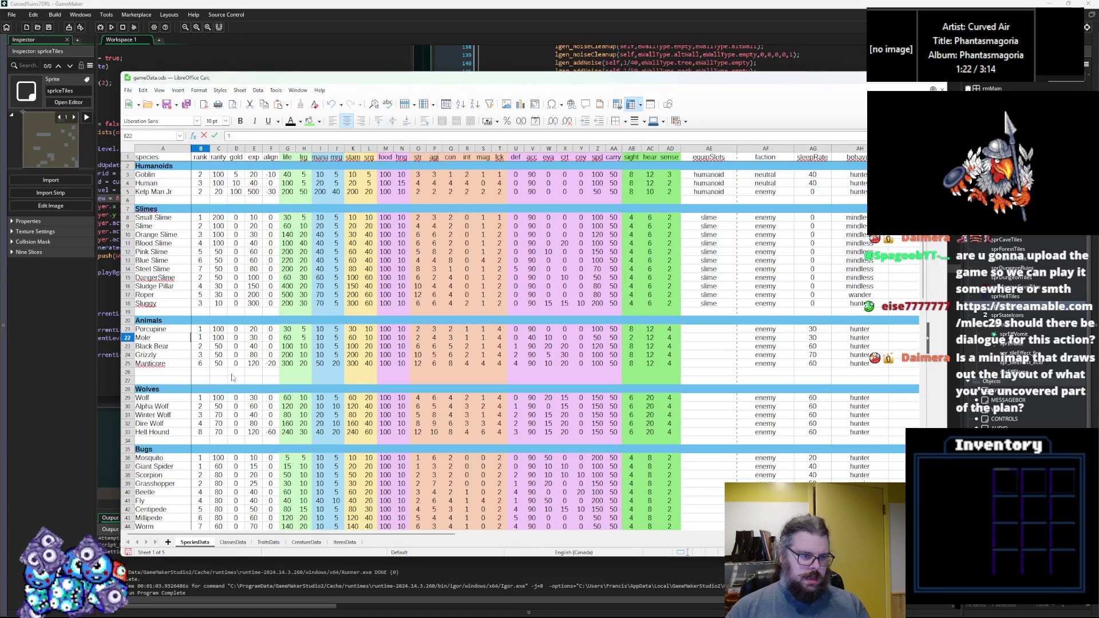
key("Return")
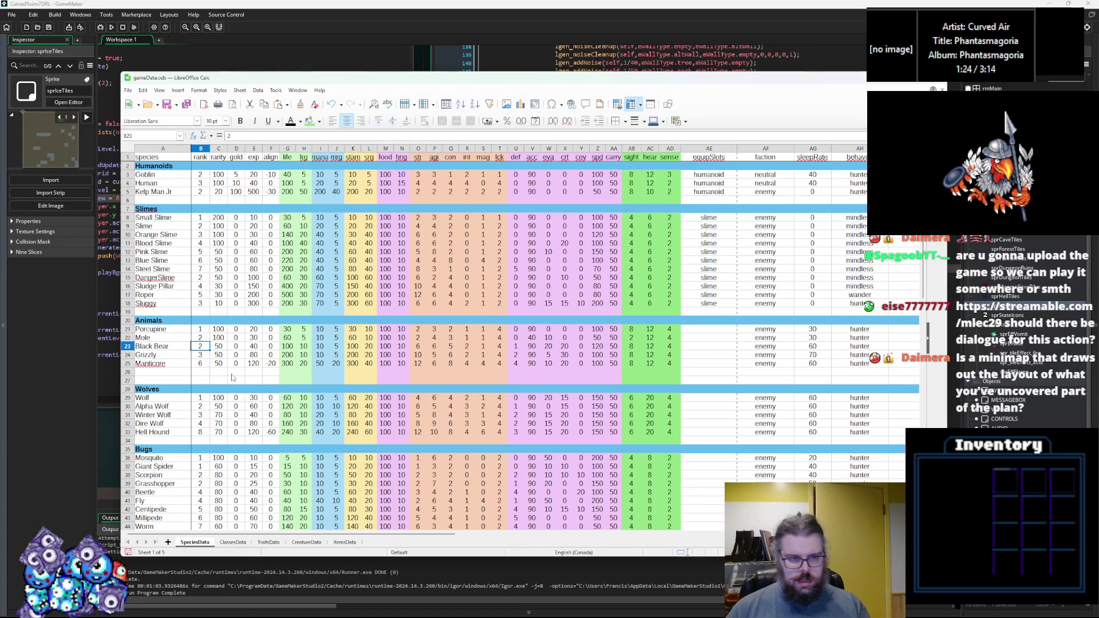
left_click(404, 310)
left_click_drag(337, 536, 593, 554)
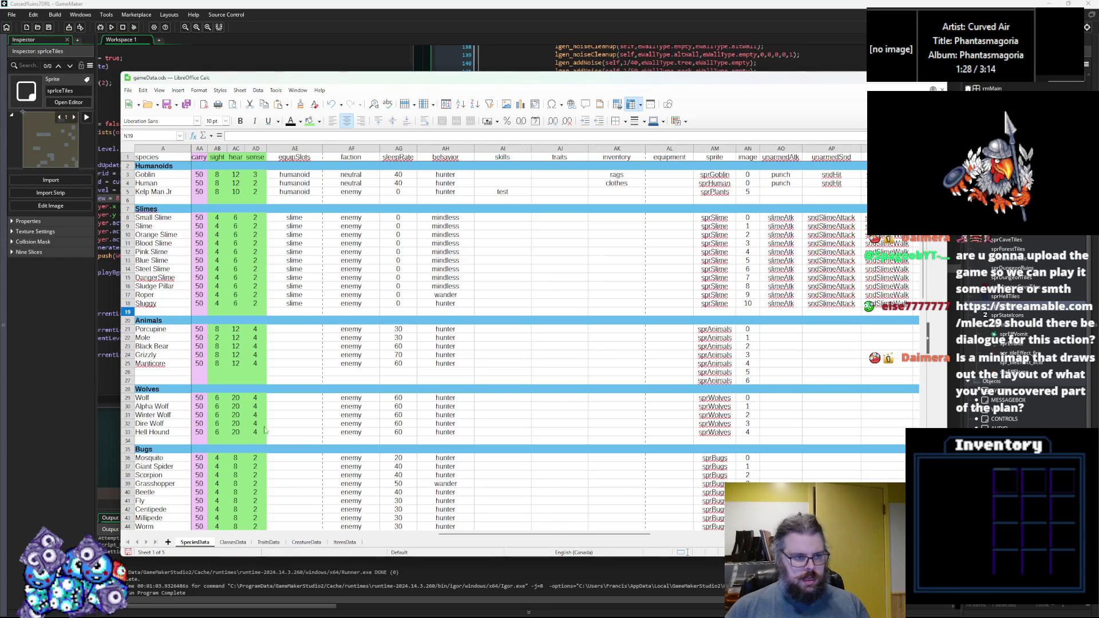
key("alt+Tab")
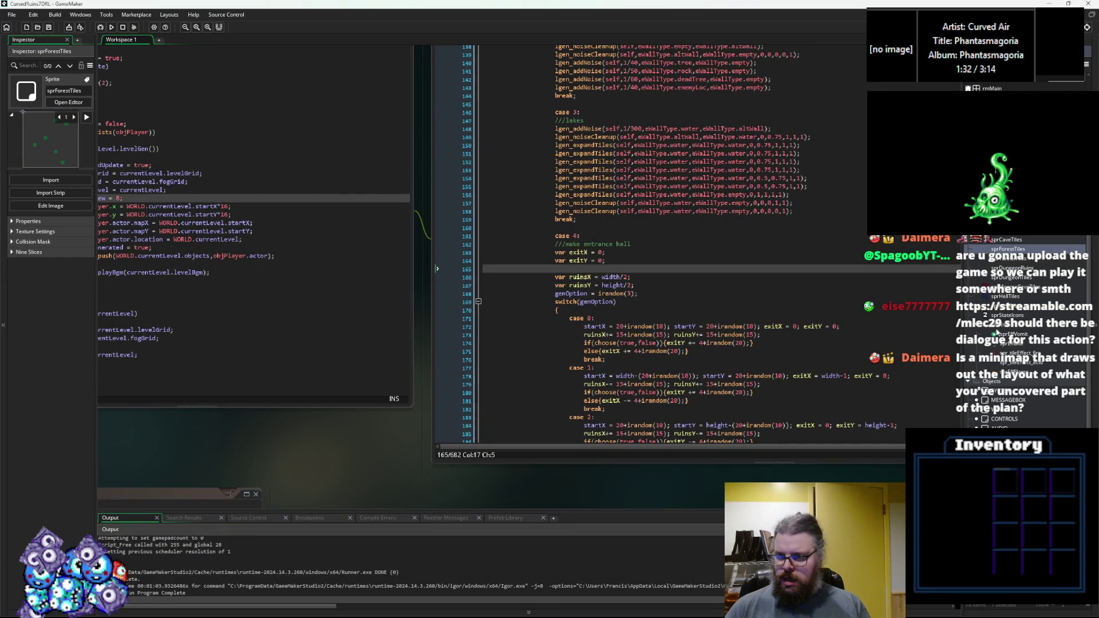
Step: Open the sprAnimals sprite and step through to frame 3, then return to gameData
scroll(1025, 332, "up", 3)
left_click(1009, 278)
double_click(1010, 269)
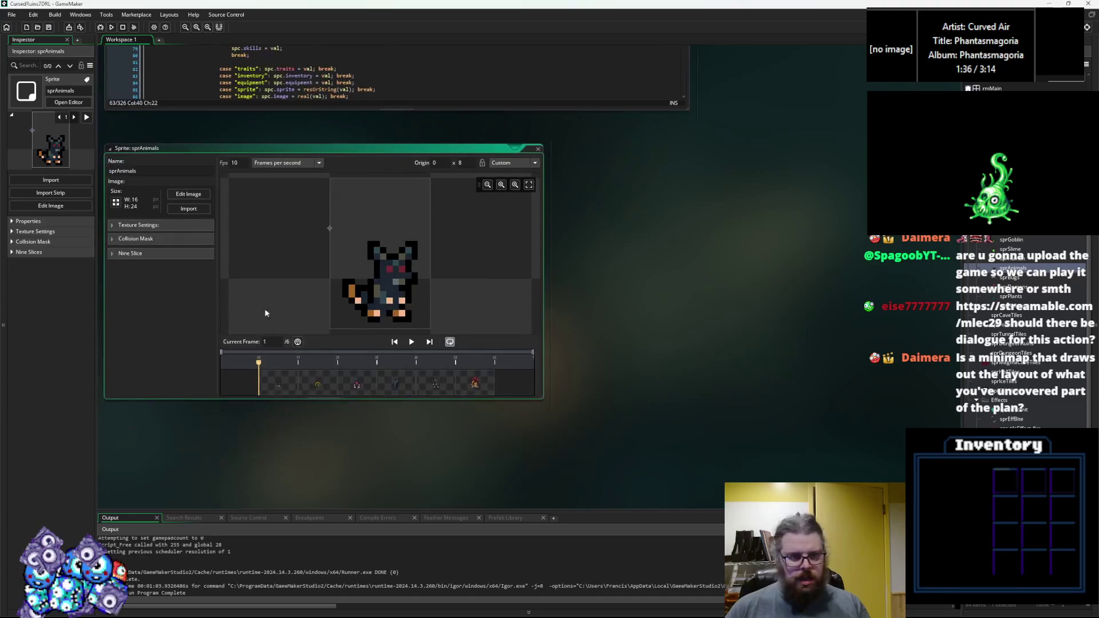
left_click(309, 391)
left_click(357, 384)
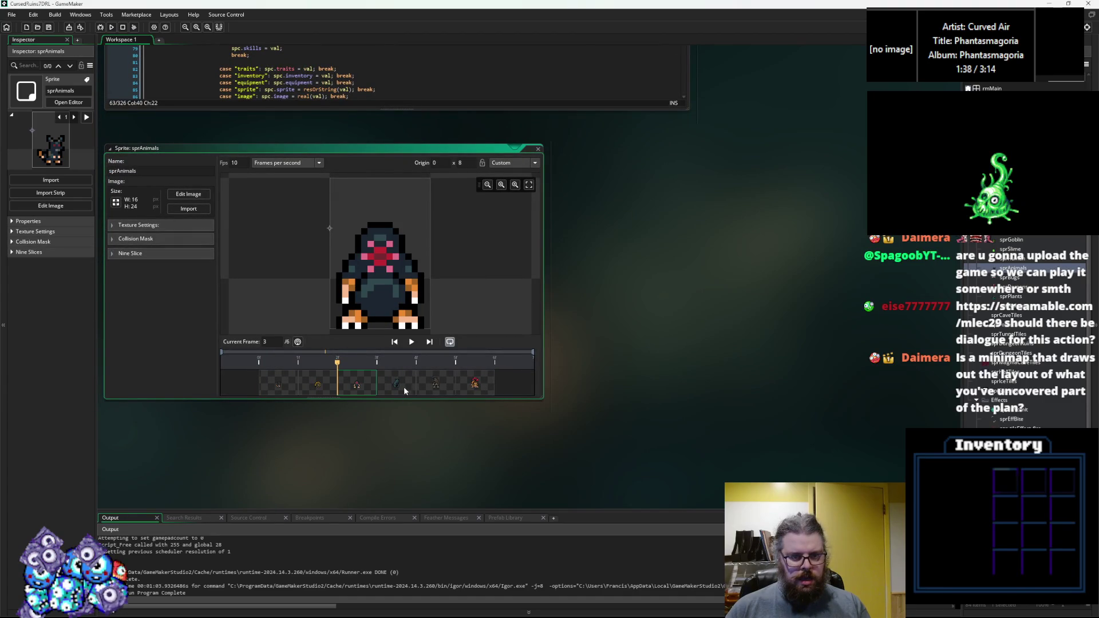
mouse_move(640, 167)
left_mouse_down()
mouse_move(656, 368)
mouse_move(681, 273)
left_mouse_up()
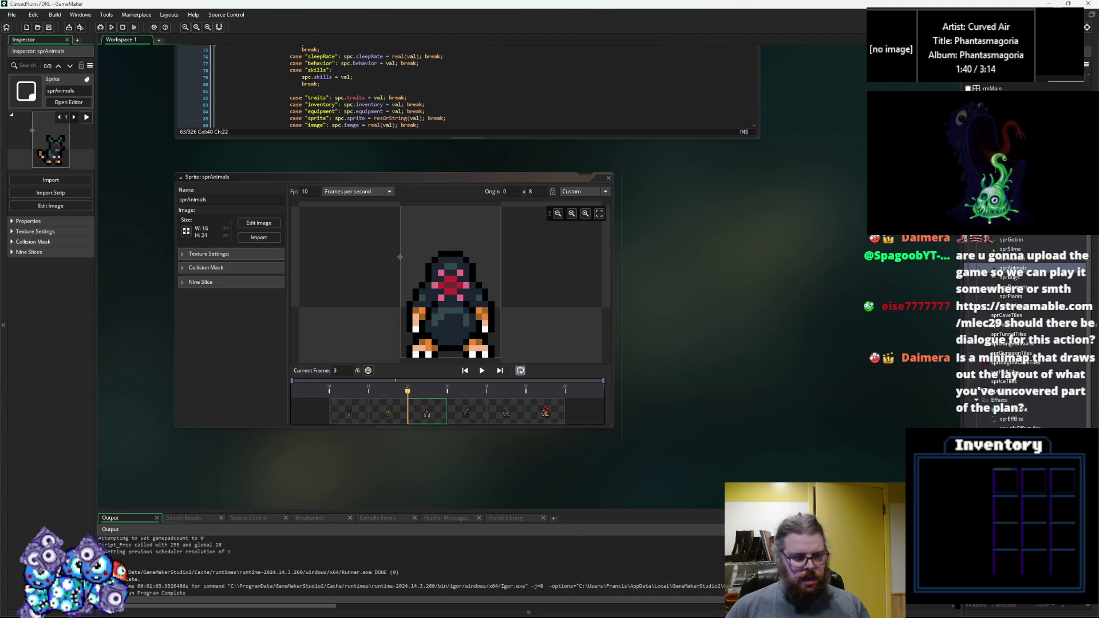
key("alt+Tab")
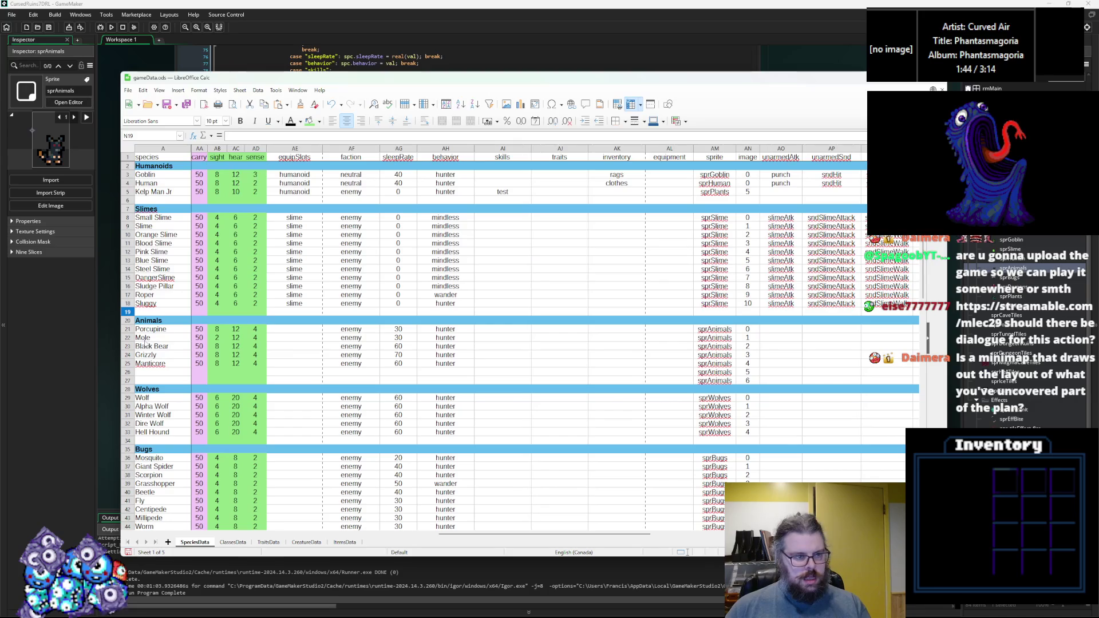
Step: Insert a blank row above Porcupine, then undo the insertion
left_click(129, 330)
right_click(129, 330)
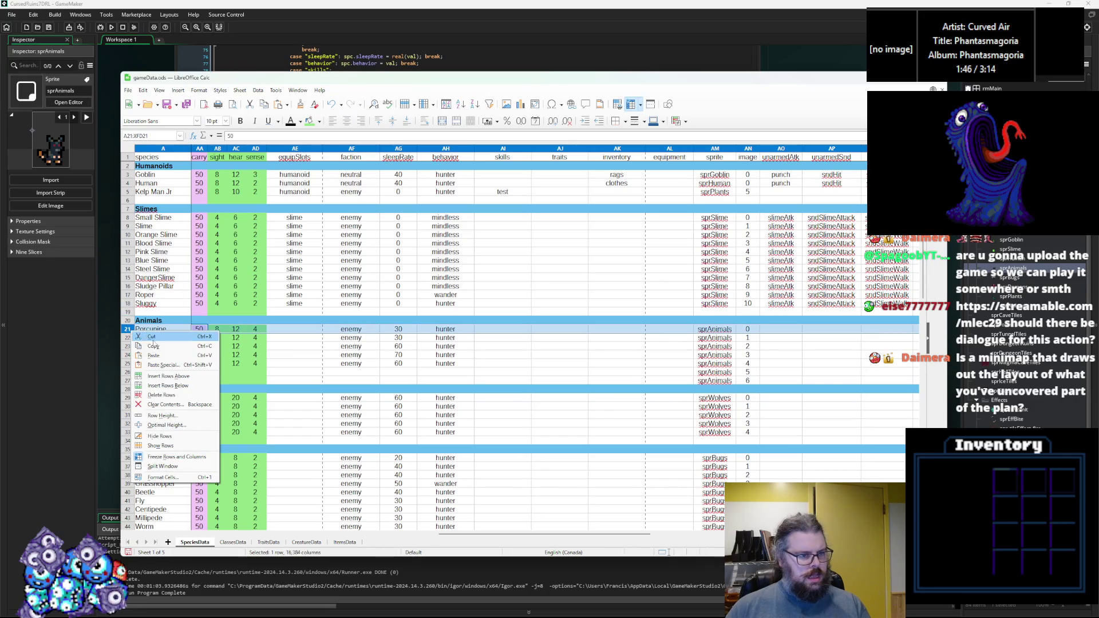
left_click(161, 377)
left_click_drag(748, 338, 409, 341)
left_click(747, 381)
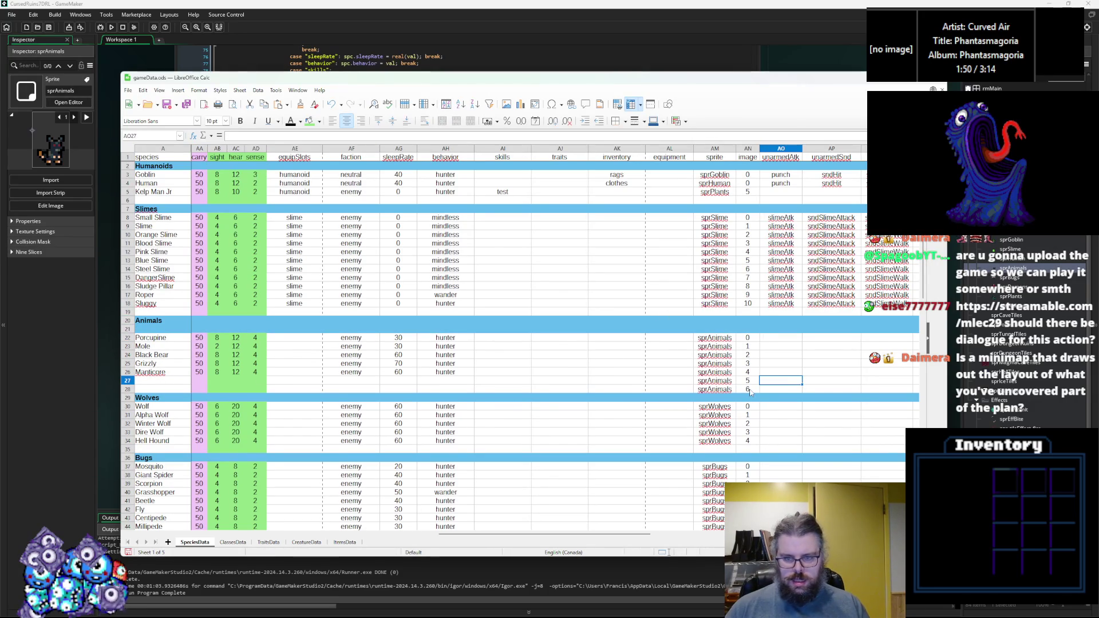
left_click(750, 390)
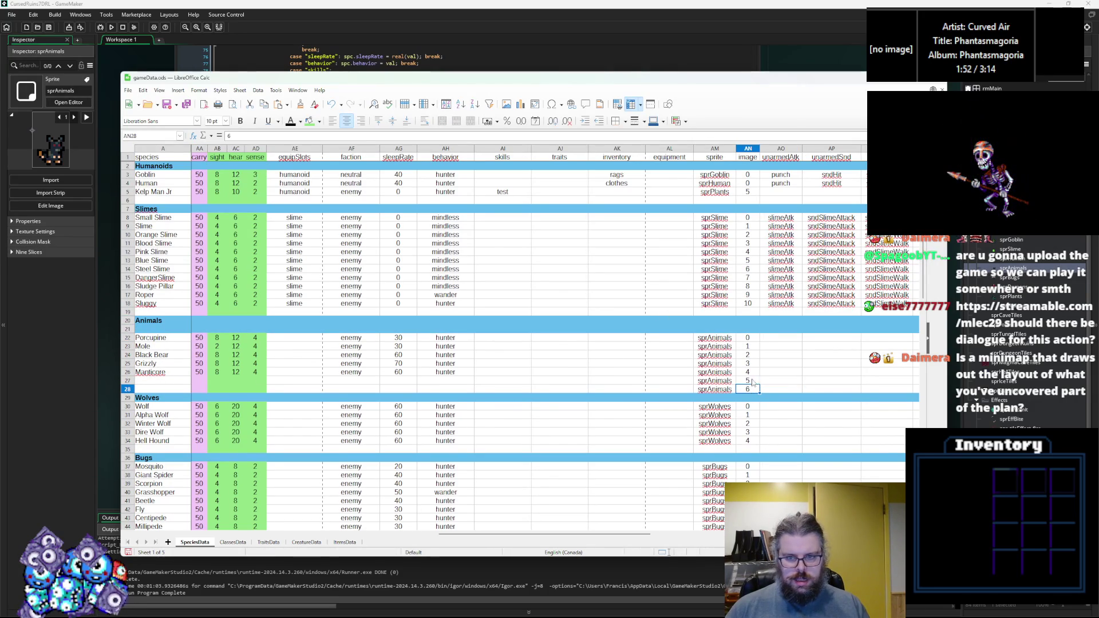
key("ctrl+z")
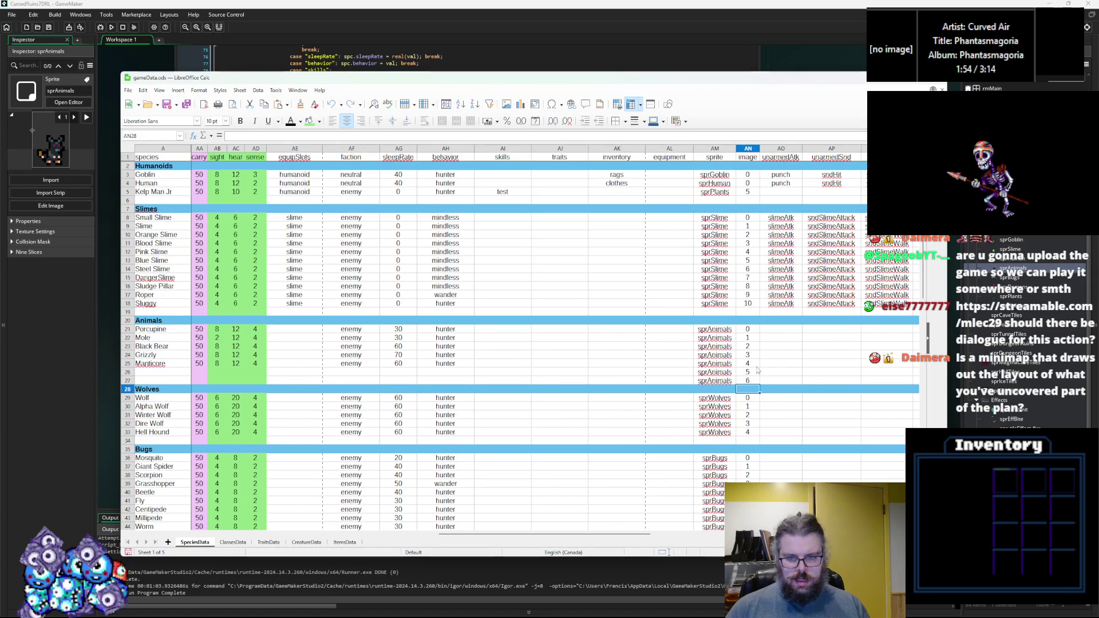
Step: Copy rows 21–25 (Porcupine through Manticore) and paste them at A22, duplicating Porcupine
mouse_move(715, 364)
left_mouse_down()
mouse_move(91, 354)
mouse_move(67, 351)
mouse_move(69, 329)
left_mouse_up()
key("ctrl+c")
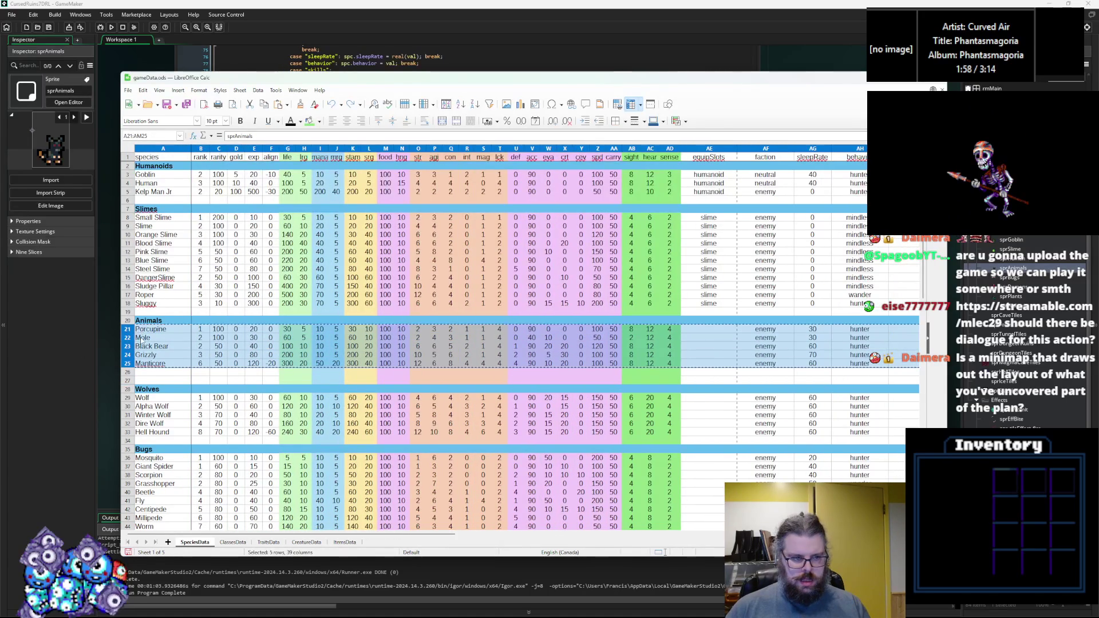
left_click(139, 339)
key("ctrl+v")
left_click(139, 338)
double_click(160, 328)
Step: Rename the duplicated Porcupine to Rat and set Grizzly's rank to 3
double_click(159, 329)
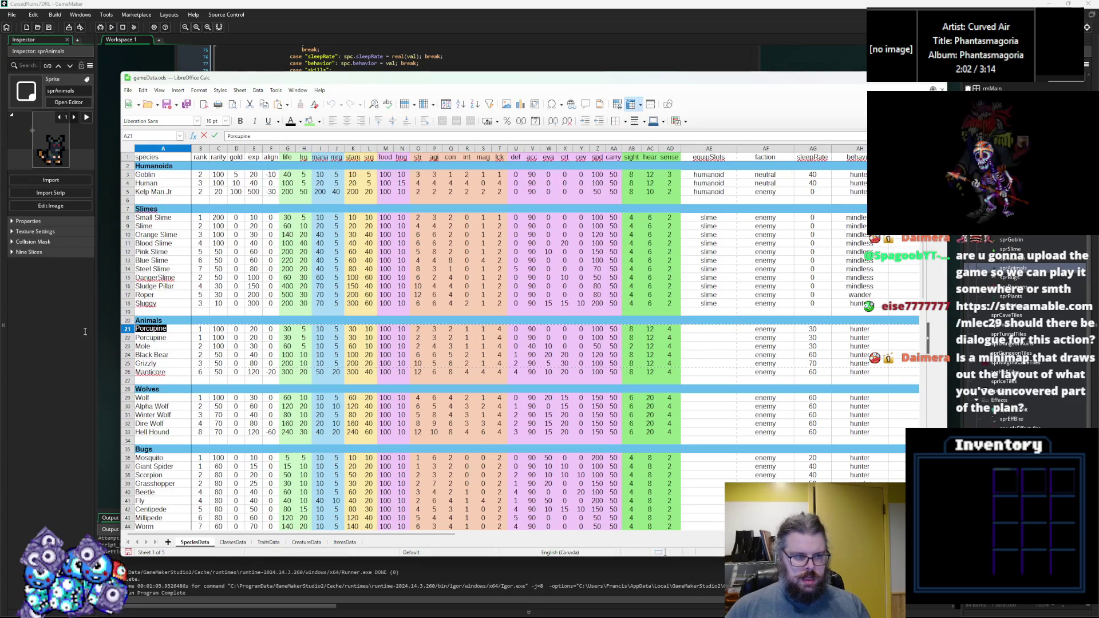
type("Rat")
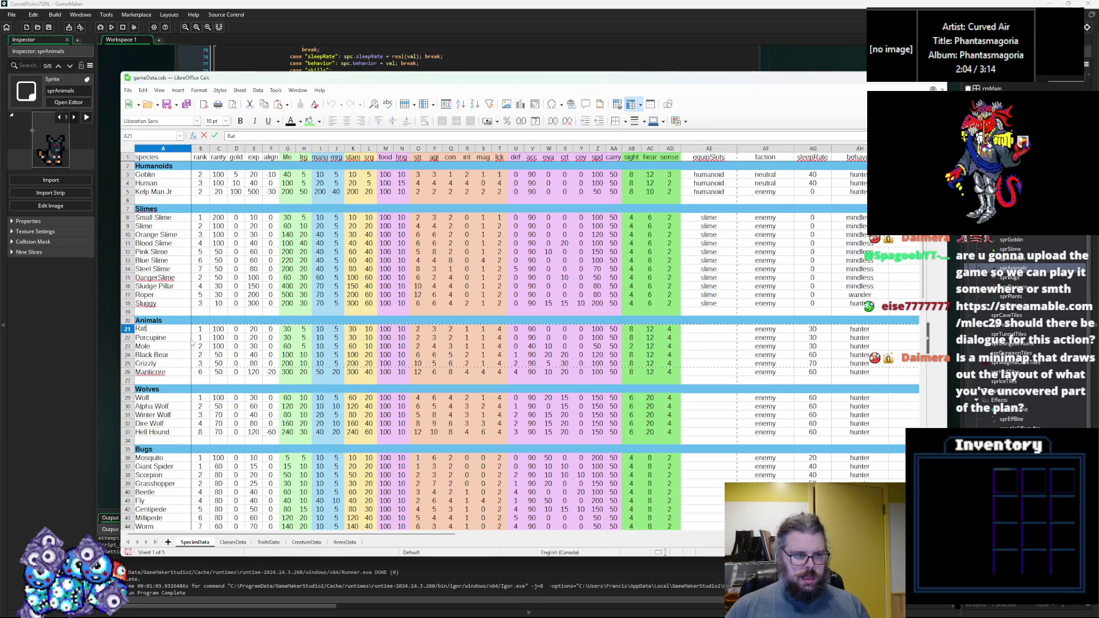
left_click(208, 346)
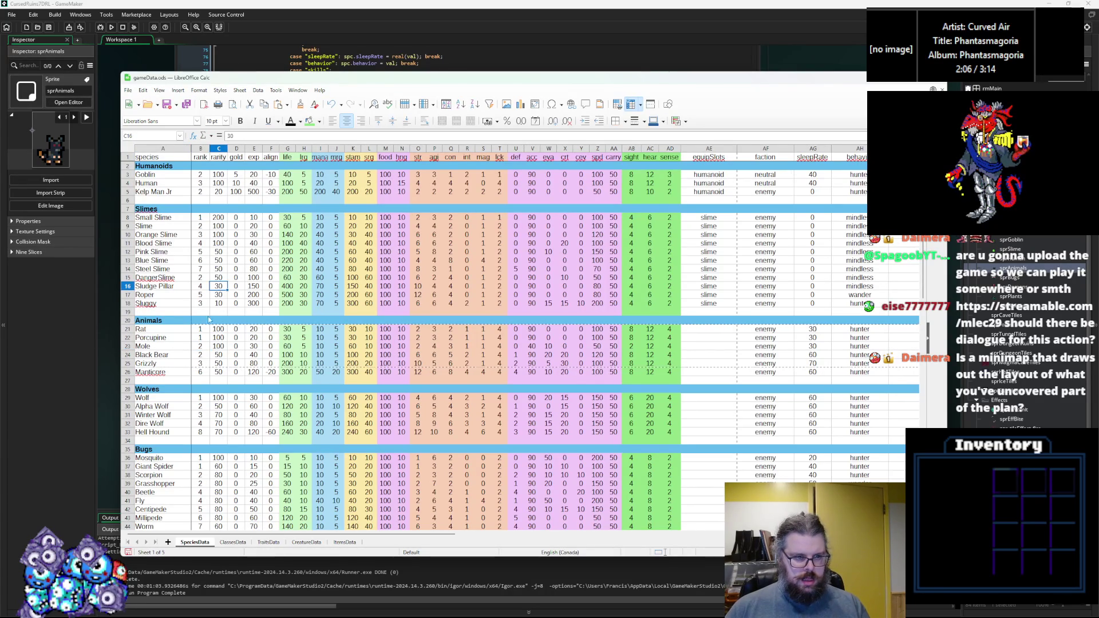
left_click(201, 362)
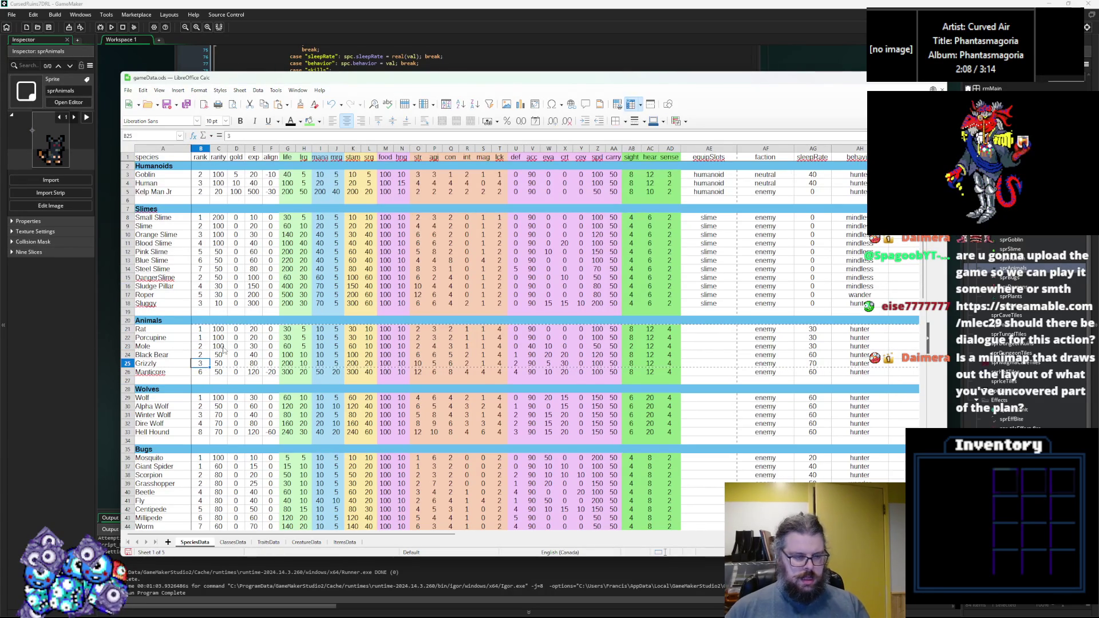
key("Up")
key("Up")
key("Up")
key("Down")
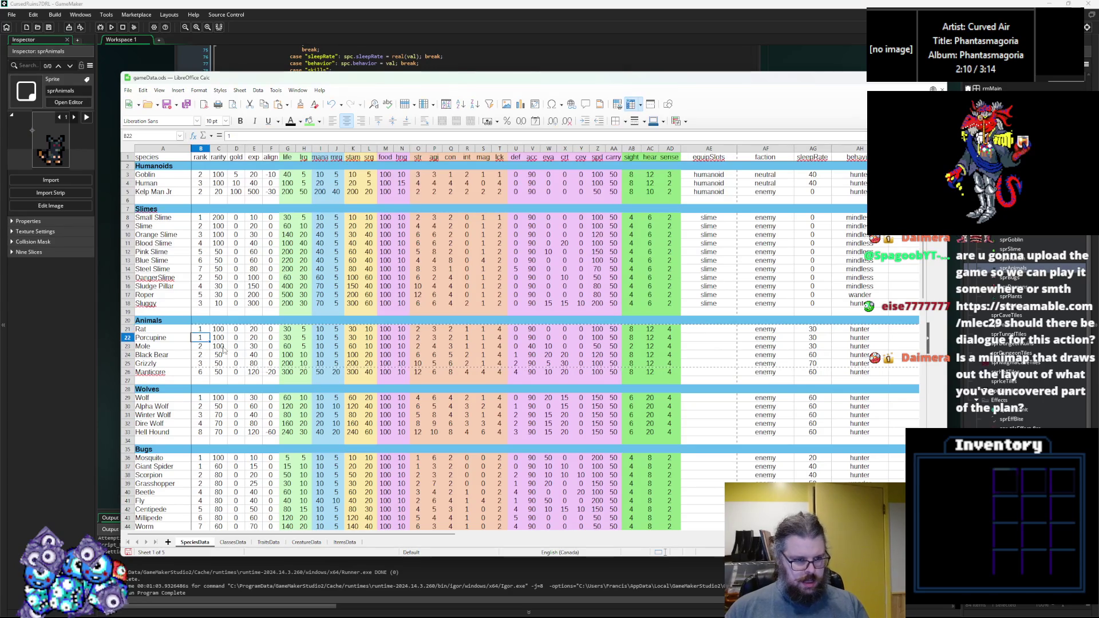
key("Return")
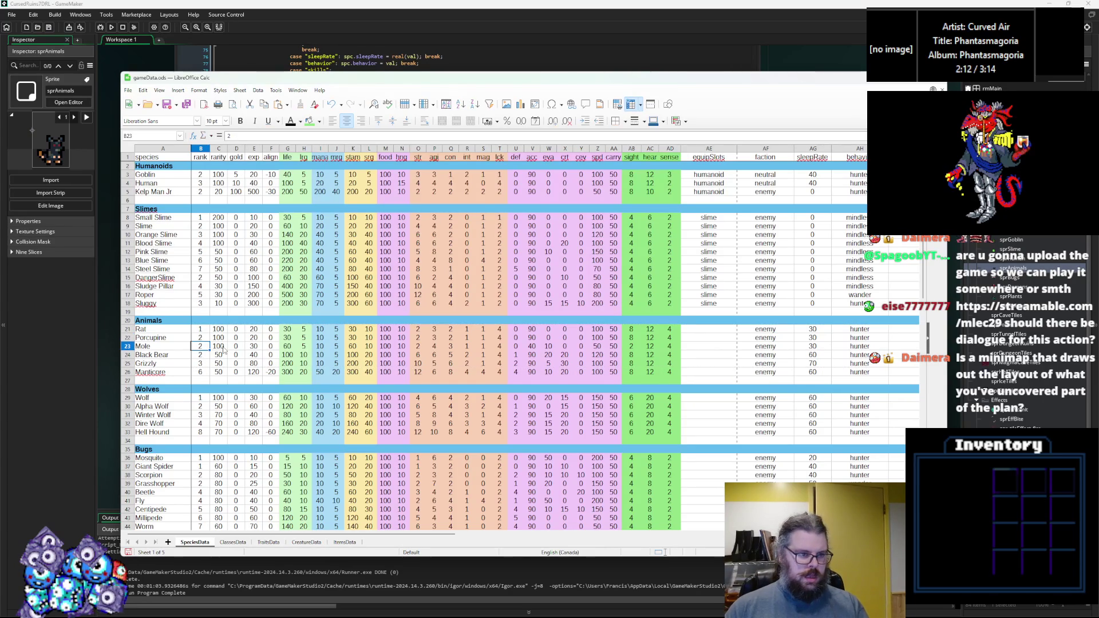
key("Down")
type("3")
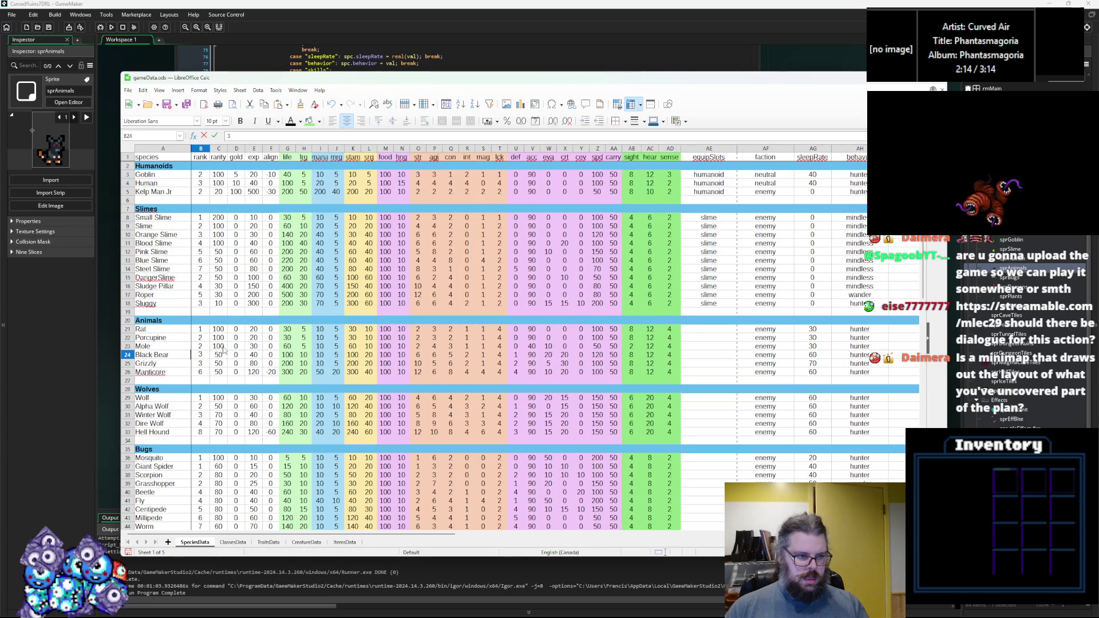
key("Right")
key("Right")
Step: Give the Rat rarity 150 and life 15
key("Up")
key("Up")
key("Up")
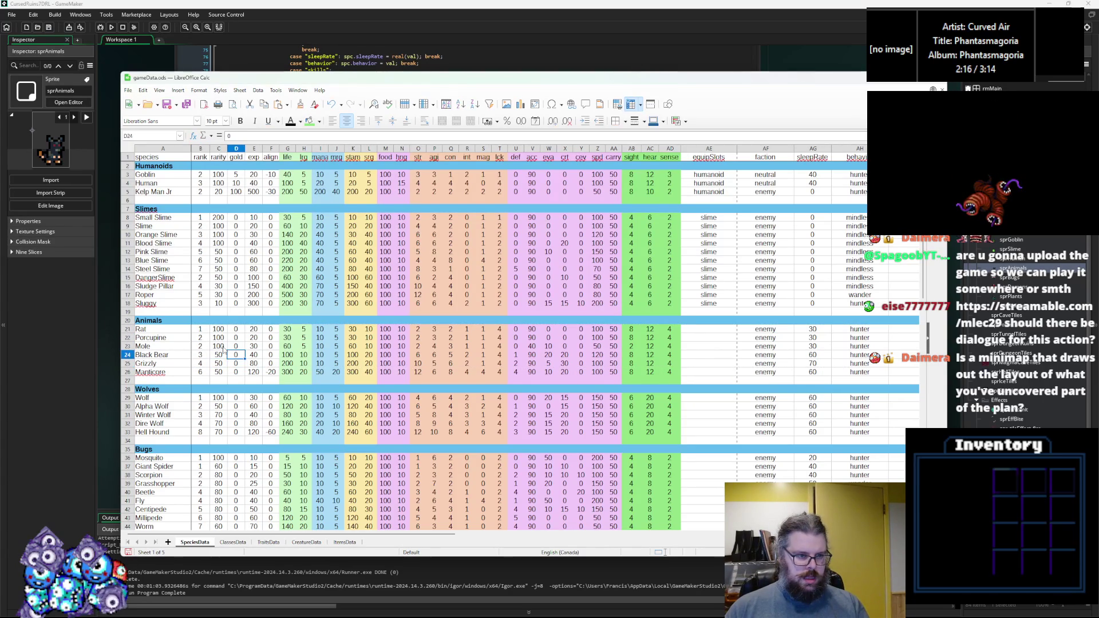
key("Left")
key("Up")
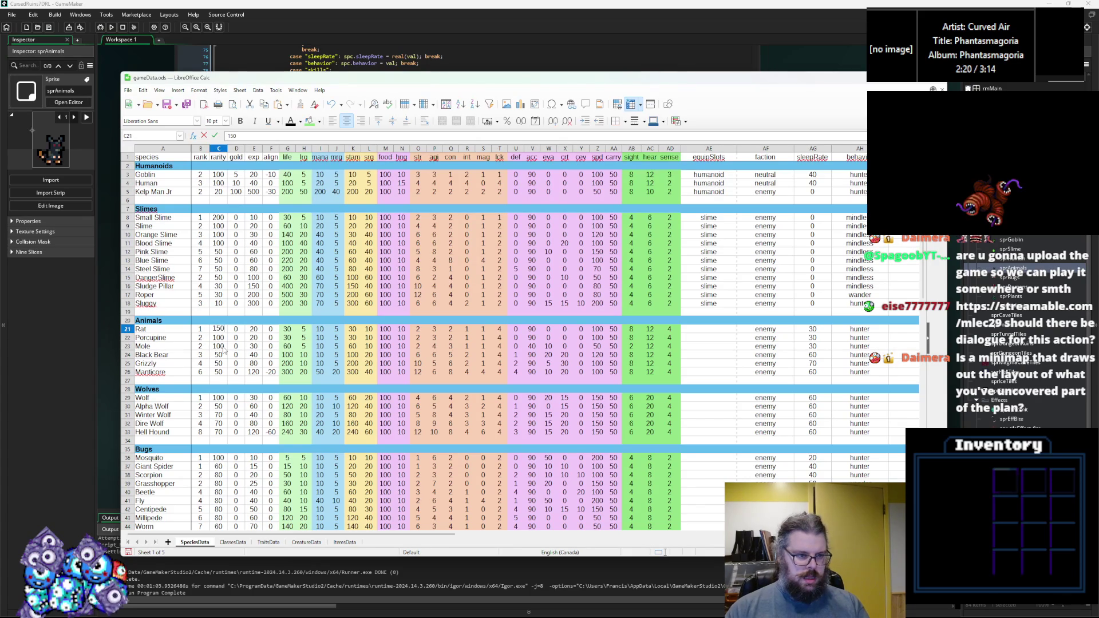
key("Left")
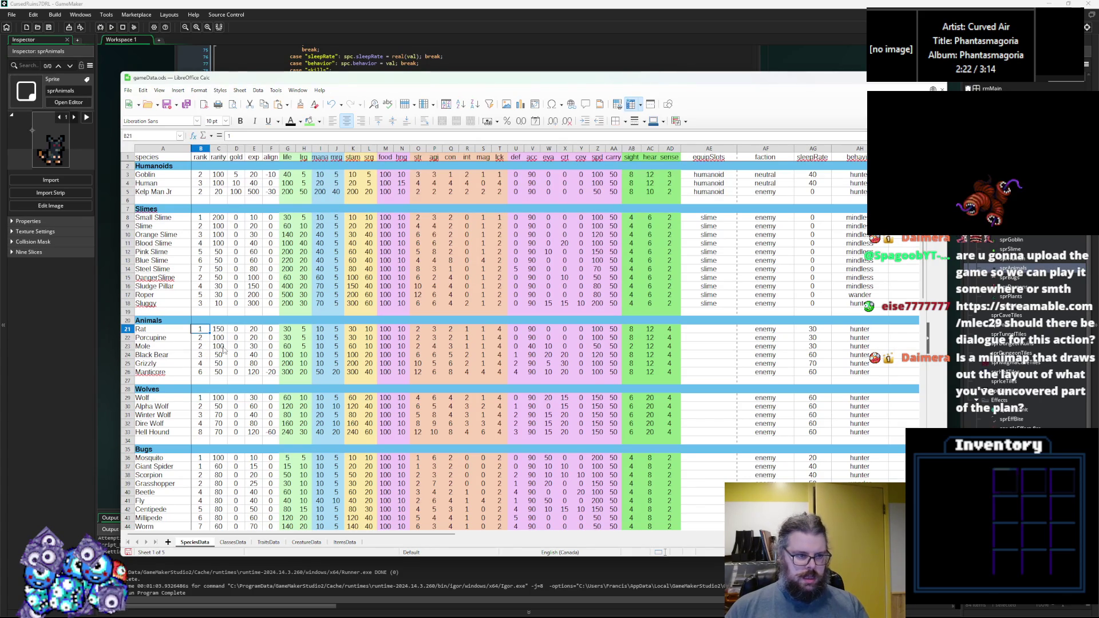
key("Right")
key("Right")
key("Right")
key("Left")
key("Left")
key("Left")
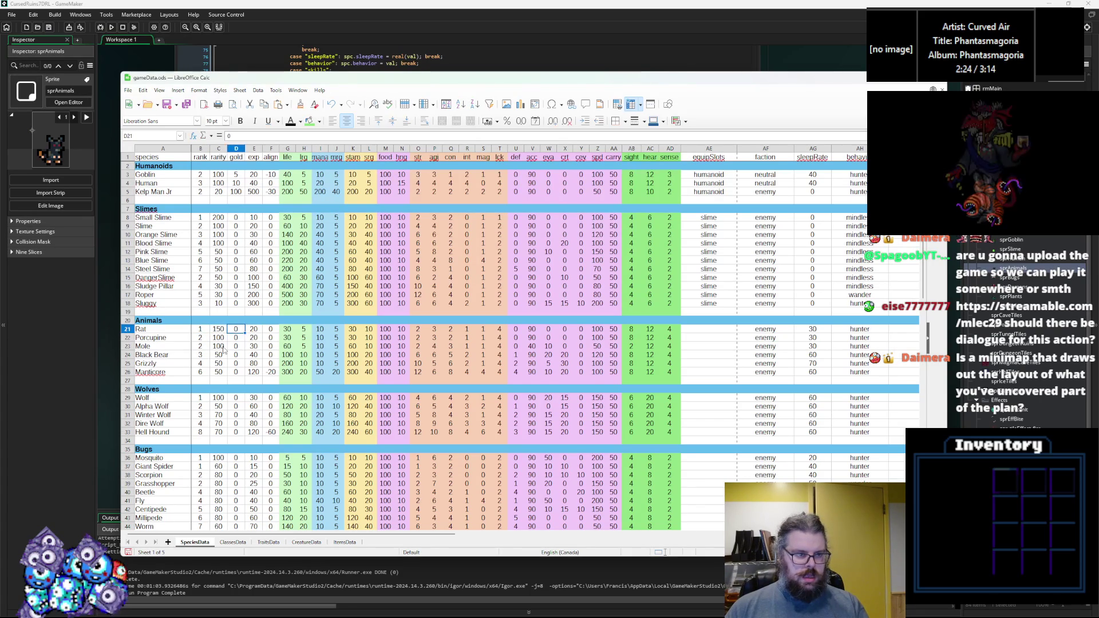
key("Right")
key("Right")
key("Right")
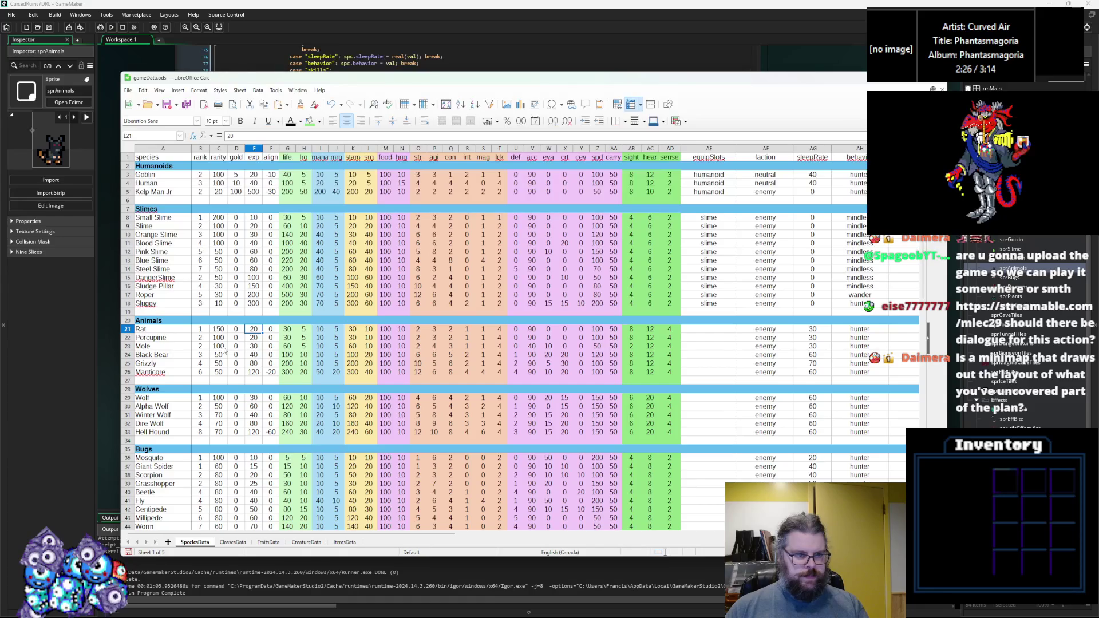
key("Right")
key("Right")
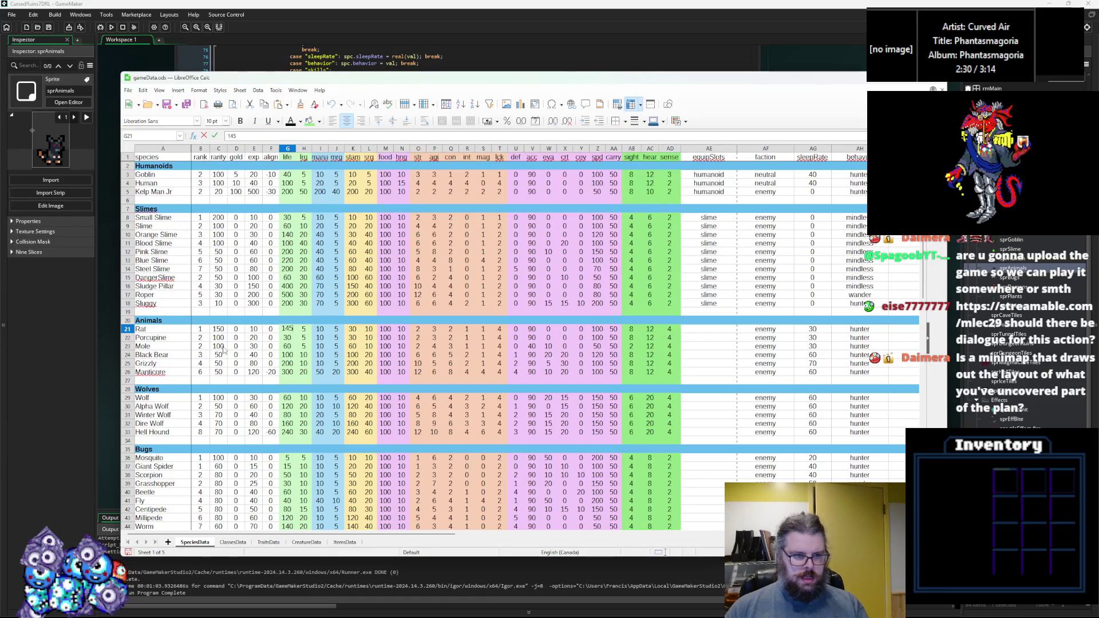
type("5")
key("Tab")
Step: Set the Rat's stamina to 15, hearing to 10 and sight to 6
key("Right")
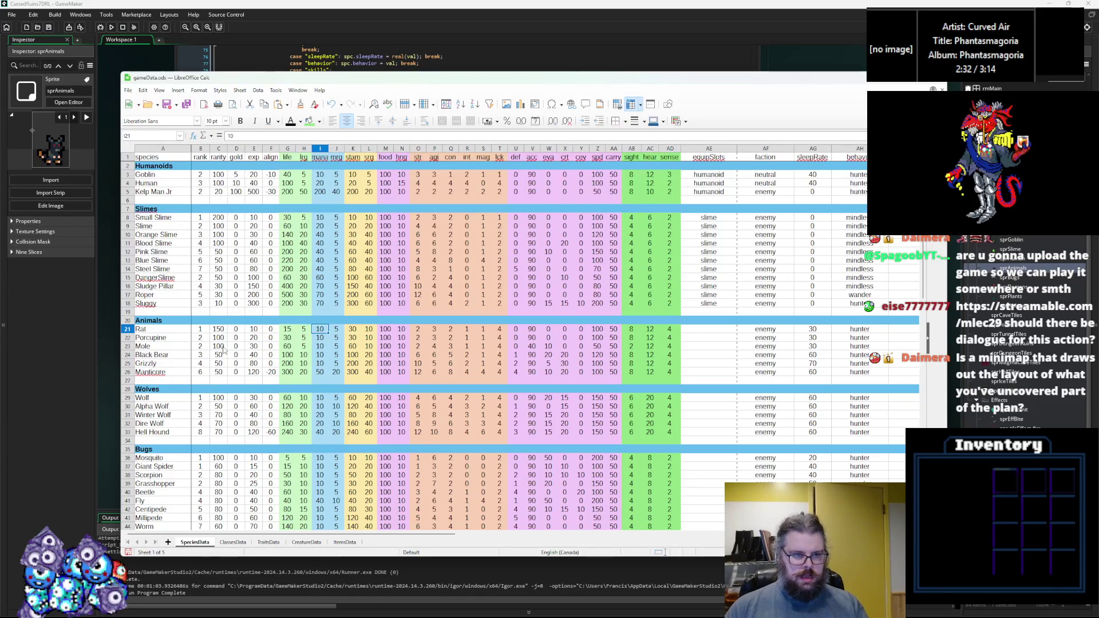
key("Right")
key("Right")
type("1")
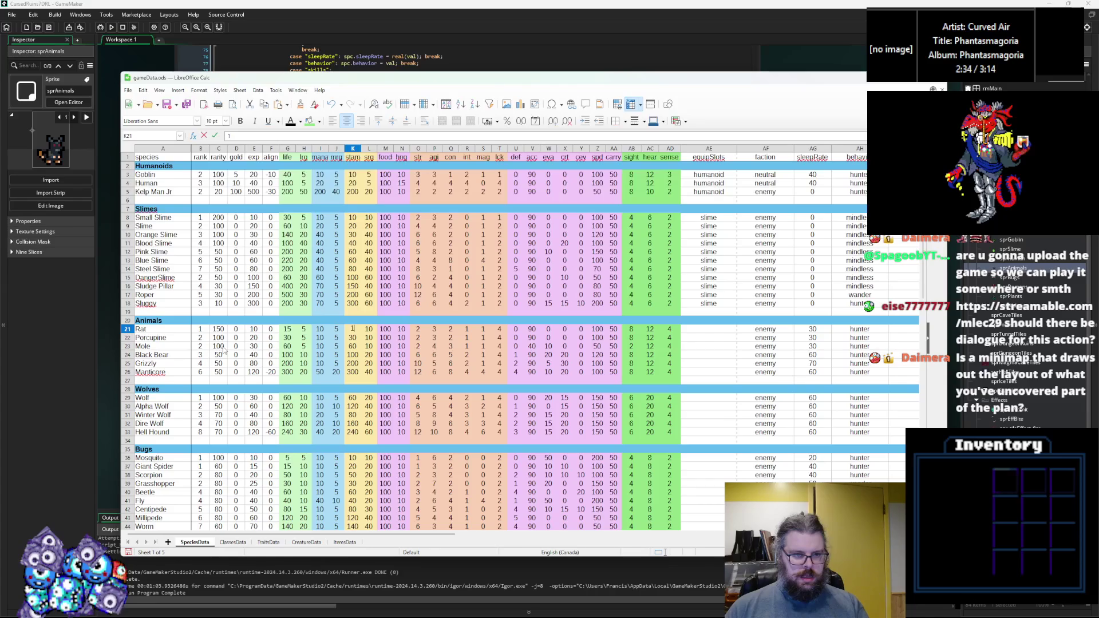
key("Right")
key("Right")
key("Right")
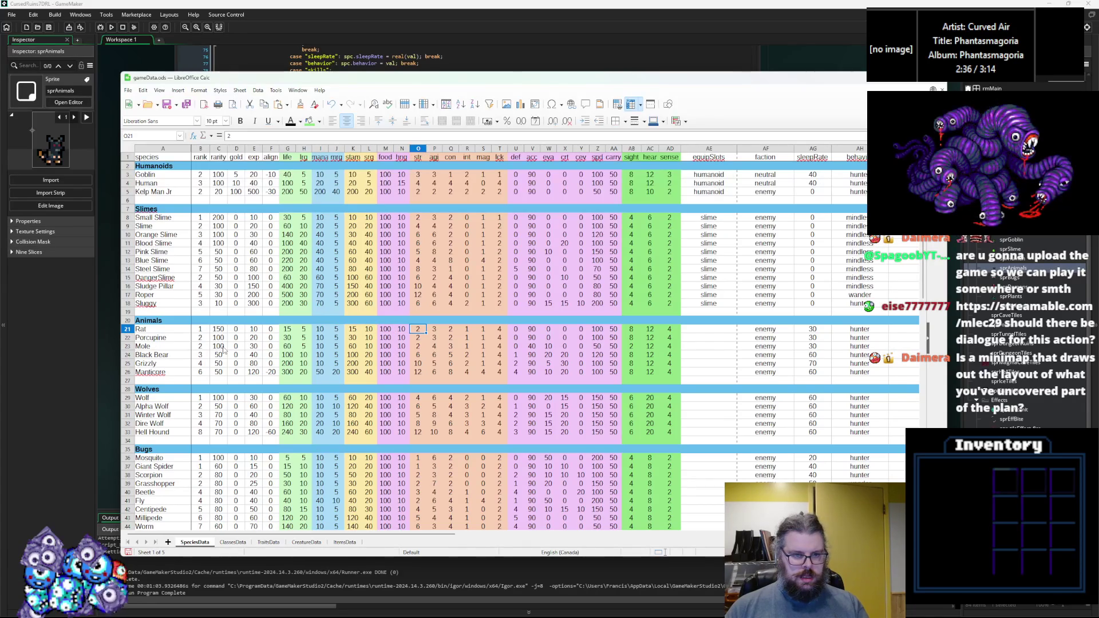
key("Right")
key("Right")
key("Right")
key("Right")
key("Right")
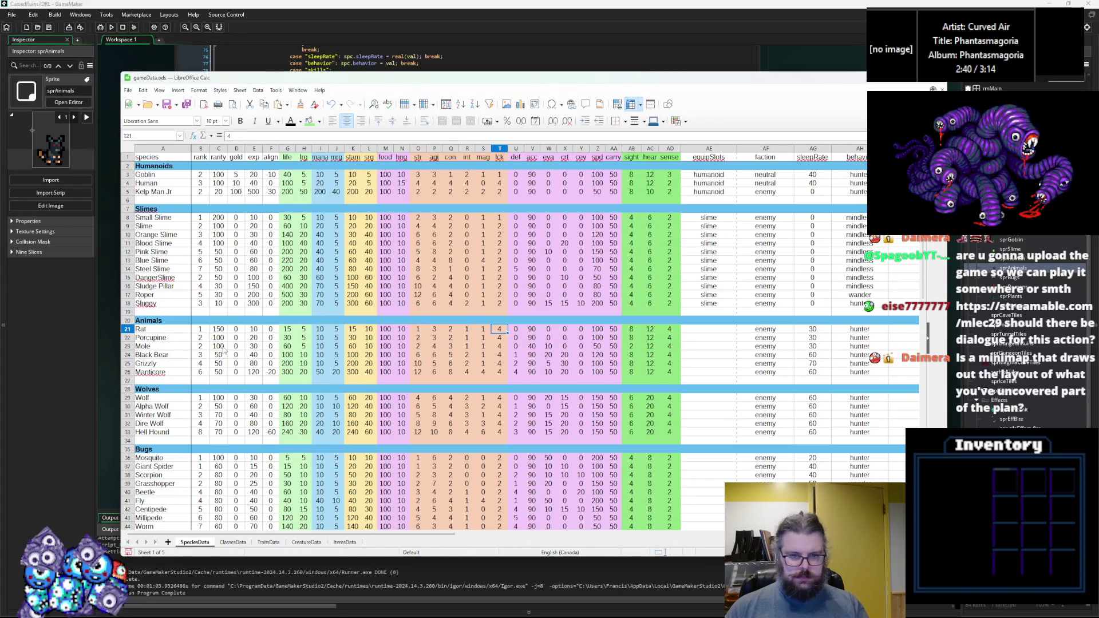
key("Right")
key("Right")
key("Right")
key("Left")
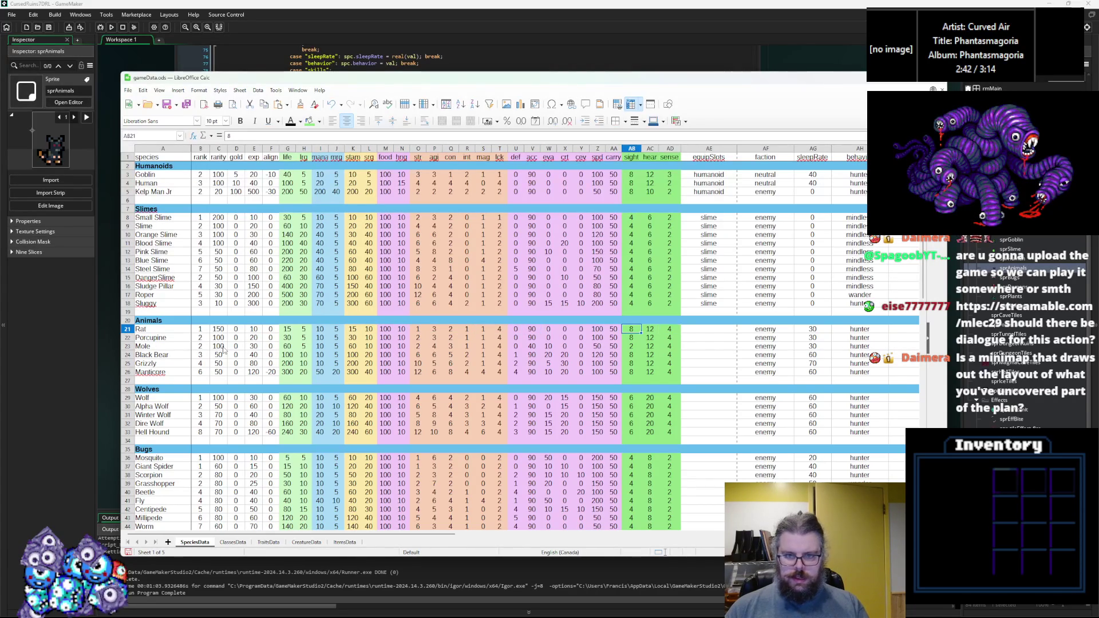
key("Right")
type("10")
key("Left")
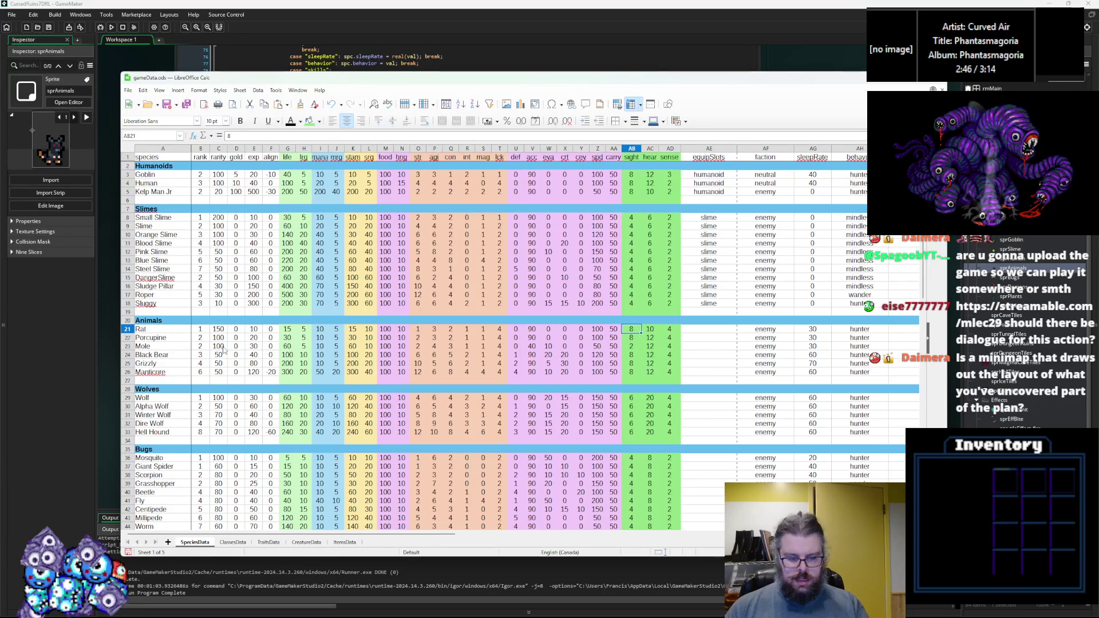
type("6")
key("Right")
Step: Review the Rat's sleepRate and remaining columns, then move down to Mole's rank
key("Right")
key("Right")
key("Right")
key("Right")
key("Right")
key("Left")
key("Right")
key("Left")
key("Right")
key("Right")
key("Right")
key("Right")
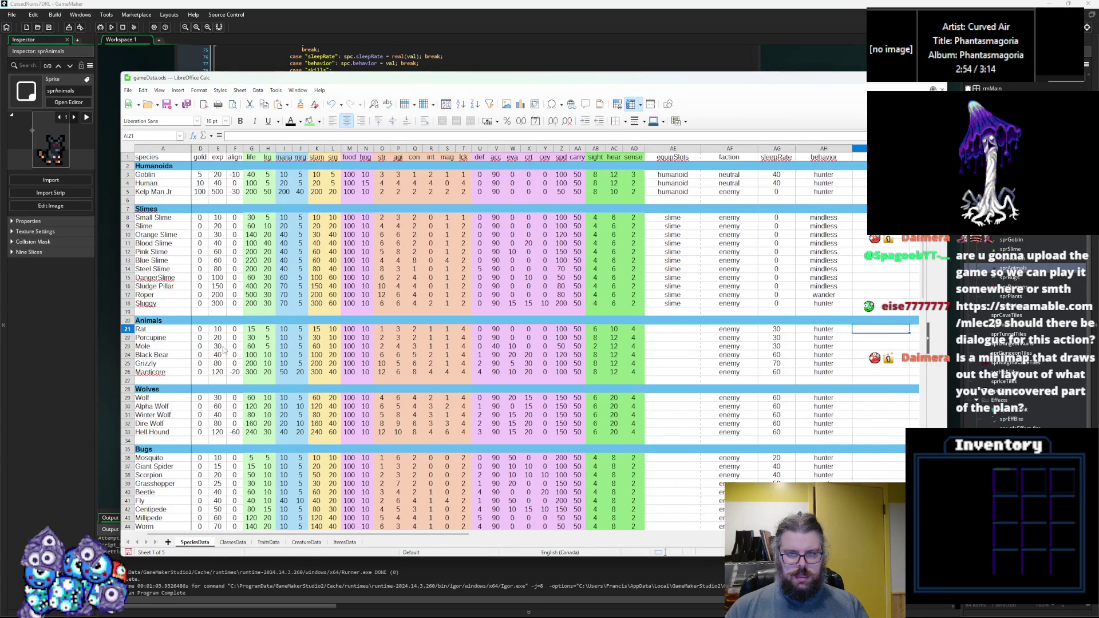
key("Right")
key("Right")
key("Right")
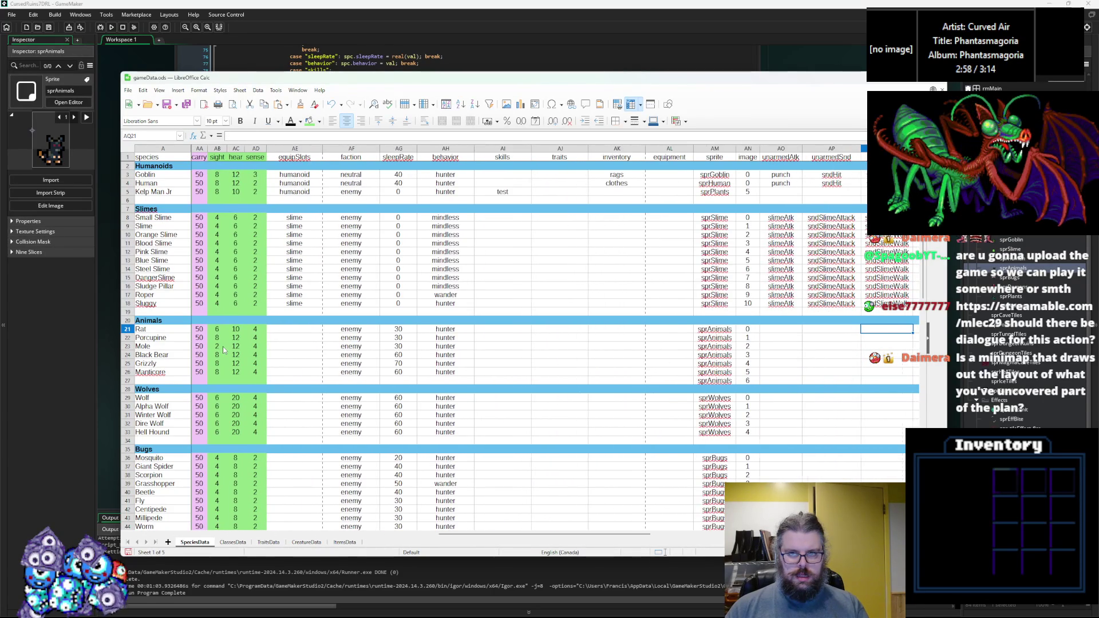
key("Left")
key("Left")
key("Left")
key("Left")
key("Left")
key("Left")
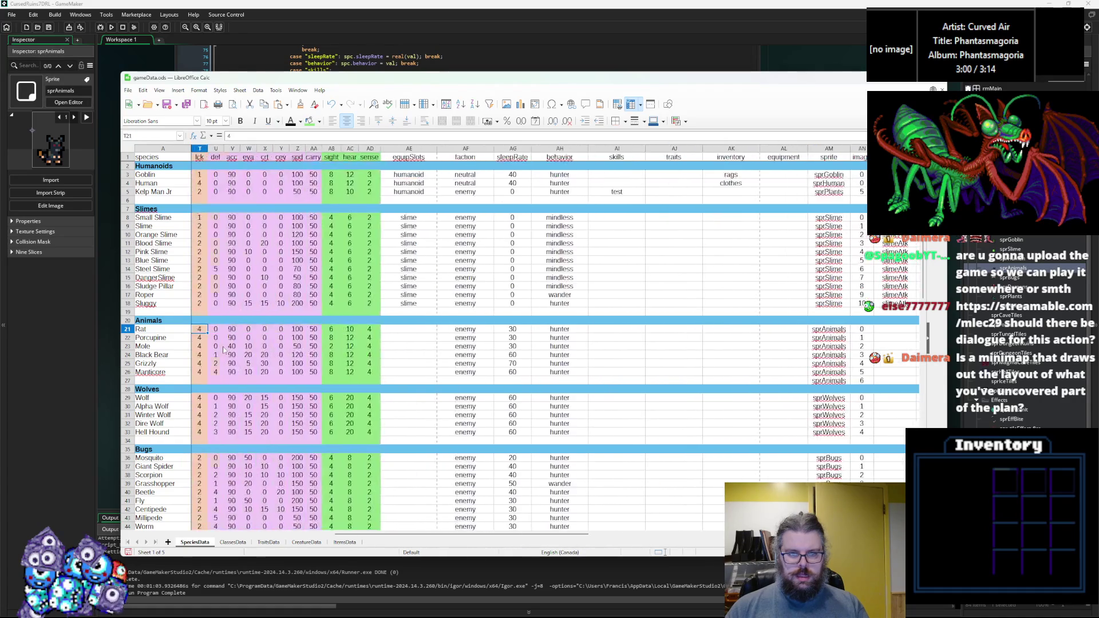
key("Down")
key("Down")
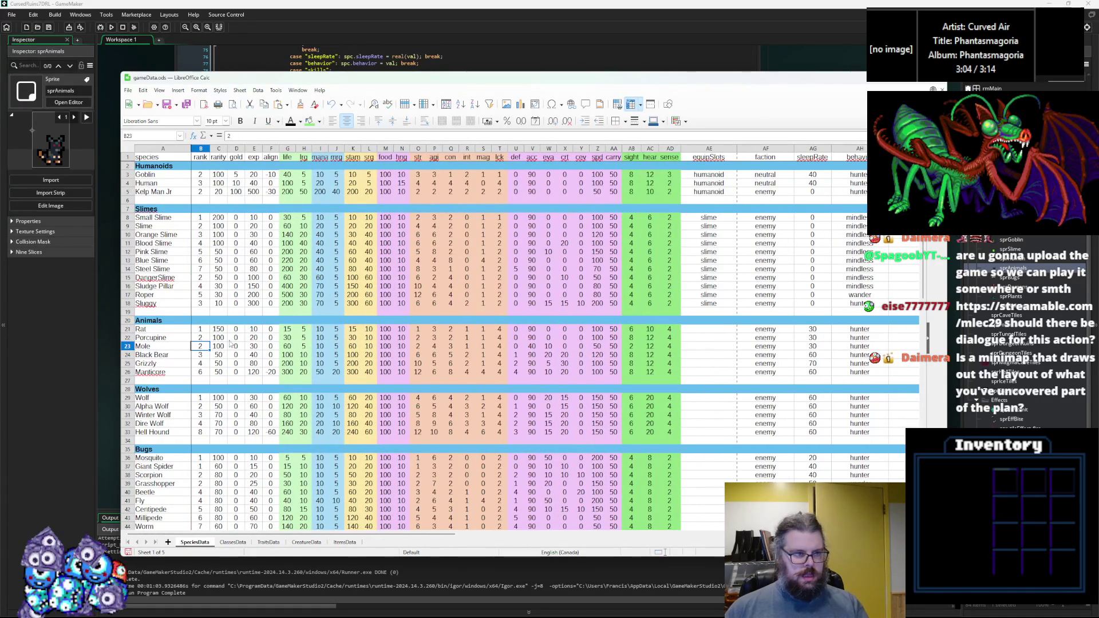
Step: Look over the rank cells of Slime, Orange Slime, Pink Slime, Rat and Centipede
left_click(199, 226)
left_click(213, 236)
left_click(198, 240)
left_click(203, 253)
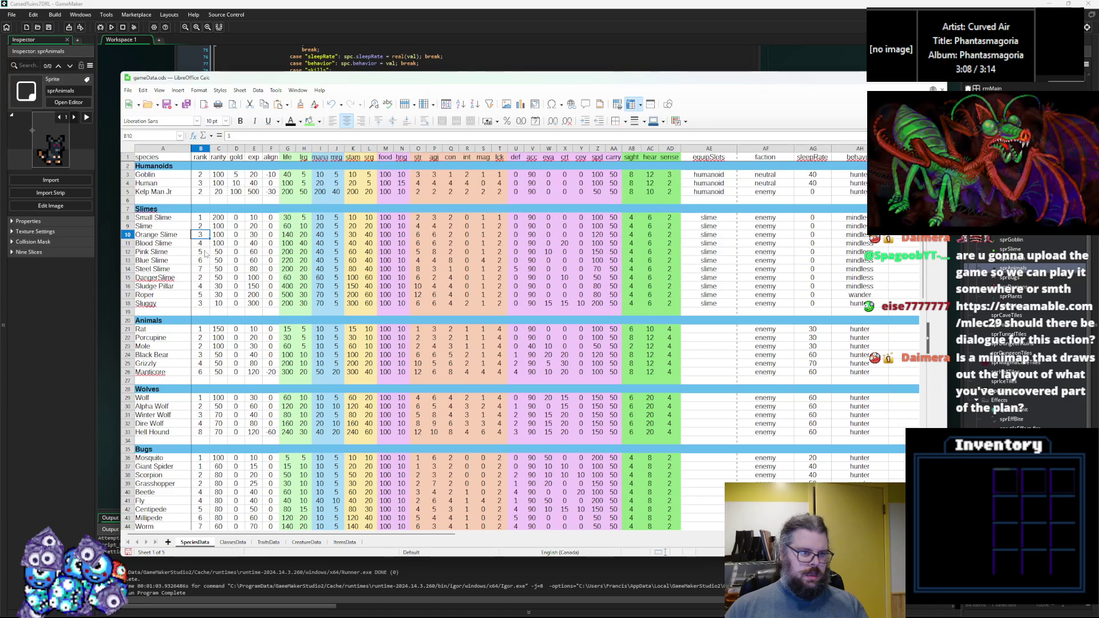
scroll(204, 264, "down", 2)
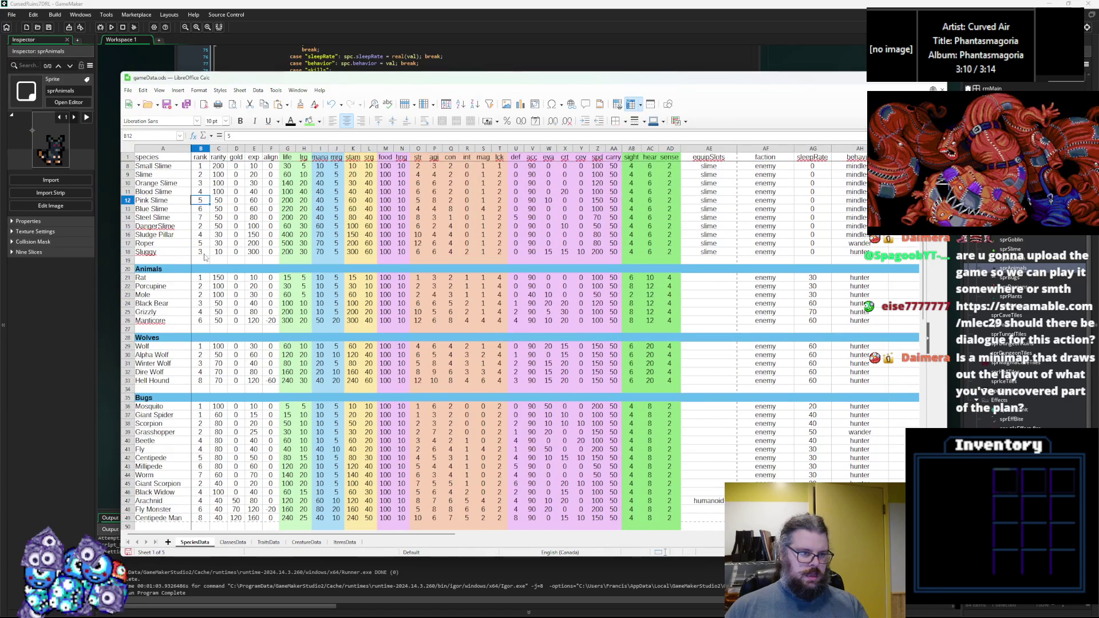
left_click(205, 277)
scroll(206, 279, "down", 4)
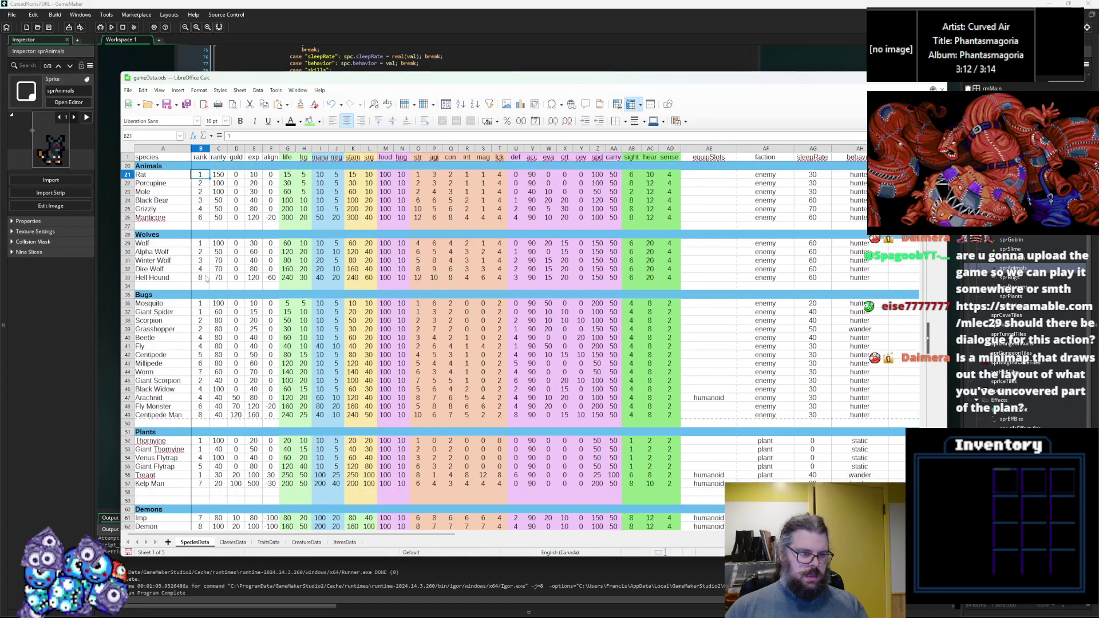
left_click(207, 355)
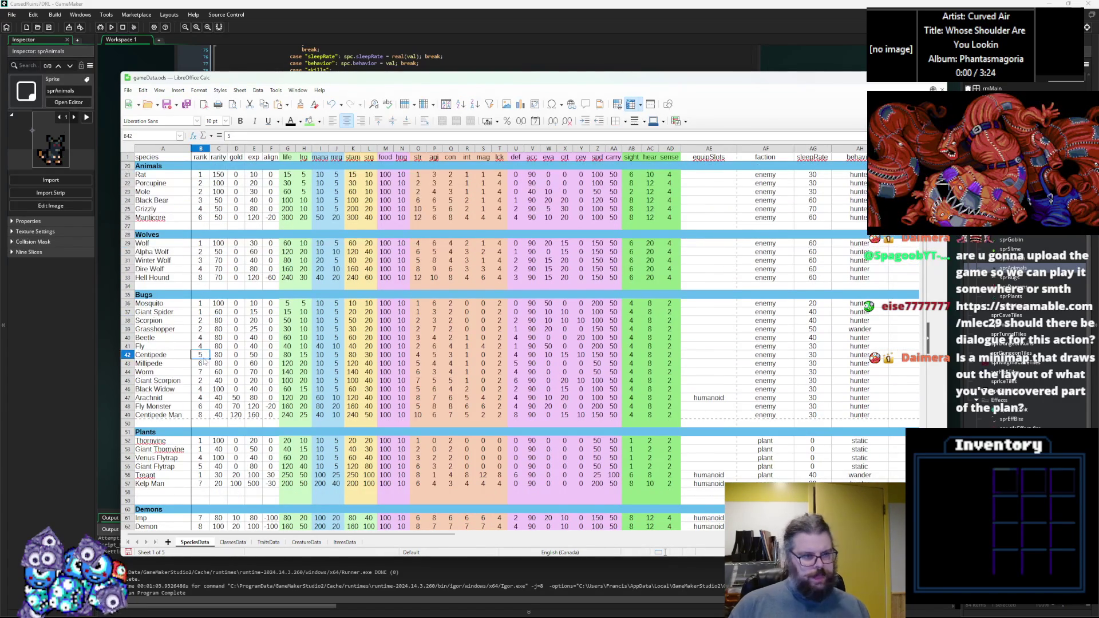
scroll(209, 346, "up", 6)
Step: Rank Small Slime 2, Slime 3, Orange Slime 4, Blue Slime 7 and Steel Slime 8
left_click(195, 216)
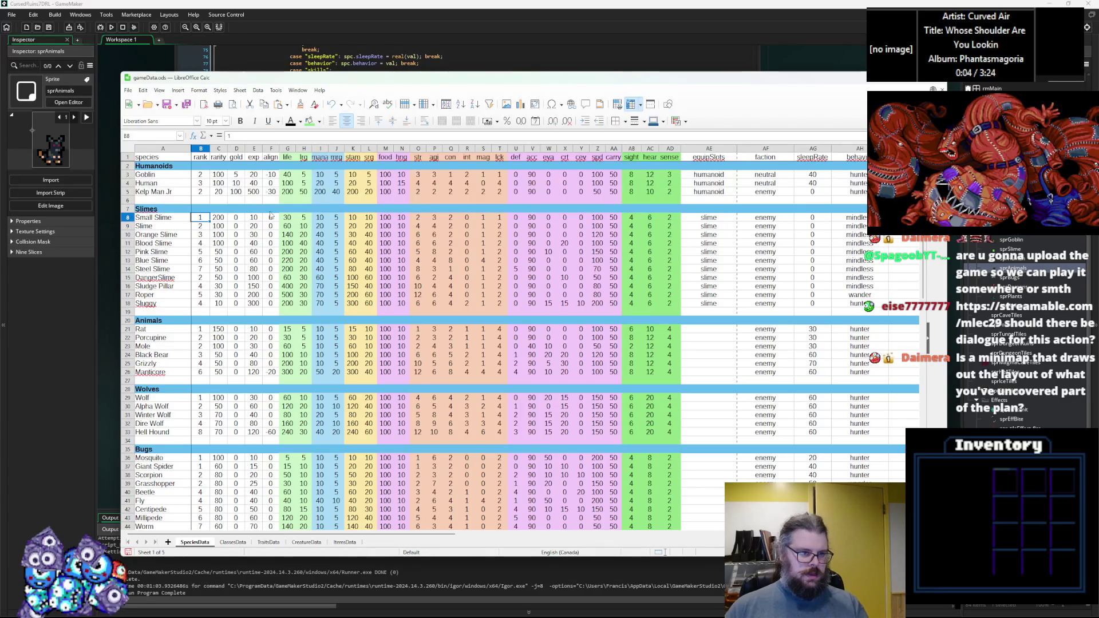
type("2")
key("Return")
type("3")
key("Return")
type("4")
key("Return")
key("Up")
key("Up")
key("Up")
type("3")
key("Return")
key("Return")
key("Return")
key("Return")
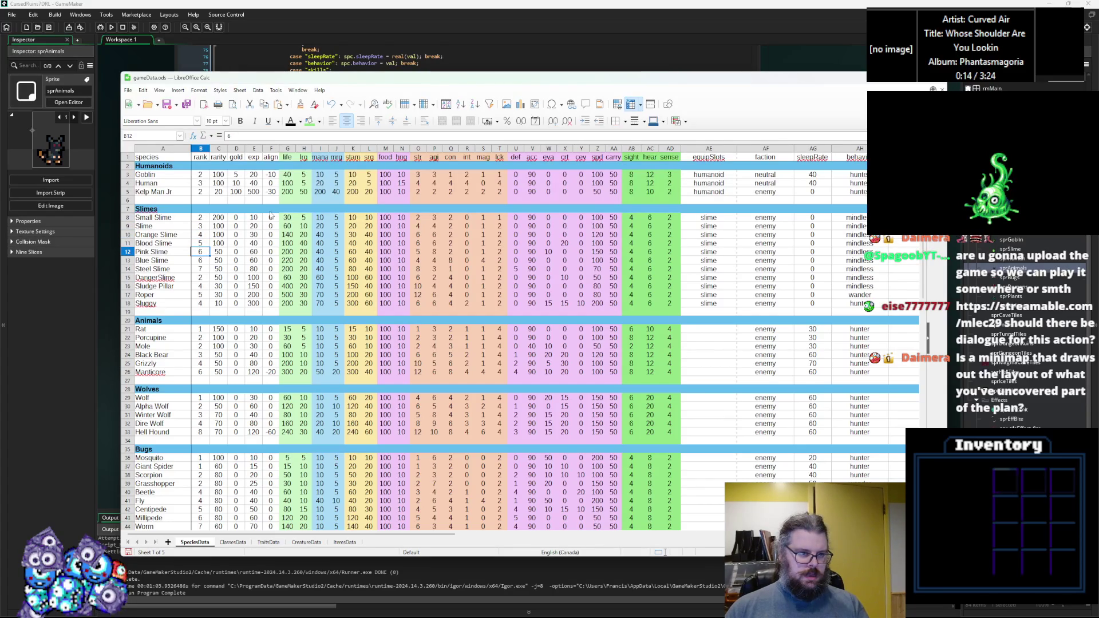
key("Return")
type("7")
key("Return")
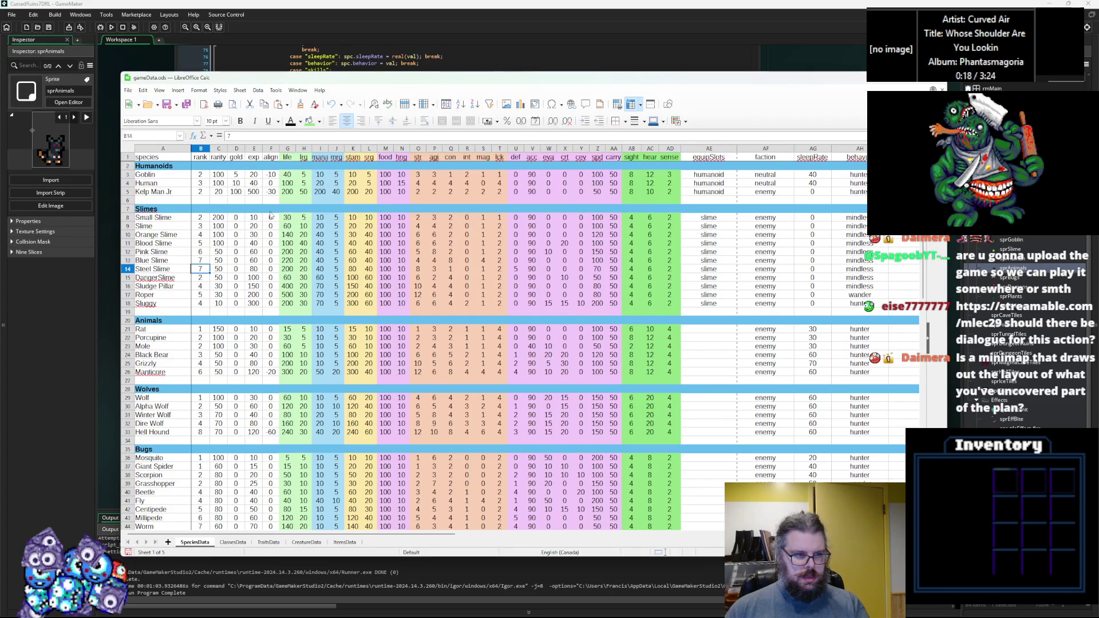
type("8")
key("Return")
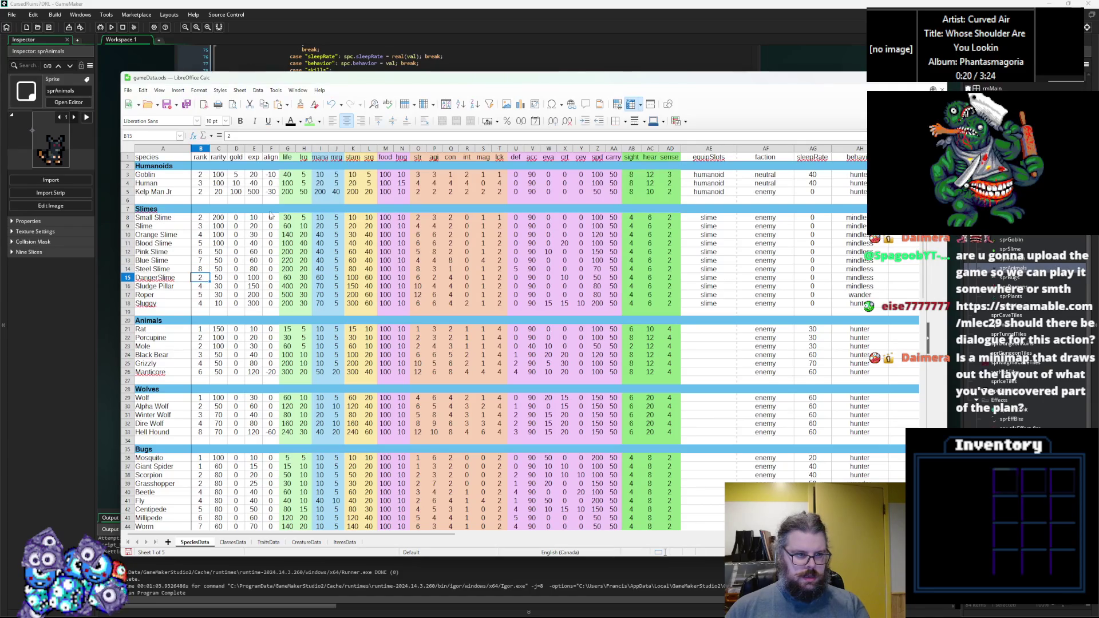
Step: Rank DangerSlime 4 and Sludge Pillar 5, cancelling the pending Sluggy rank change
type("3")
key("Return")
key("Up")
type("4")
key("Return")
type("5")
key("Return")
type("6")
key("Return")
type("7")
key("Escape")
Step: Move up through the rarity and align columns to the blank row above Slimes
key("Up")
key("Right")
key("Right")
key("Up")
key("Up")
key("Left")
key("Up")
key("Up")
key("Up")
key("Right")
key("Right")
key("Right")
key("Up")
key("Up")
key("Up")
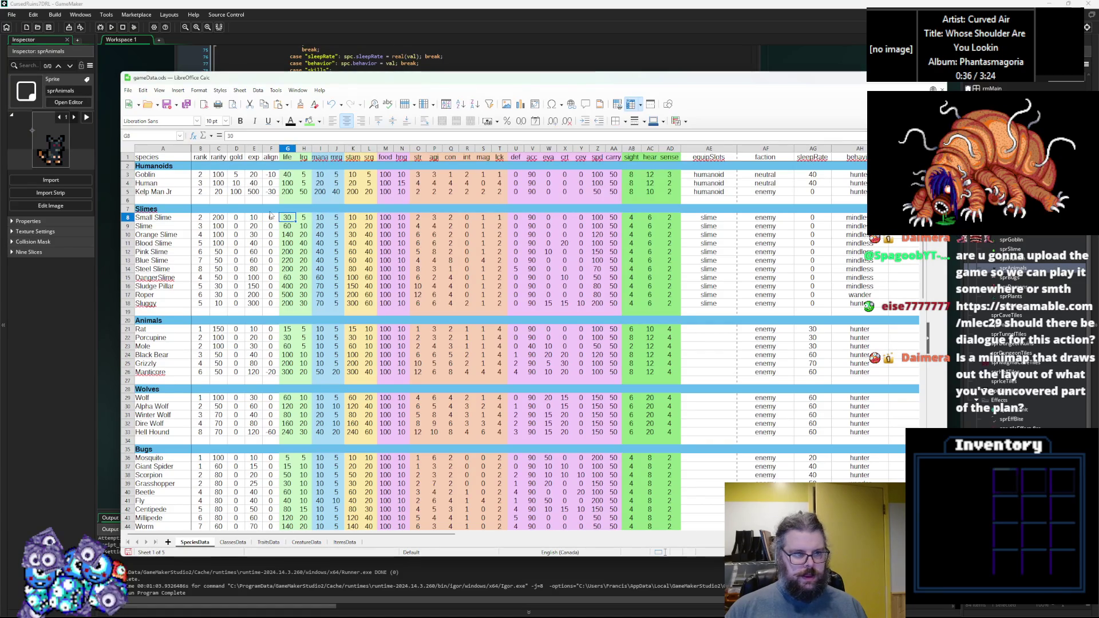
key("Up")
key("Up")
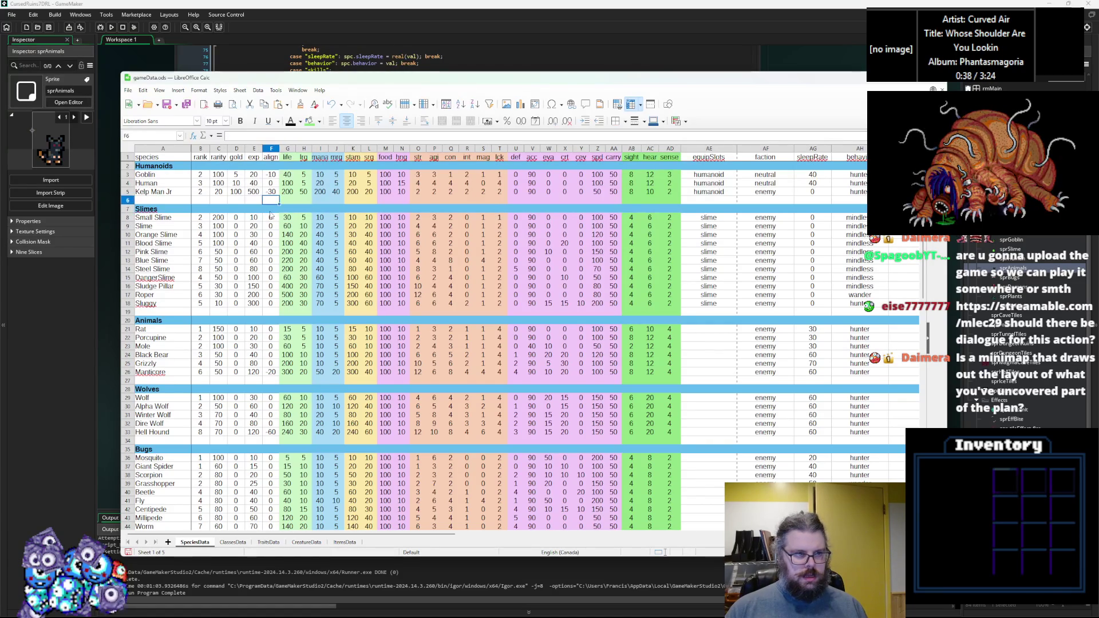
scroll(274, 224, "down", 4)
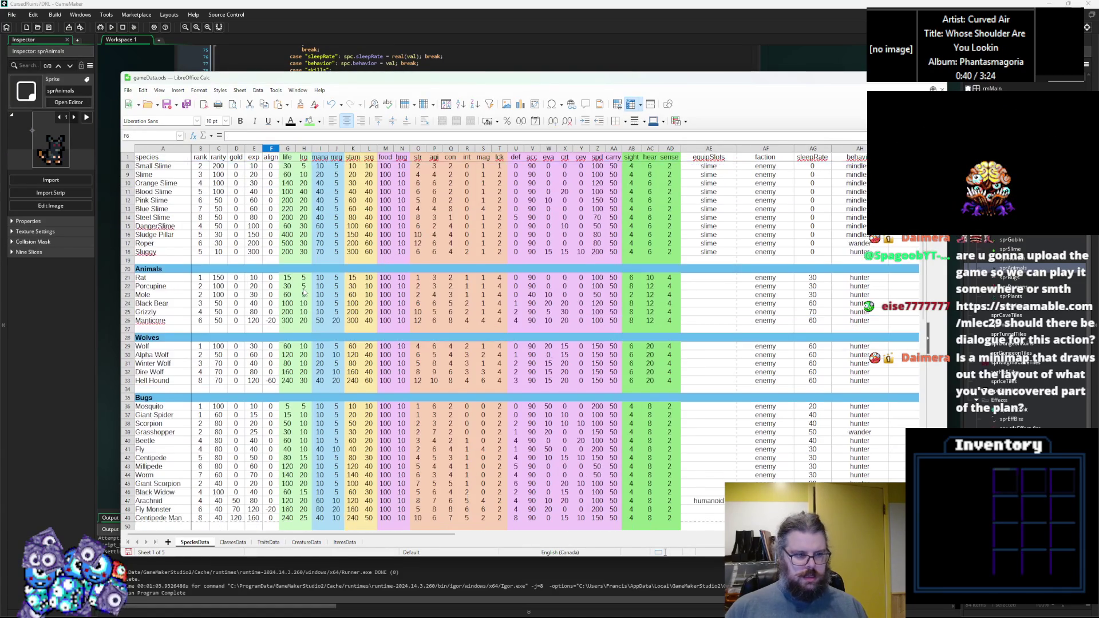
Step: Rank Giant Spider 2, Scorpion 3, Grasshopper 3, Beetle 5, Centipede 6, Millipede 7, Worm 8
scroll(239, 378, "down", 2)
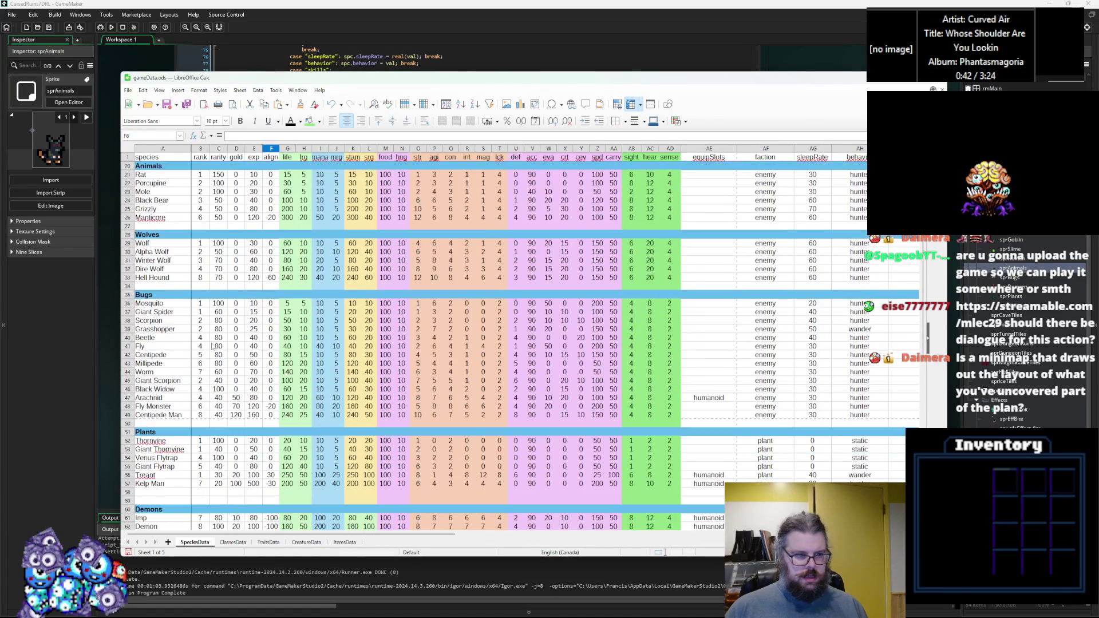
left_click(201, 312)
type("2")
key("Return")
type("3")
key("Return")
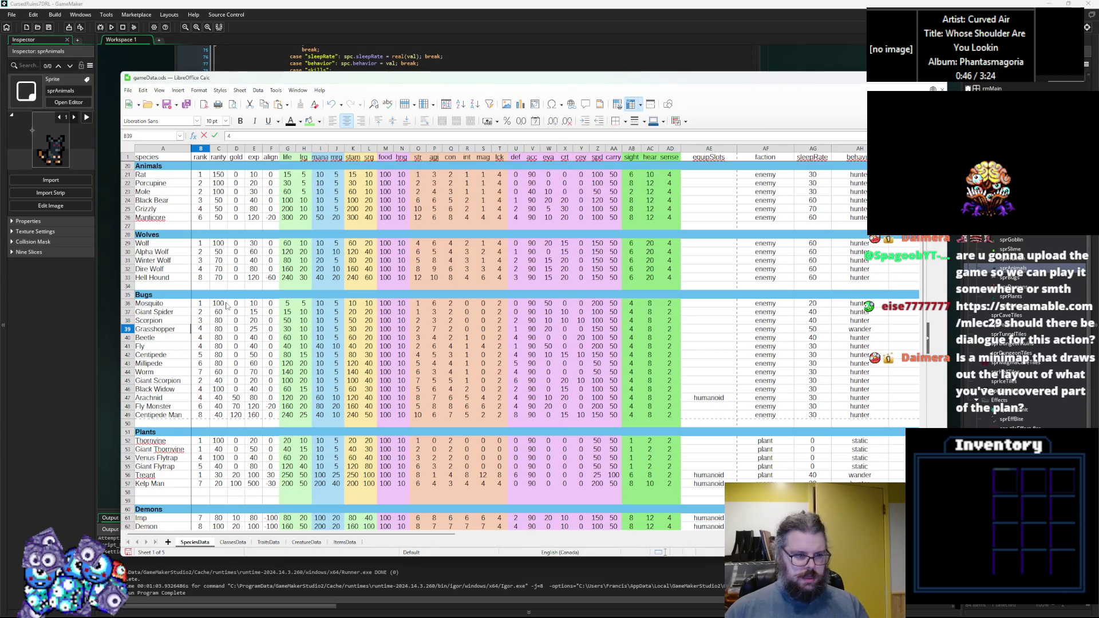
type("3")
key("Return")
type("5")
key("Return")
key("Return")
type("6")
key("Return")
type("7")
key("Return")
type("8")
key("Return")
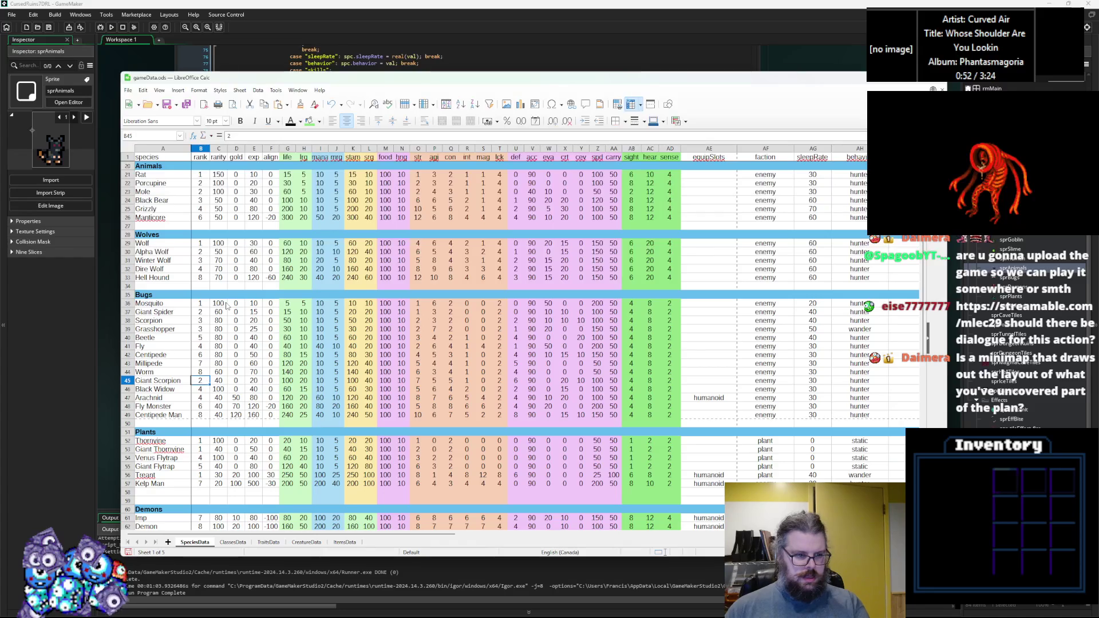
Step: Keep Giant Scorpion's rank and give Black Widow and Arachnid rank 5
key("Return")
type("5")
key("Return")
type("5")
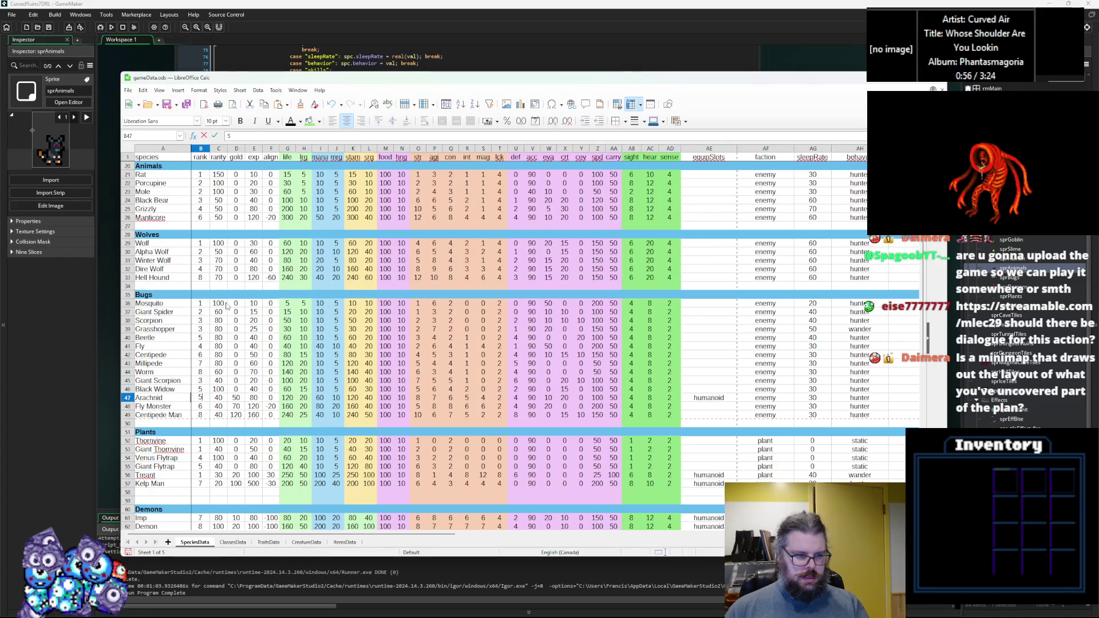
key("Return")
type("6")
key("Return")
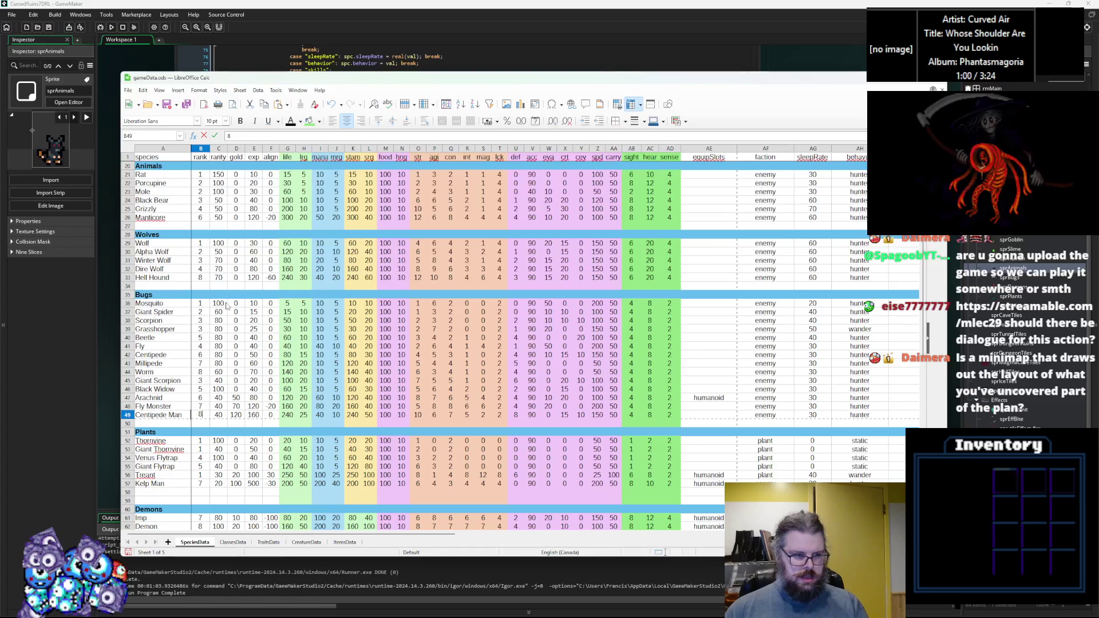
left_click(292, 347)
Step: Rank the first plant species 2 and Treant 3
scroll(291, 347, "down", 2)
left_click(202, 398)
left_click(204, 406)
key("Down")
key("Down")
type("2")
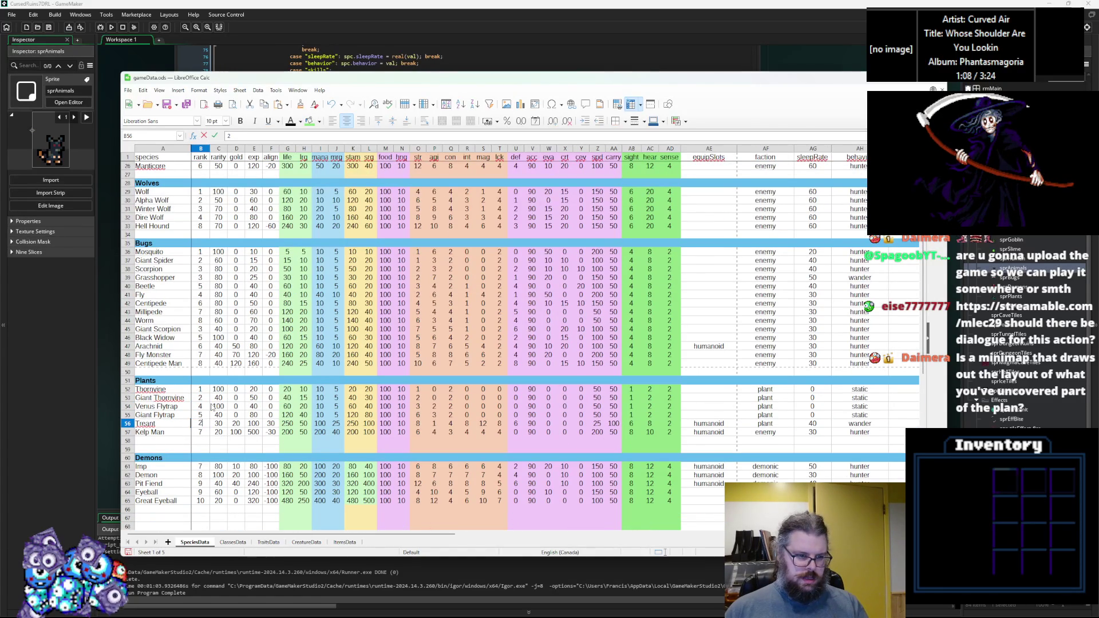
key("BackSpace")
type("3")
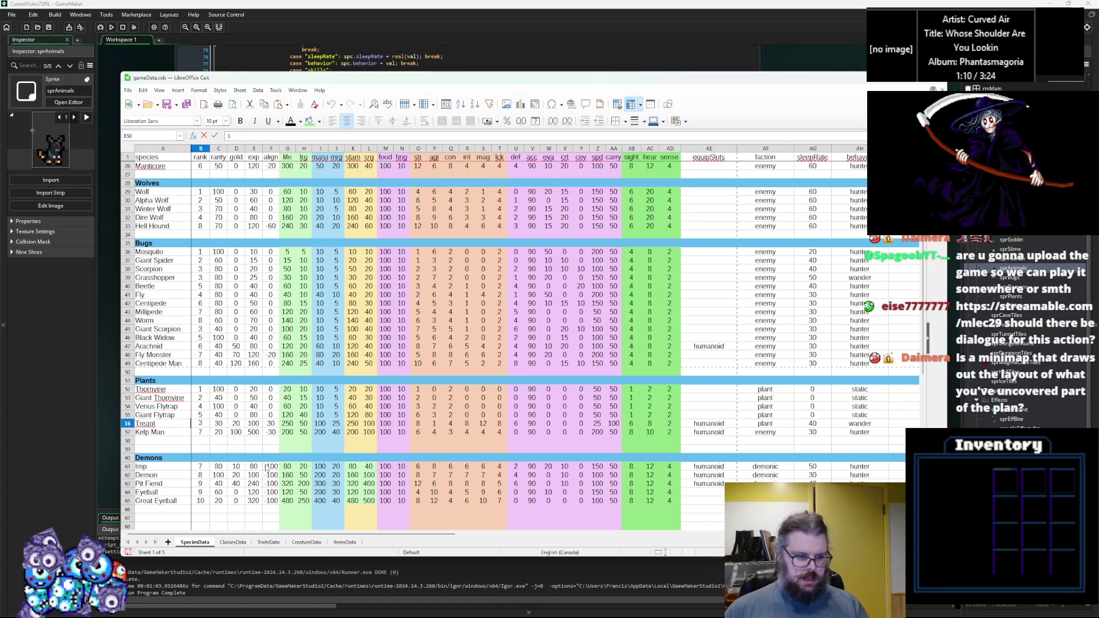
left_click(271, 467)
Step: Check the rank values of Imp, Eyeball and Great Eyeball
scroll(229, 447, "down", 1)
left_click(208, 444)
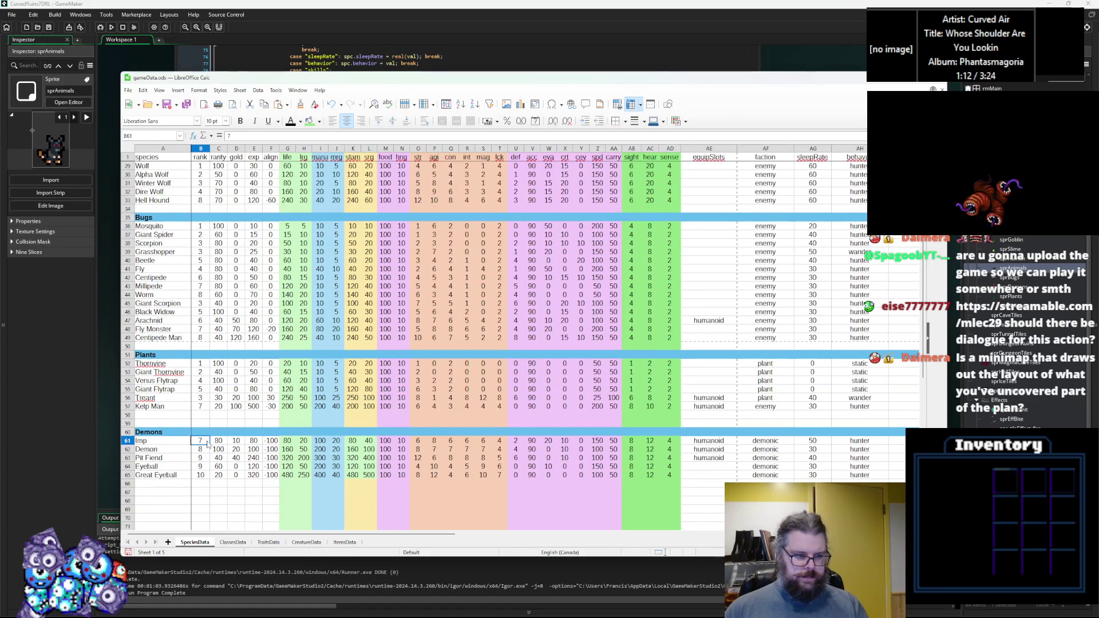
left_click(203, 477)
left_click(205, 469)
left_click(202, 477)
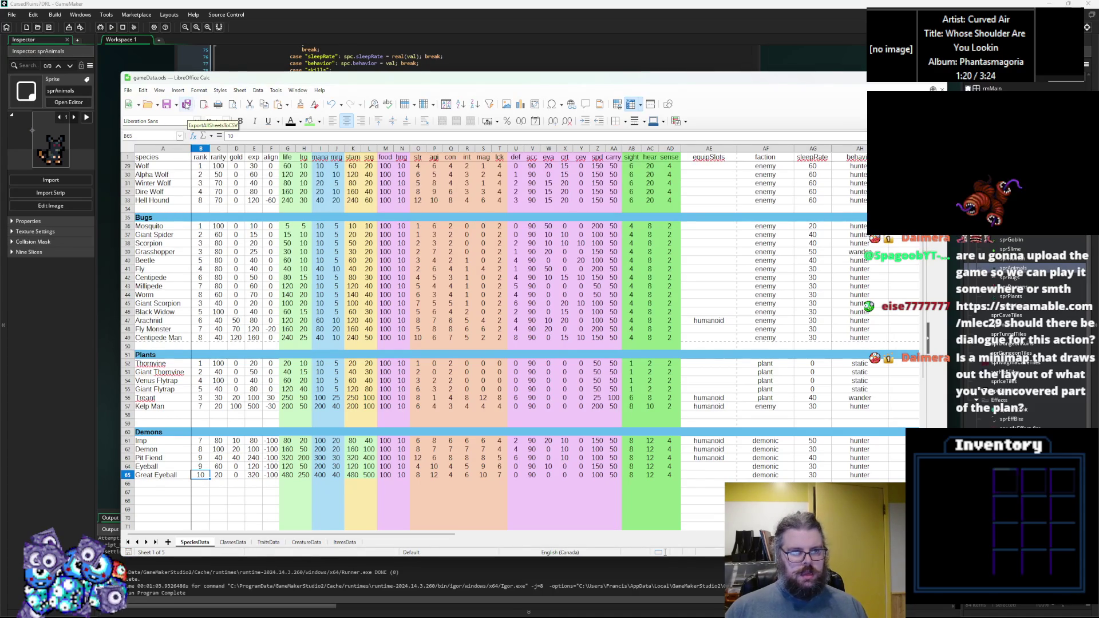
Step: Export all sheets to CSV files and return to GameMaker
left_click(186, 105)
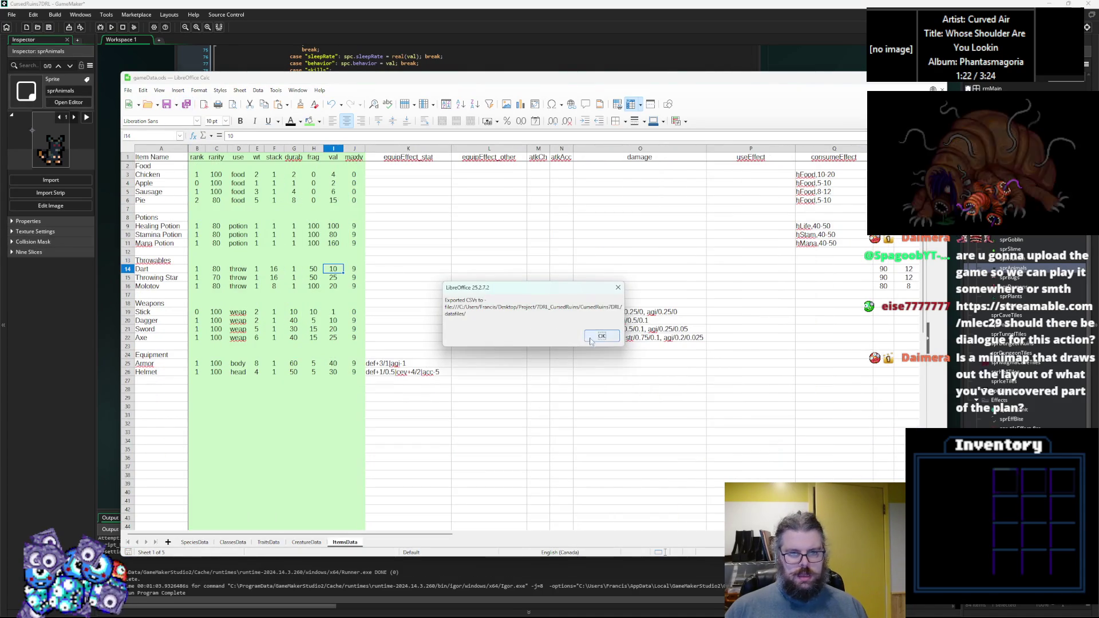
left_click(617, 340)
left_click(500, 47)
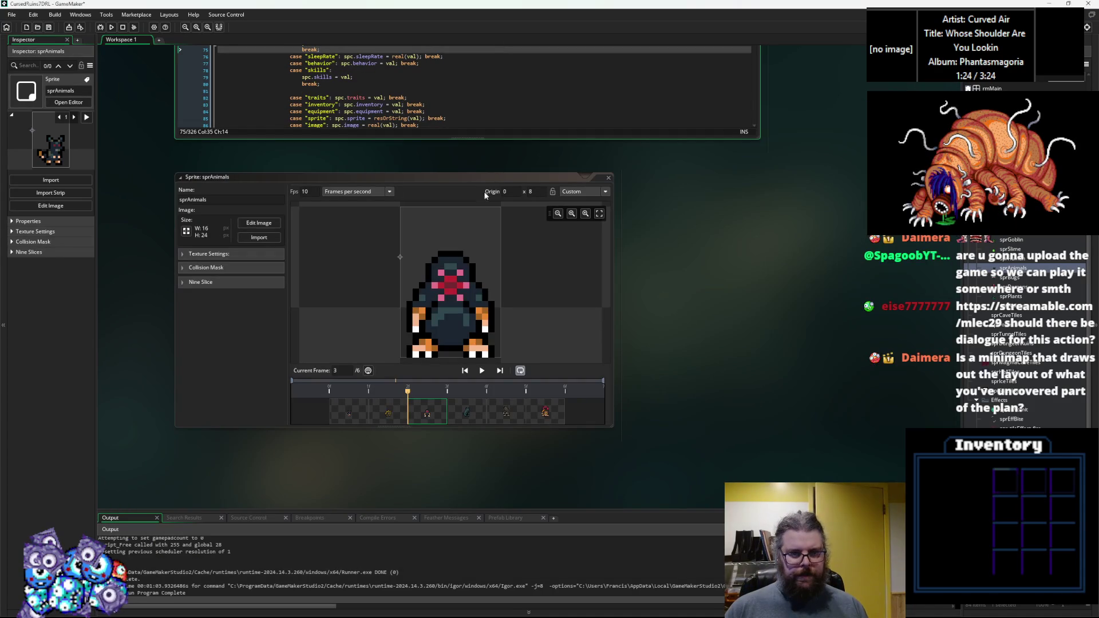
Step: Close the sprite editor and pan the workspace between the WORLD events and levelData script
left_click(608, 177)
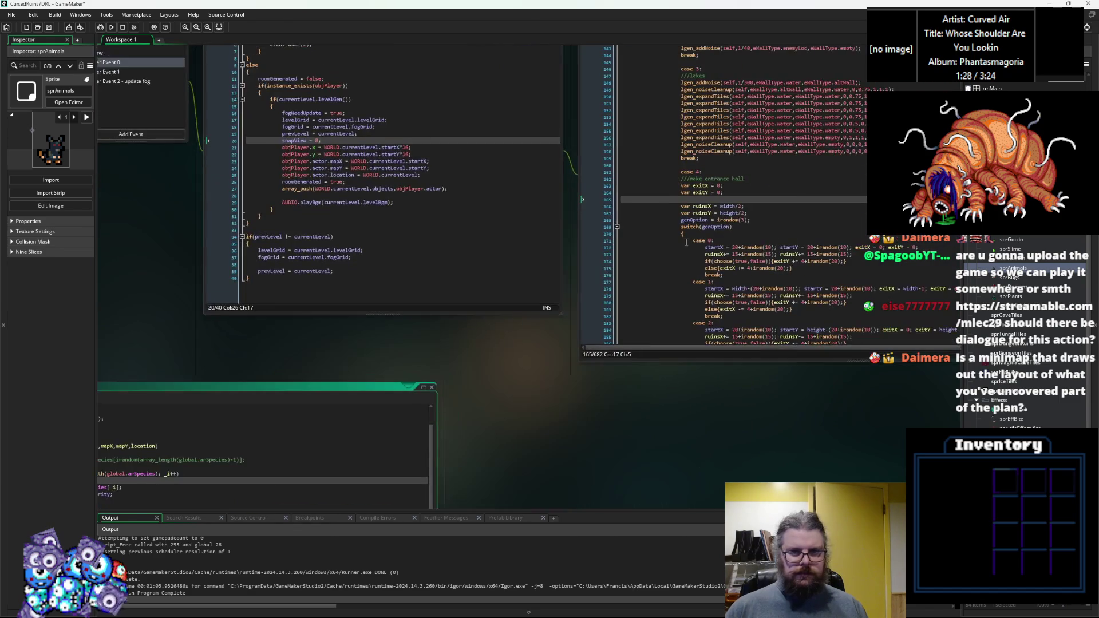
left_click(421, 300)
left_click_drag(421, 300, 492, 302)
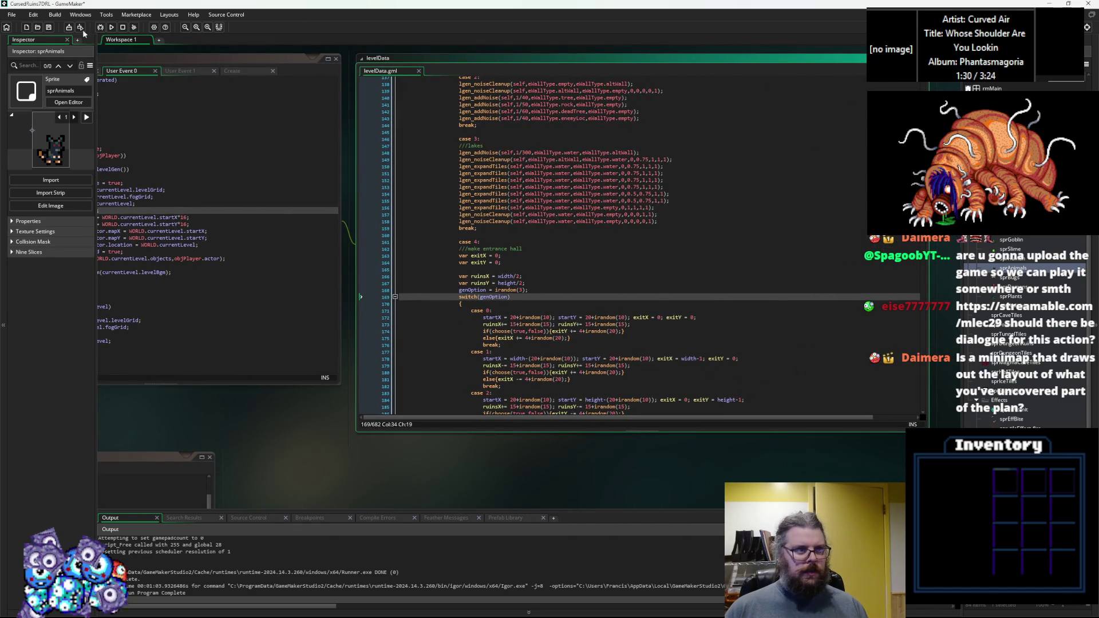
left_click(48, 27)
left_click_drag(255, 330, 668, 326)
left_click(476, 329)
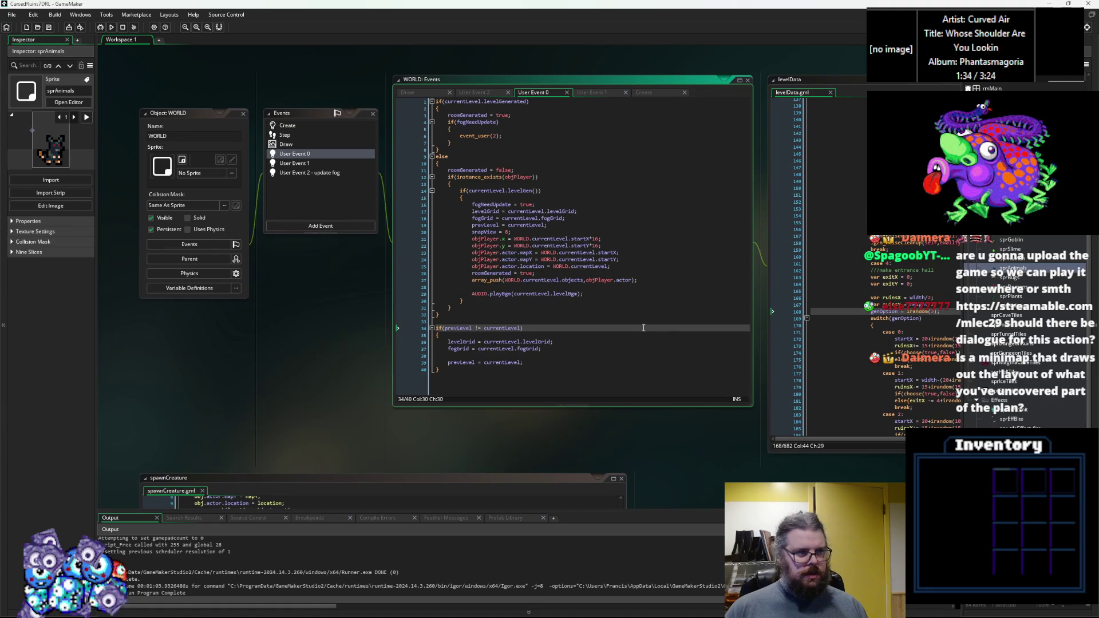
mouse_move(989, 332)
left_mouse_down()
mouse_move(488, 333)
mouse_move(372, 350)
left_mouse_up()
left_click(488, 333)
Step: Scroll through the levelData script past the lakes generation code
scroll(488, 333, "up", 2)
scroll(488, 334, "up", 3)
left_click(463, 335)
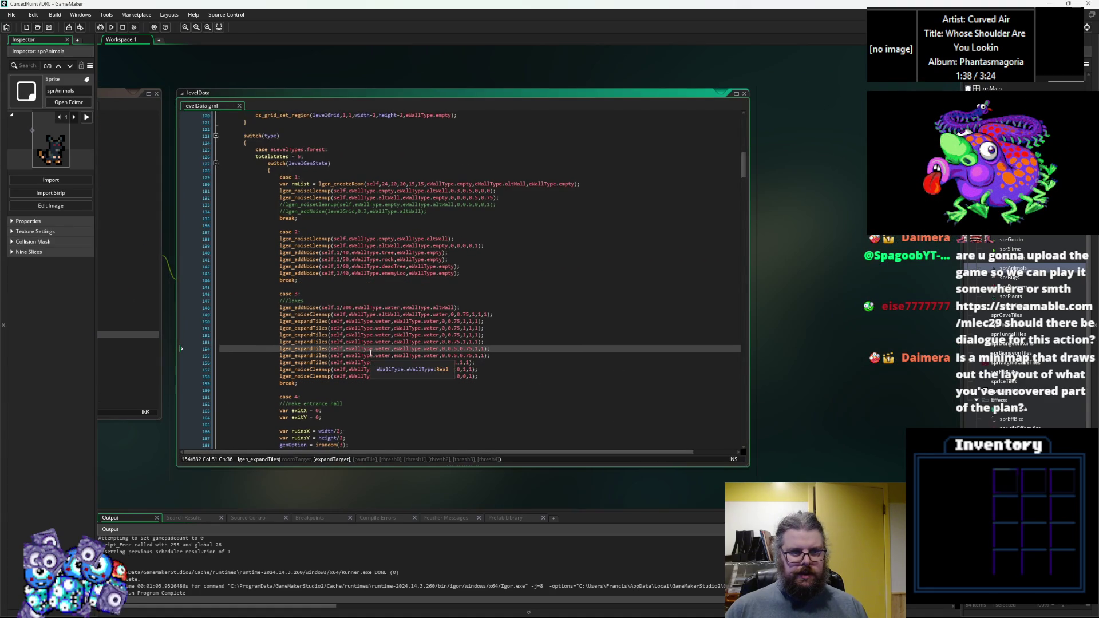
scroll(373, 350, "down", 1)
scroll(372, 350, "up", 2)
left_click_drag(751, 469, 877, 482)
scroll(490, 353, "up", 1)
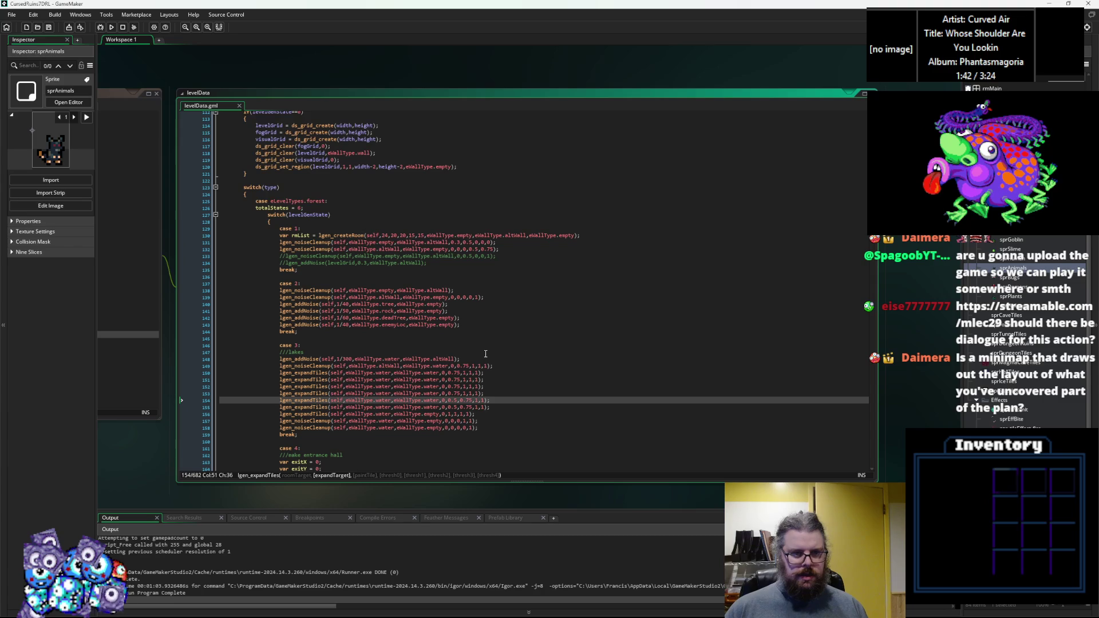
scroll(485, 353, "down", 3)
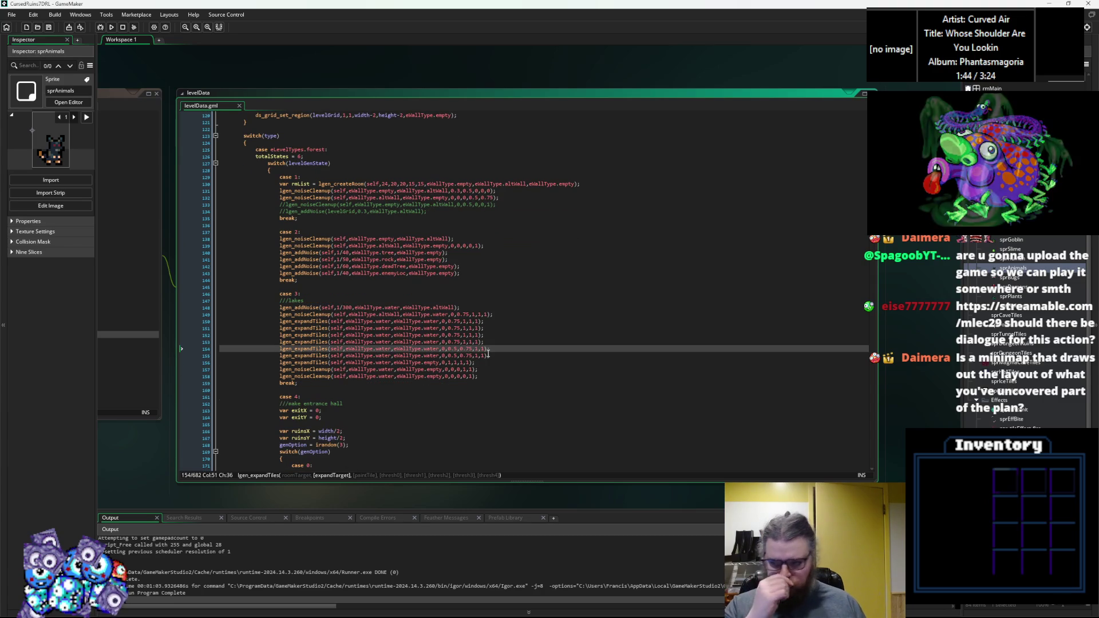
scroll(471, 341, "down", 5)
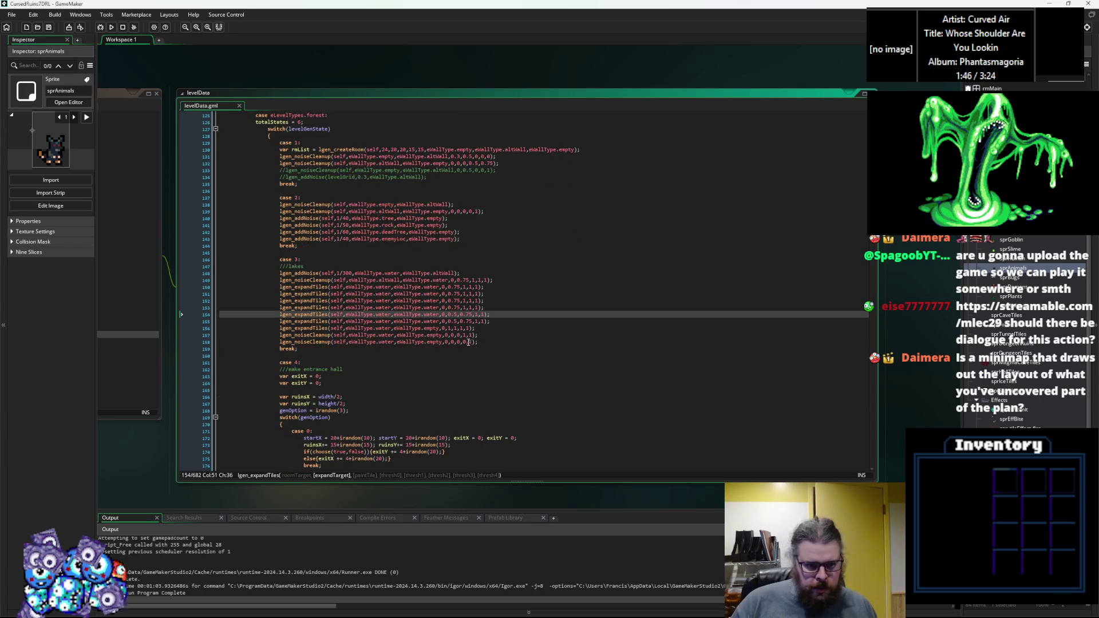
scroll(456, 351, "down", 11)
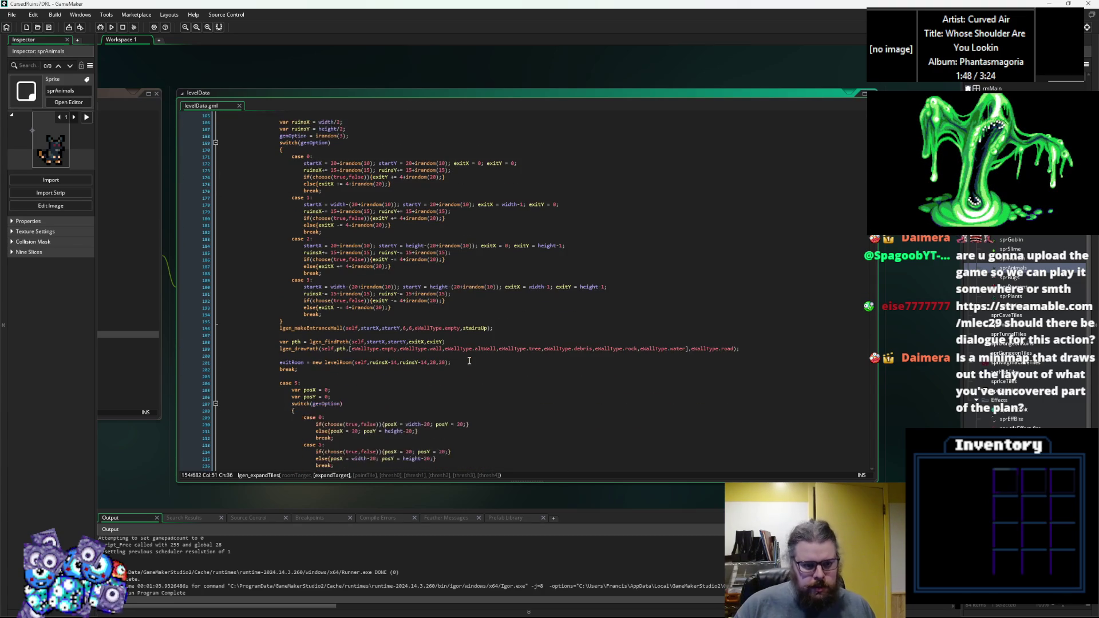
scroll(469, 360, "down", 3)
scroll(468, 360, "down", 13)
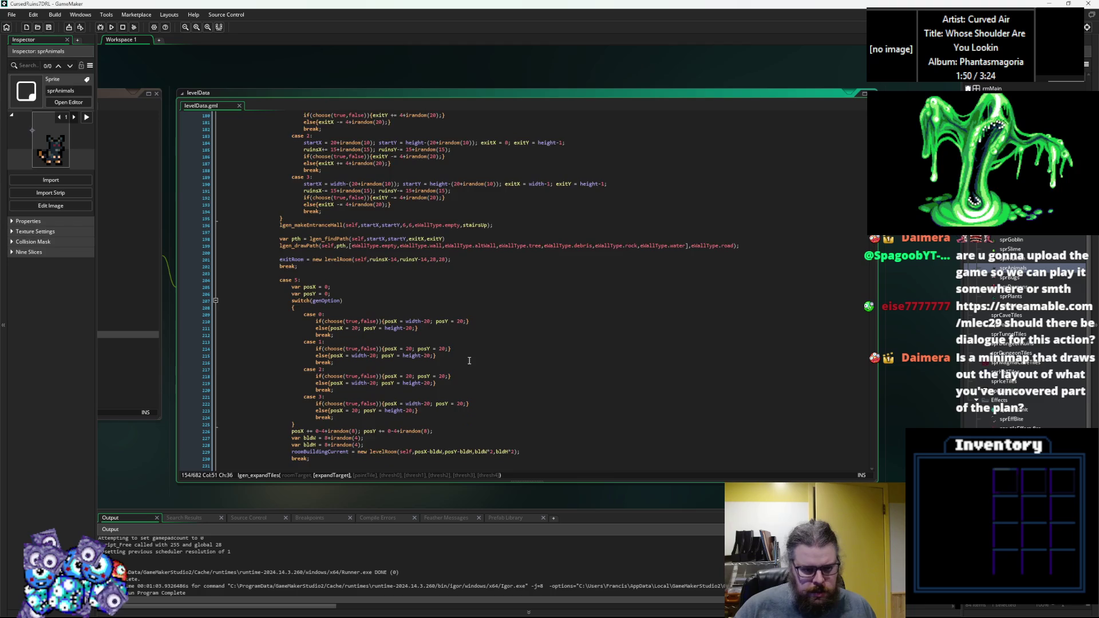
scroll(469, 360, "down", 3)
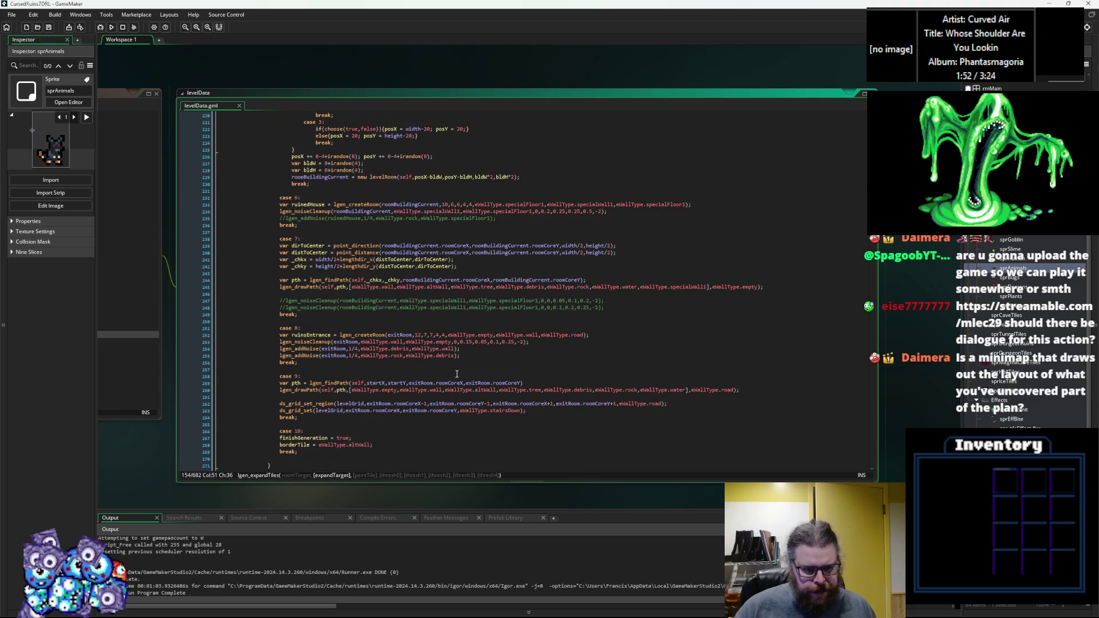
Step: Inspect levelData code around lines 255 to 291
left_click(473, 356)
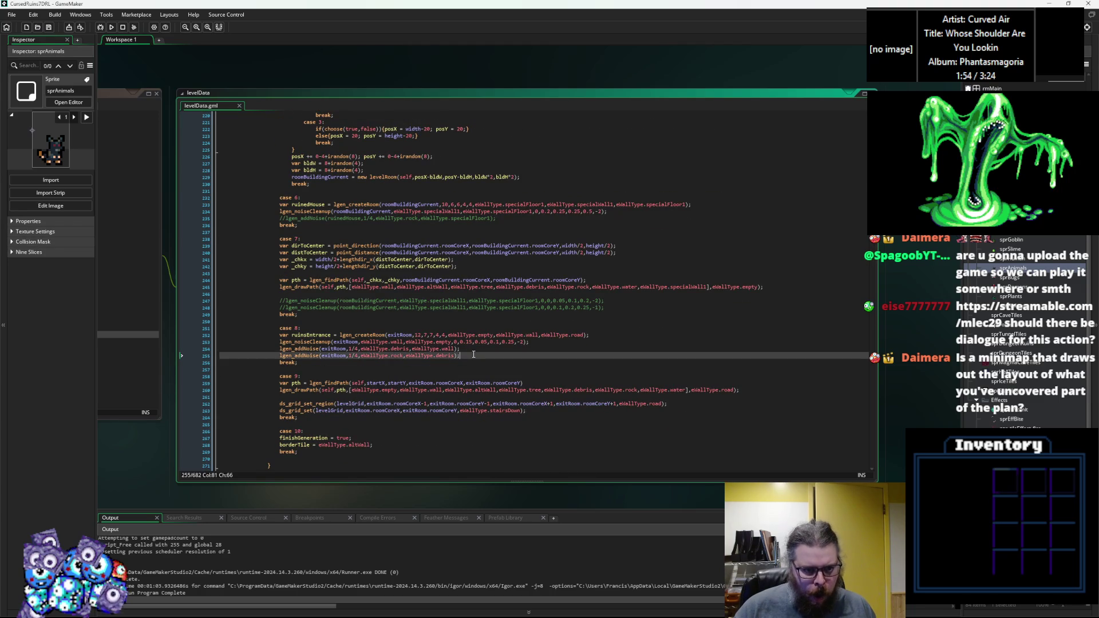
scroll(473, 355, "down", 10)
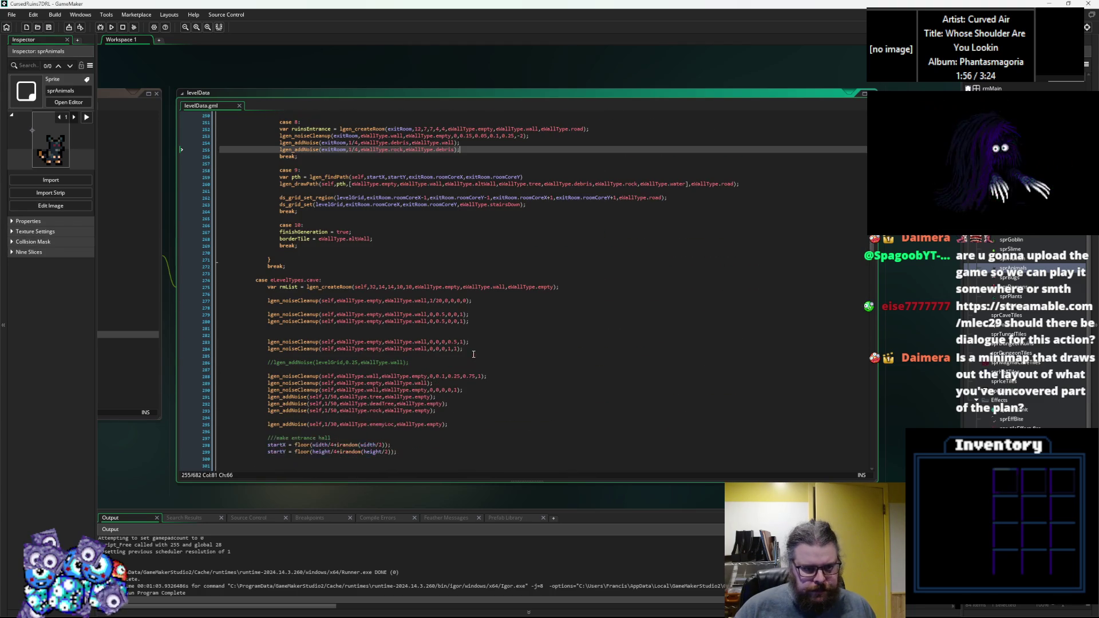
scroll(473, 354, "down", 3)
left_click(436, 328)
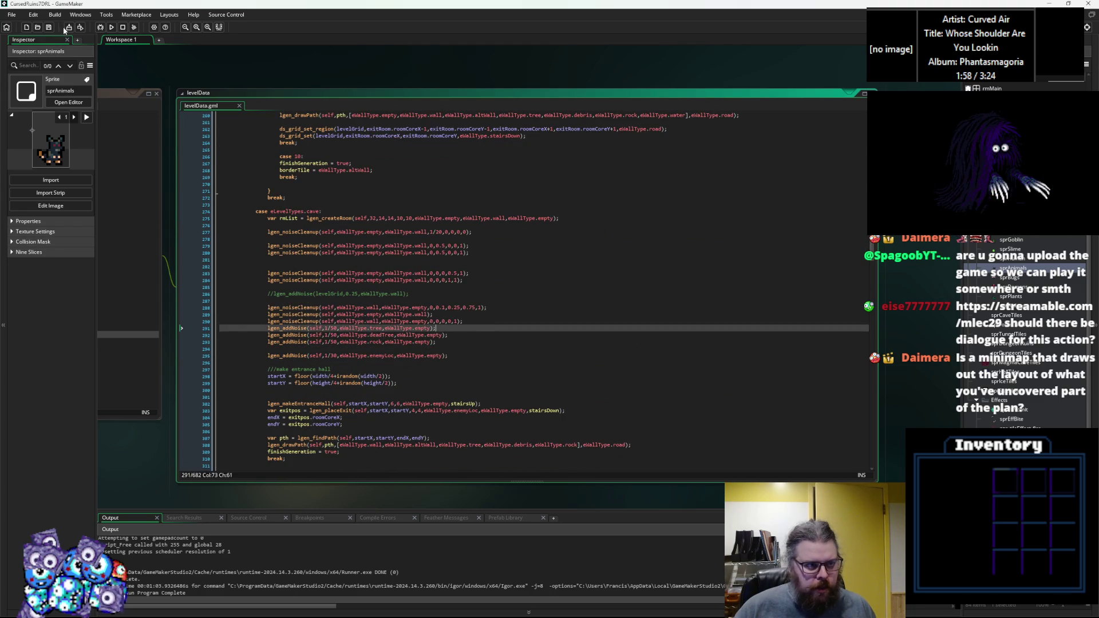
left_click(49, 27)
left_click(469, 246)
left_click(470, 300)
left_click(471, 277)
left_click(475, 273)
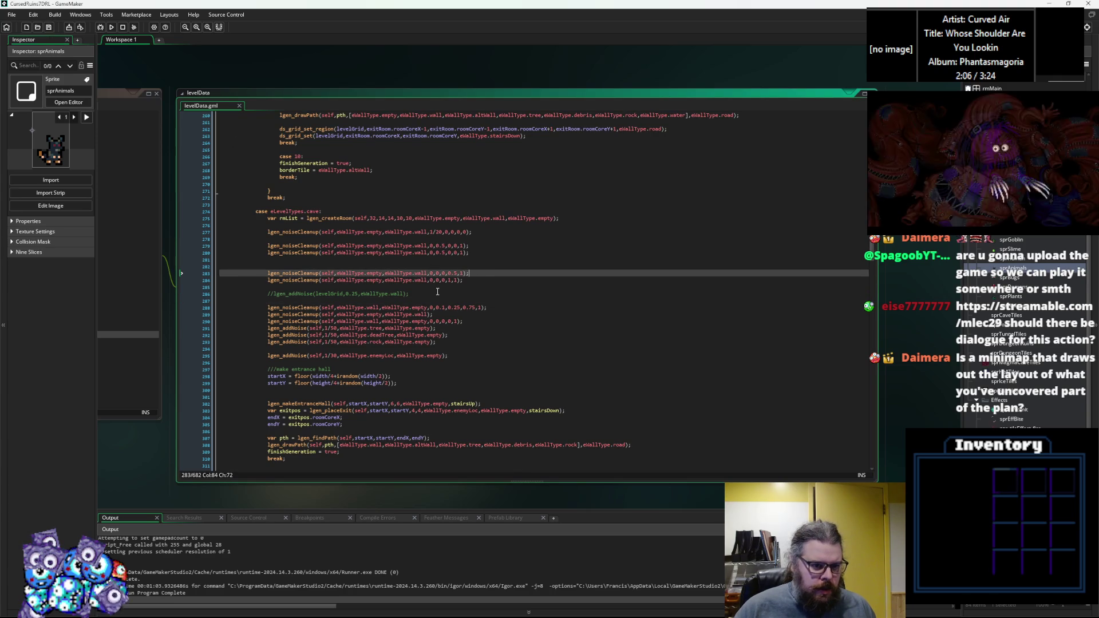
Step: Scroll from the enemy-location noise line down to the testCave case
scroll(437, 292, "down", 2)
left_click(481, 324)
scroll(470, 322, "down", 2)
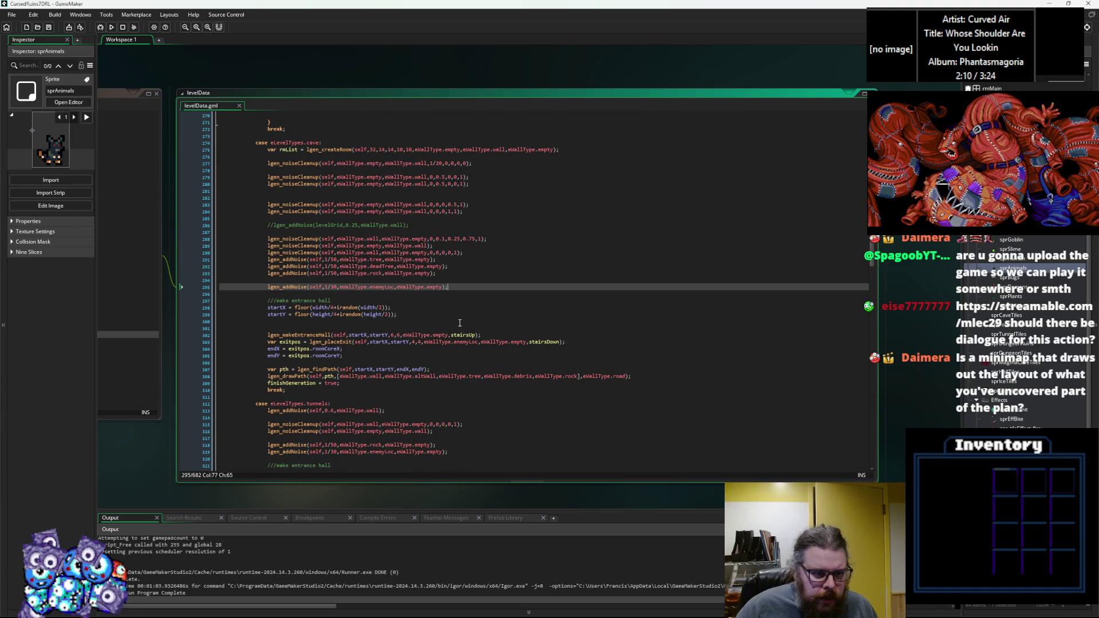
scroll(460, 323, "down", 2)
scroll(458, 319, "down", 3)
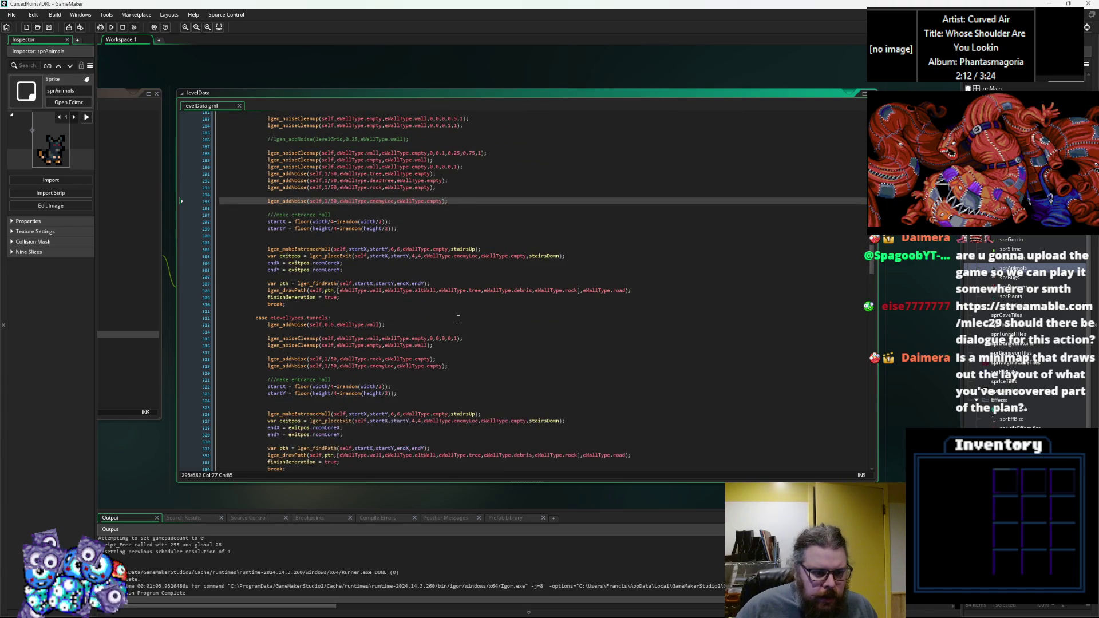
scroll(448, 309, "down", 20)
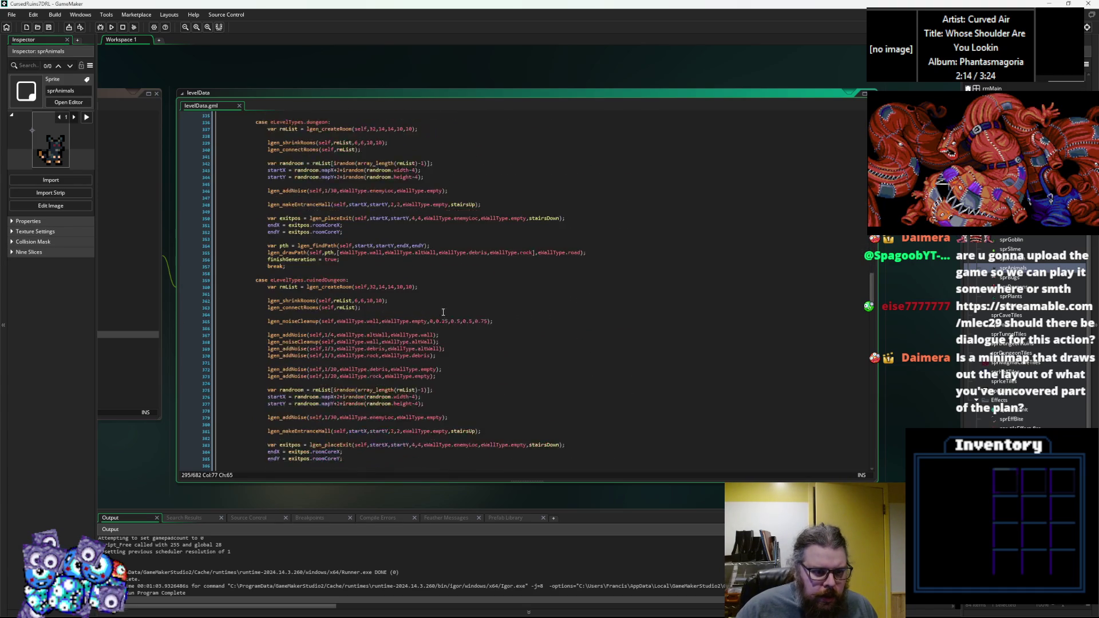
scroll(436, 318, "down", 20)
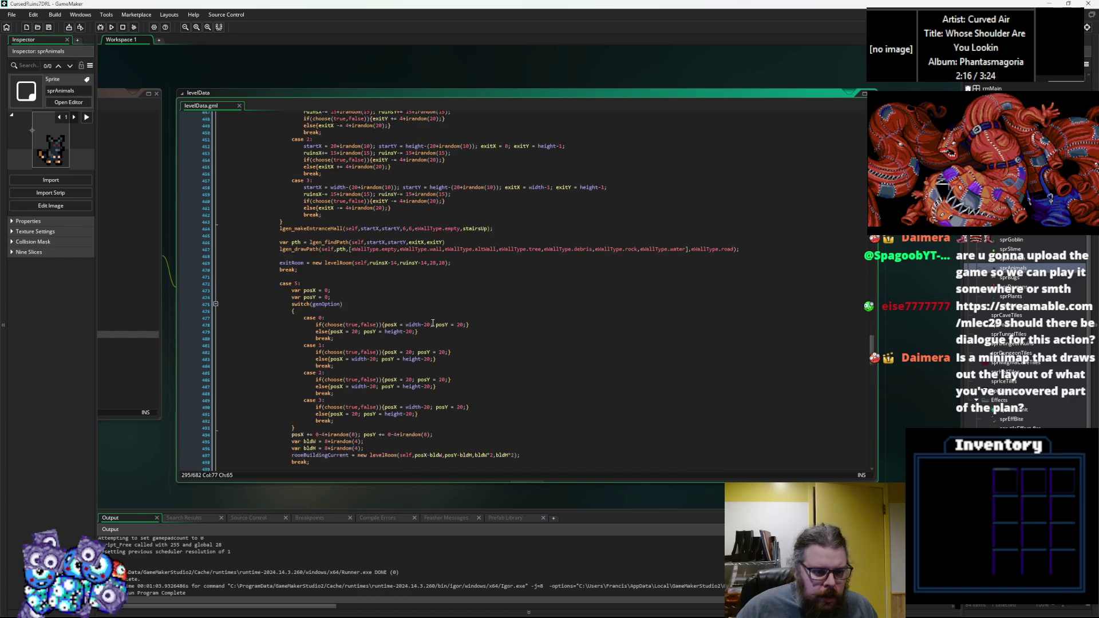
scroll(425, 321, "down", 10)
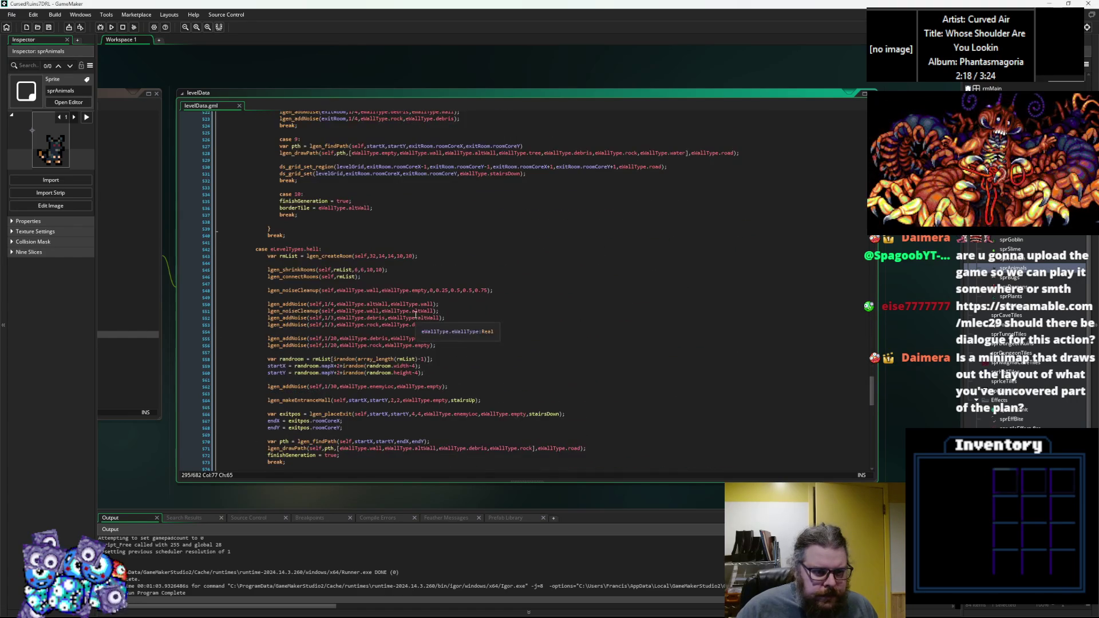
scroll(415, 358, "down", 2)
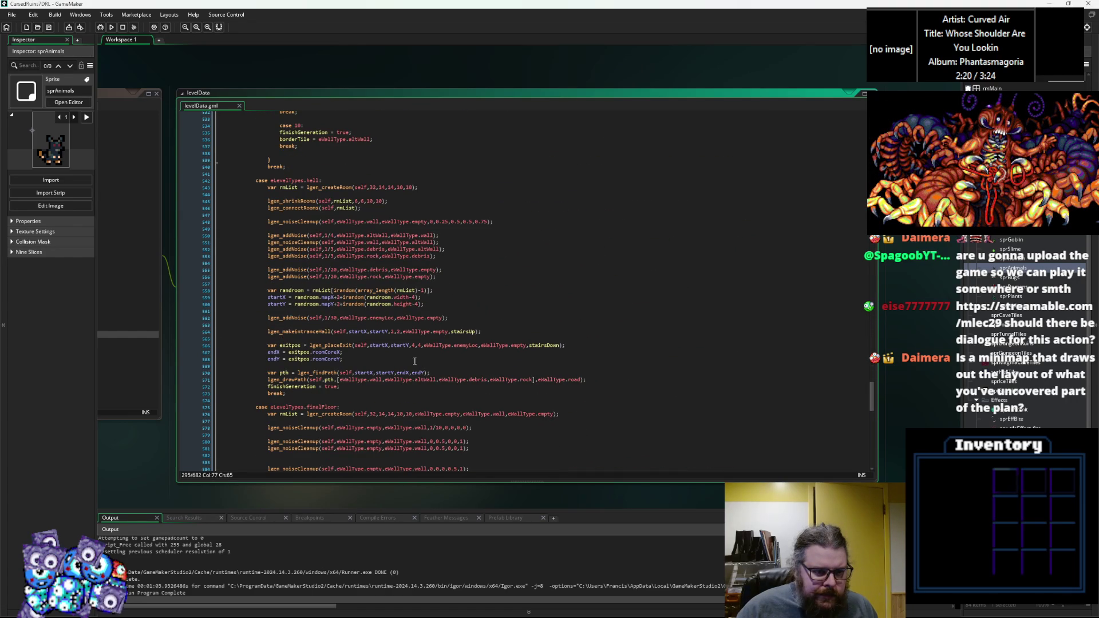
scroll(415, 359, "down", 20)
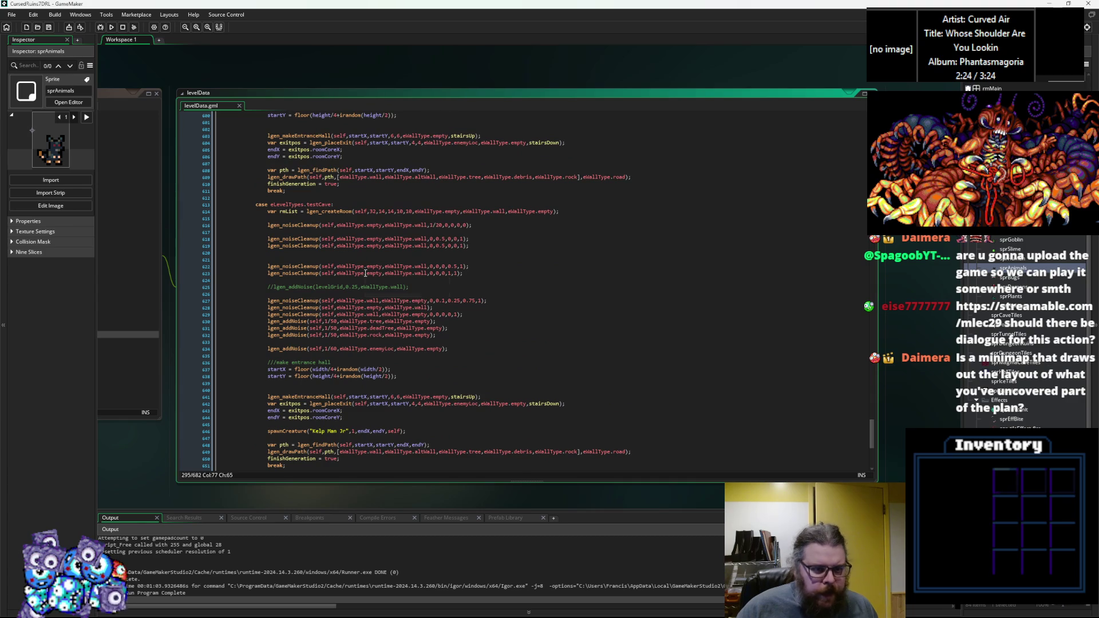
Step: Examine testCave's lgen_addNoise, lgen_placeExit, lgen_makeEntranceHall and lgen_noiseCleanup calls
left_click(369, 273)
left_click(355, 348)
left_click(294, 348)
scroll(323, 361, "down", 2)
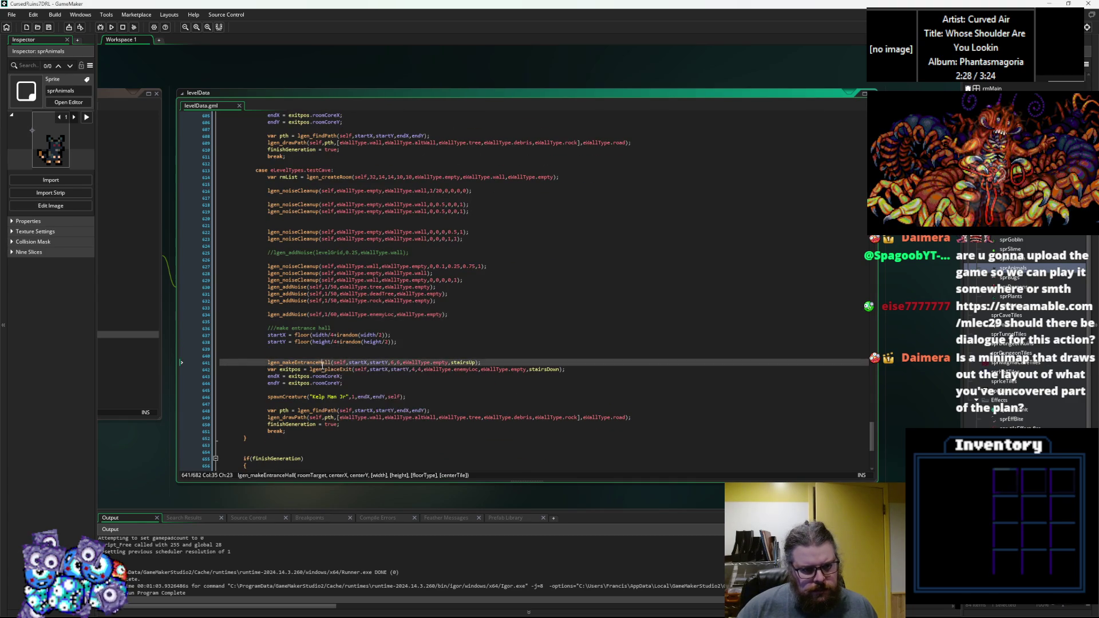
left_click(325, 369)
left_click(317, 362)
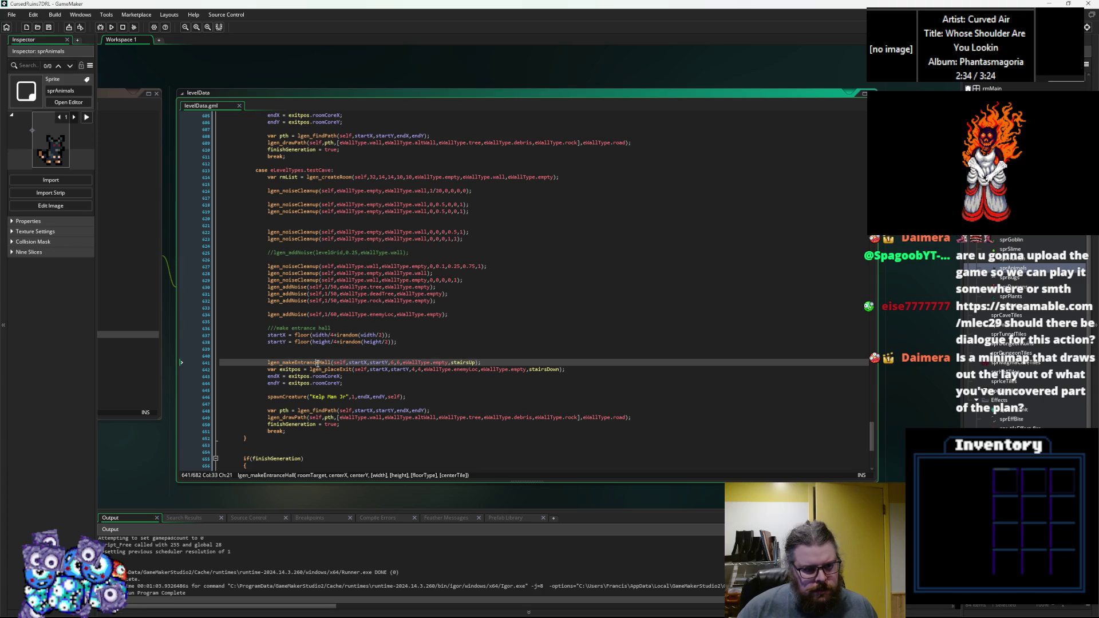
left_click(309, 280)
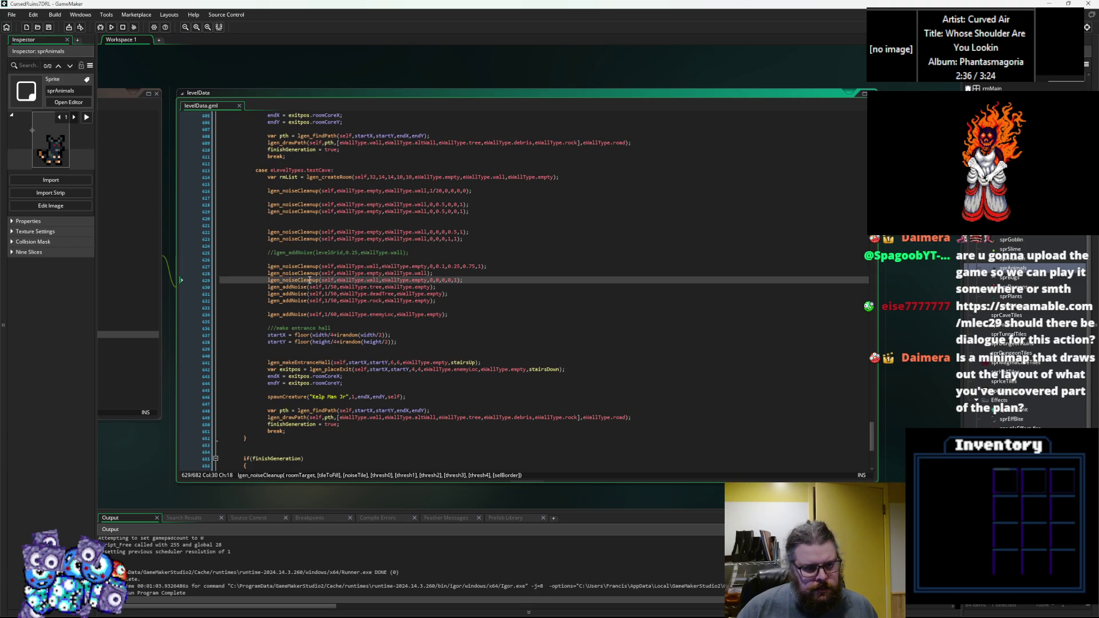
left_click(319, 362)
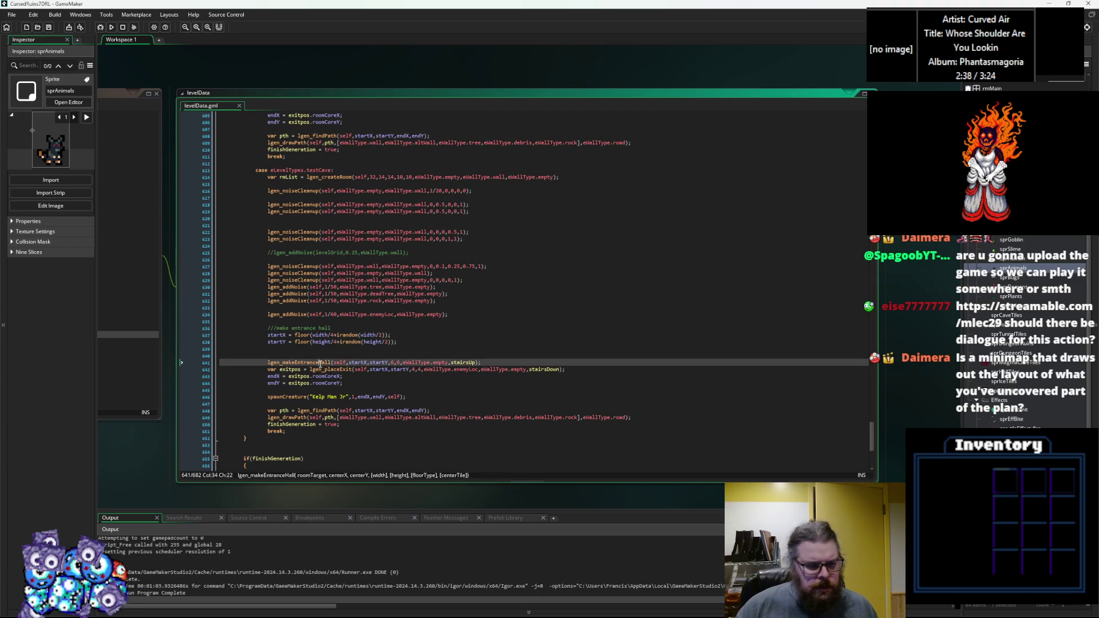
Step: Select spawnCreature, then jump to the lgen_placeEnemies definition in LevelGenUtility
double_click(282, 397)
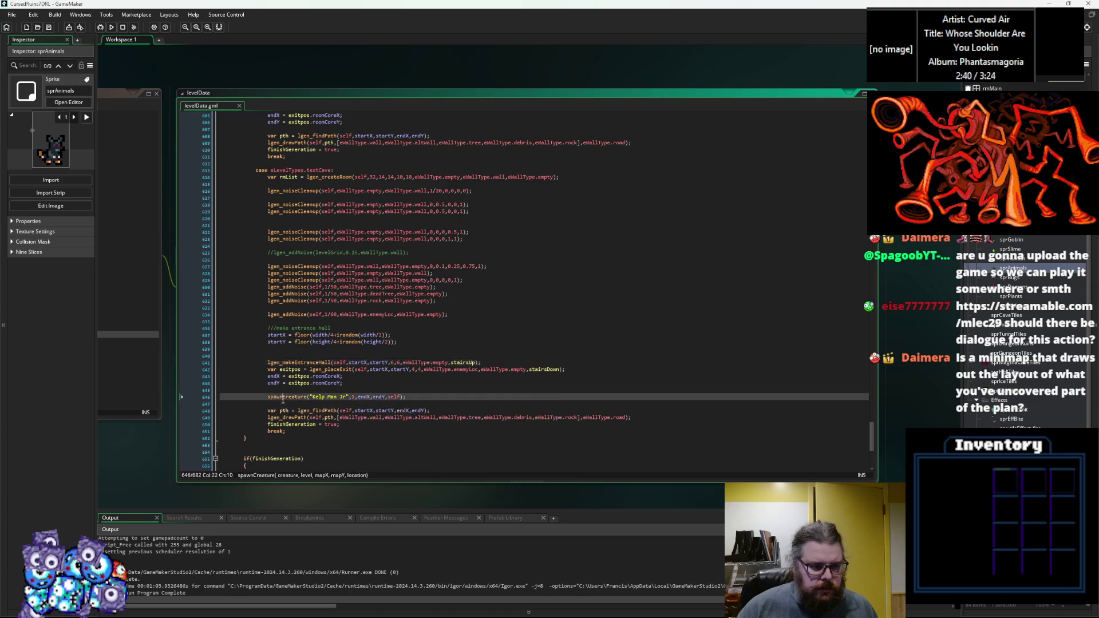
scroll(283, 399, "down", 9)
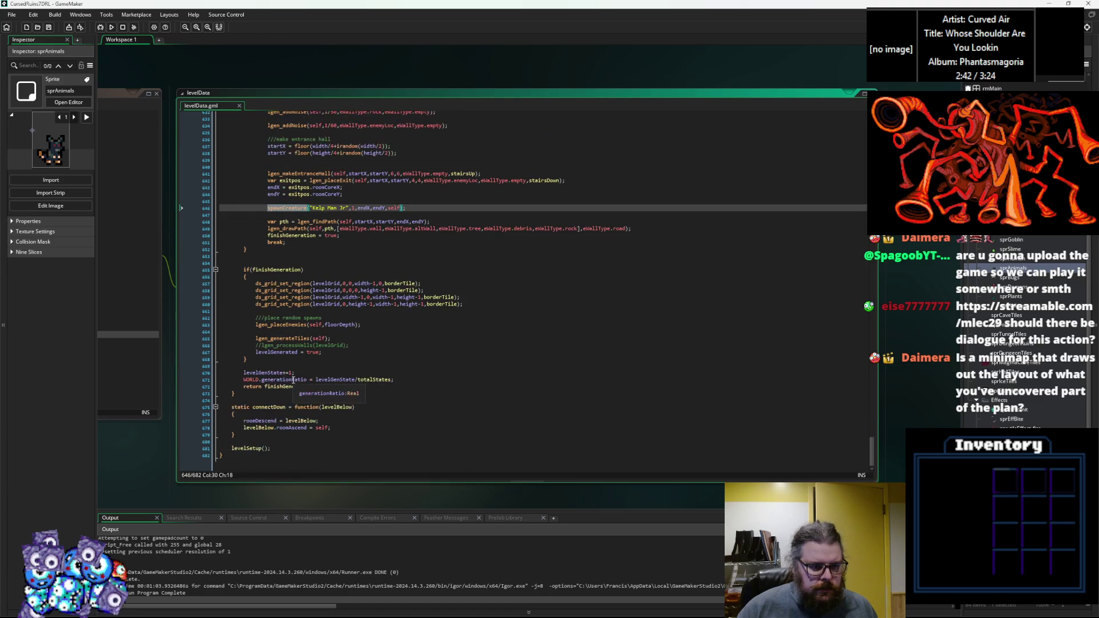
left_click(293, 325)
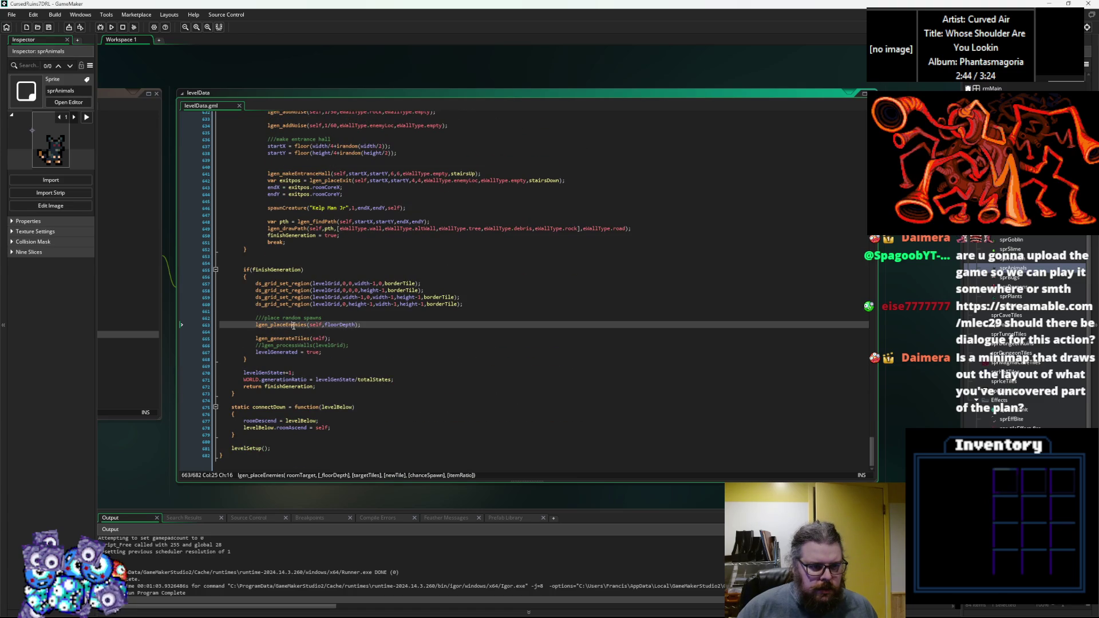
middle_click(293, 325)
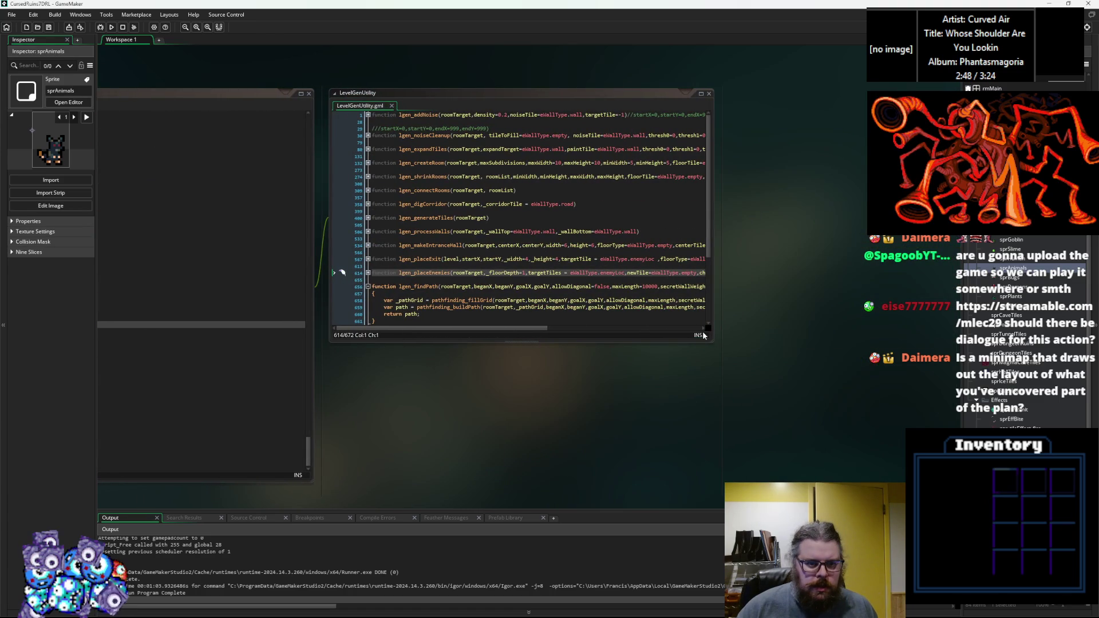
Step: Enlarge the LevelGenUtility window, unfold lgen_placeEnemies and highlight every use of startX
left_click_drag(713, 342, 870, 469)
left_click(368, 273)
left_click(443, 299)
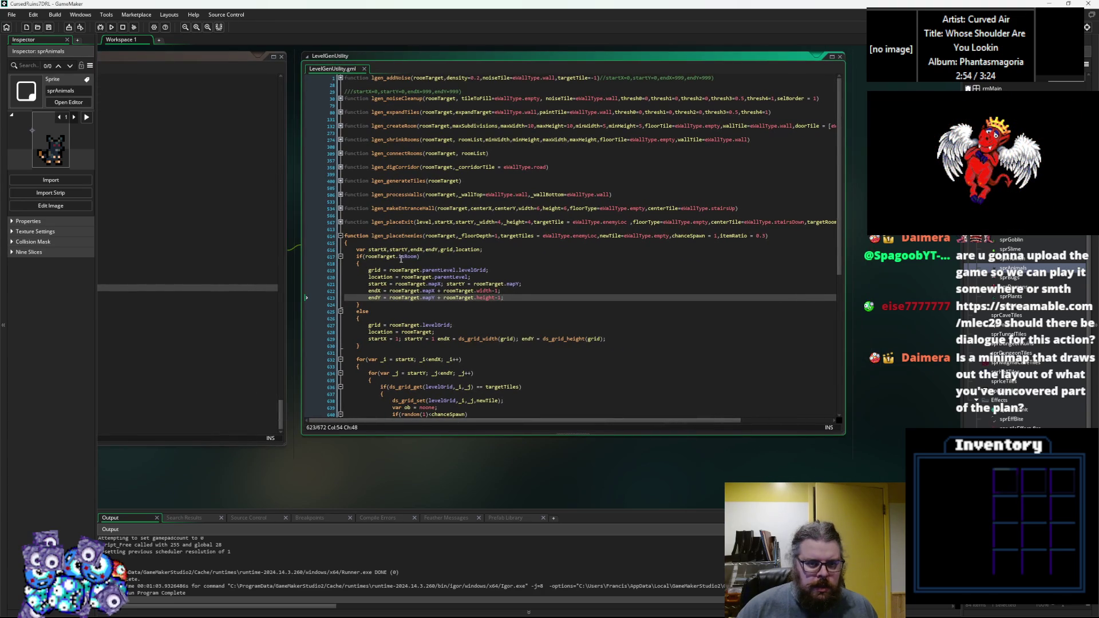
double_click(377, 249)
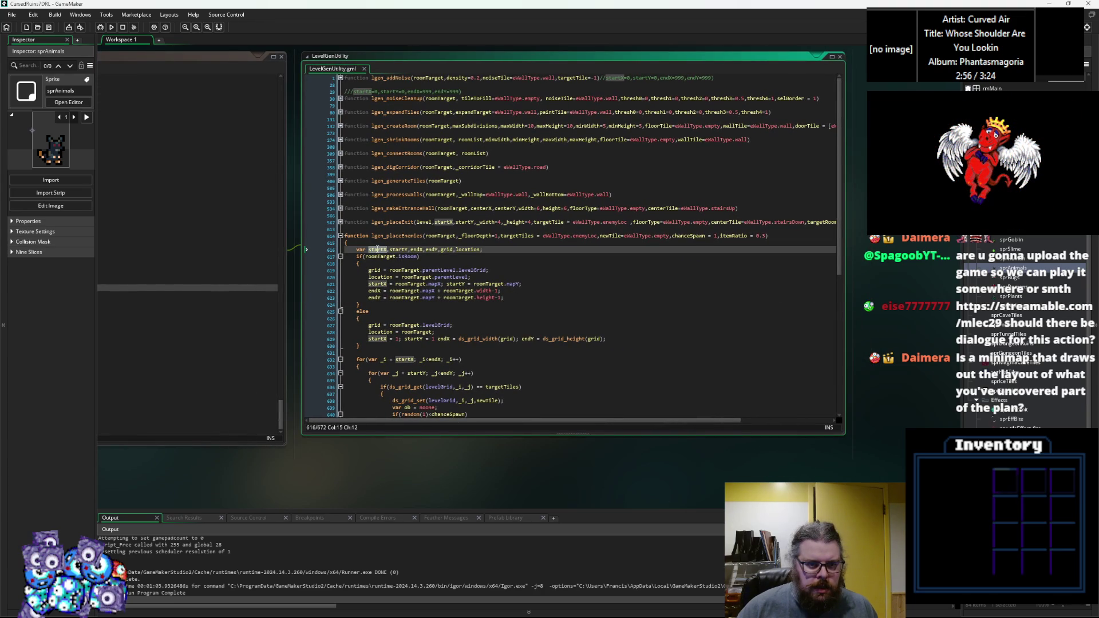
Step: Check levelData, highlight roomTarget uses, and place the caret after the room-bounds block
key("ctrl+Tab")
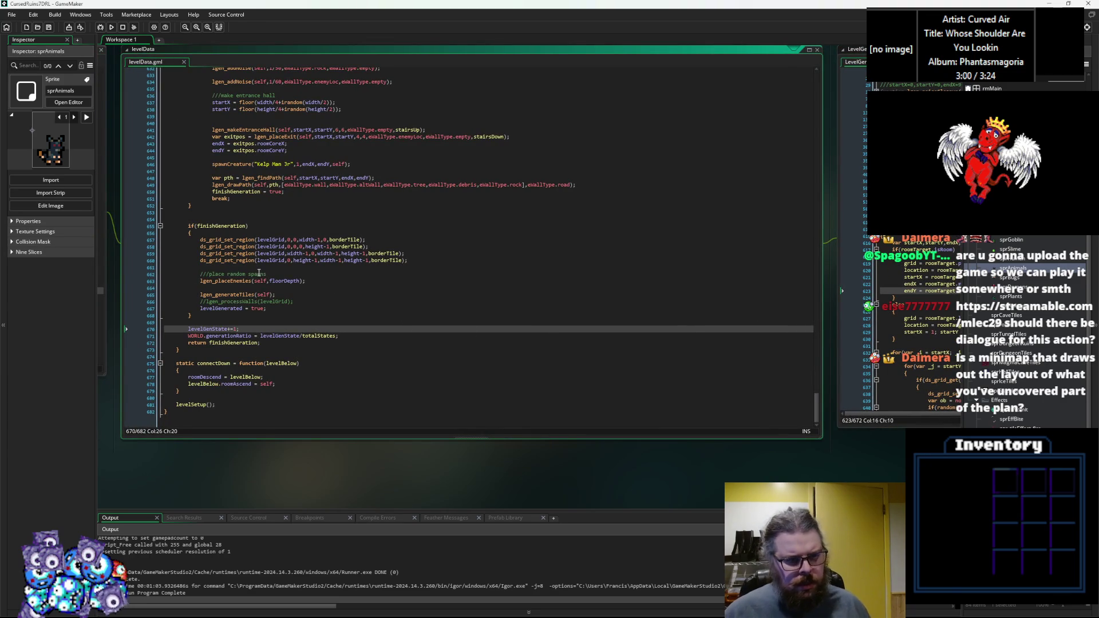
scroll(259, 273, "up", 4)
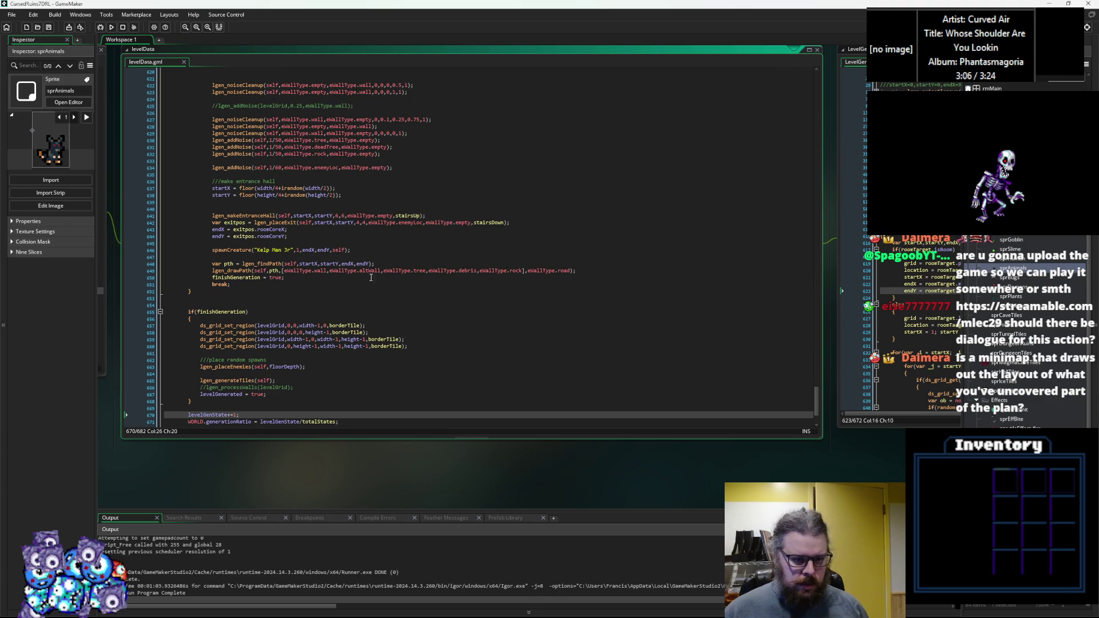
left_click(575, 312)
left_click(481, 279)
double_click(481, 212)
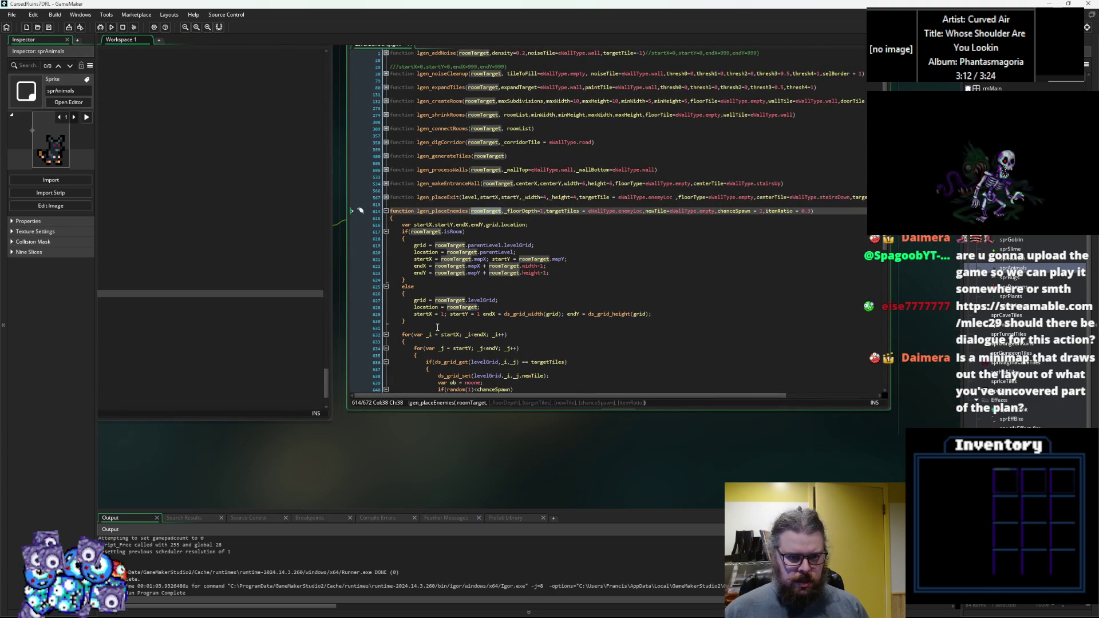
scroll(454, 263, "down", 3)
left_click(460, 314)
scroll(376, 324, "up", 2)
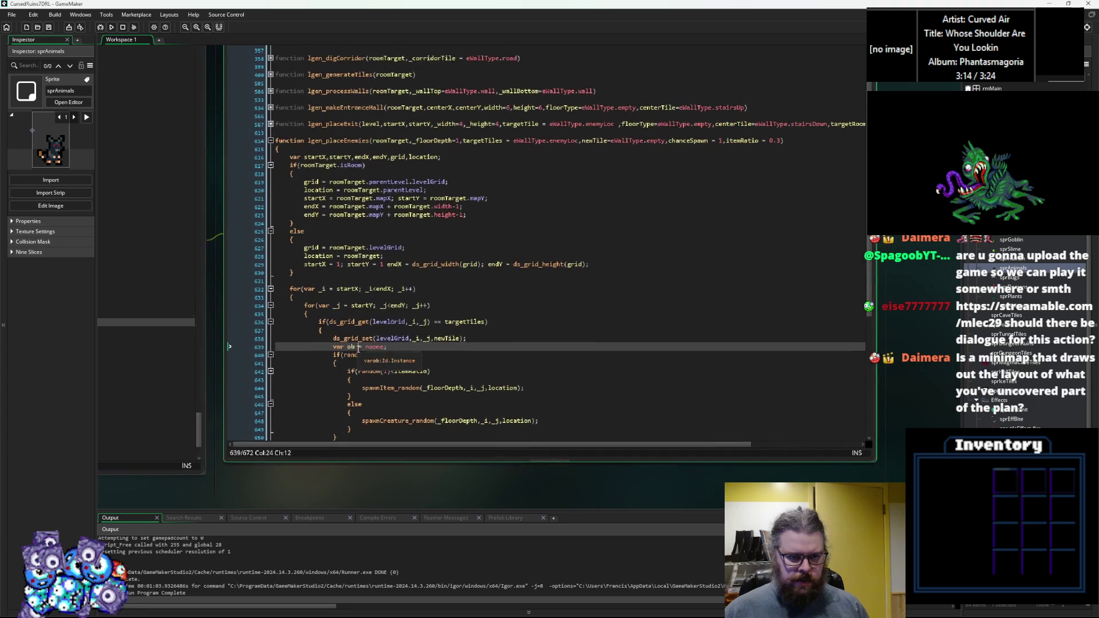
left_click(367, 275)
Step: Declare var beginX = roomTarget.startX; and var beginY = roomTarget.startY; before the spawn loop
key("Return")
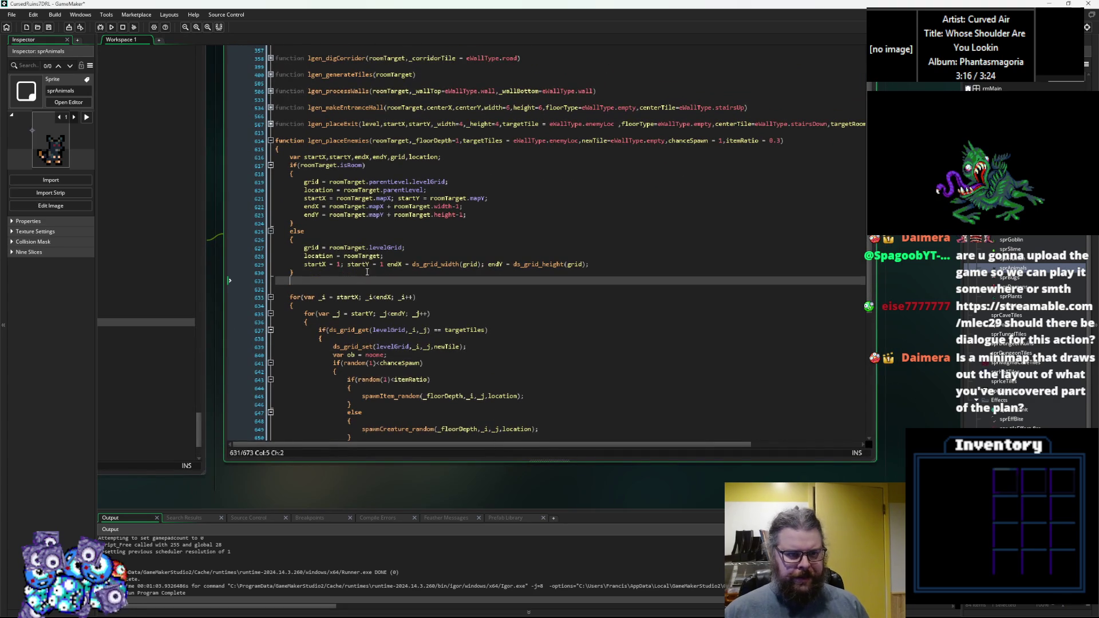
type("var sp")
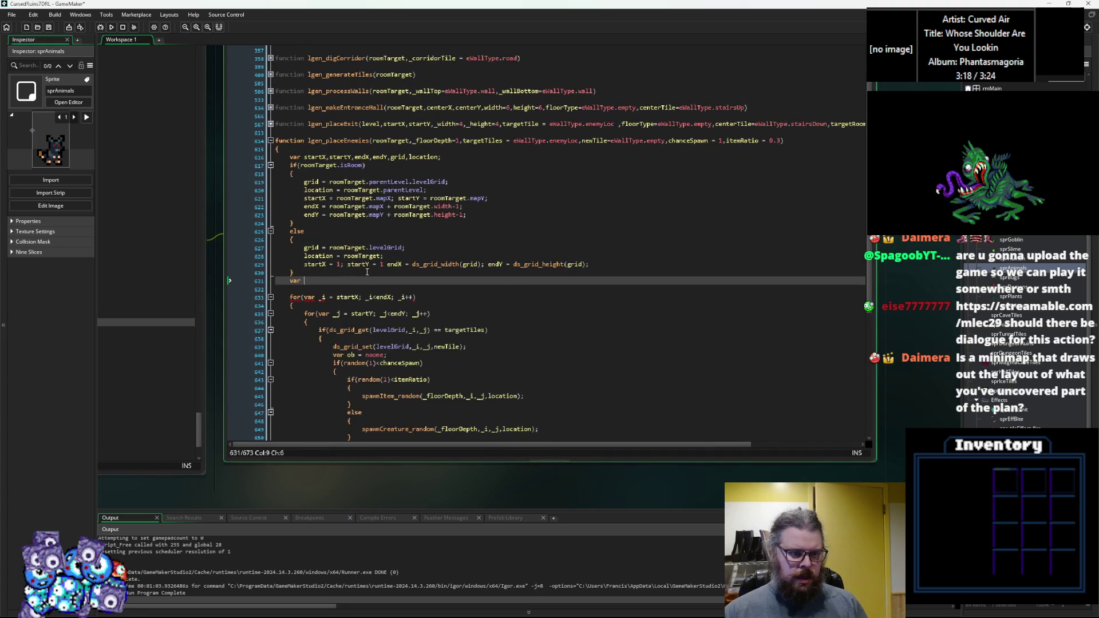
key("BackSpace")
key("BackSpace")
type("beg")
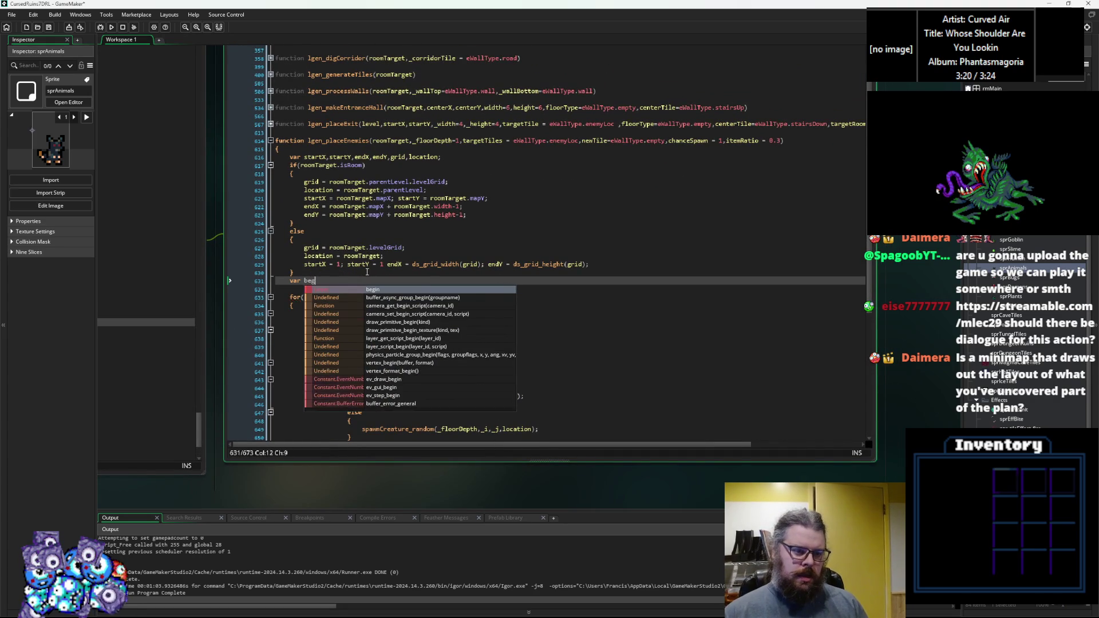
type("innX = ")
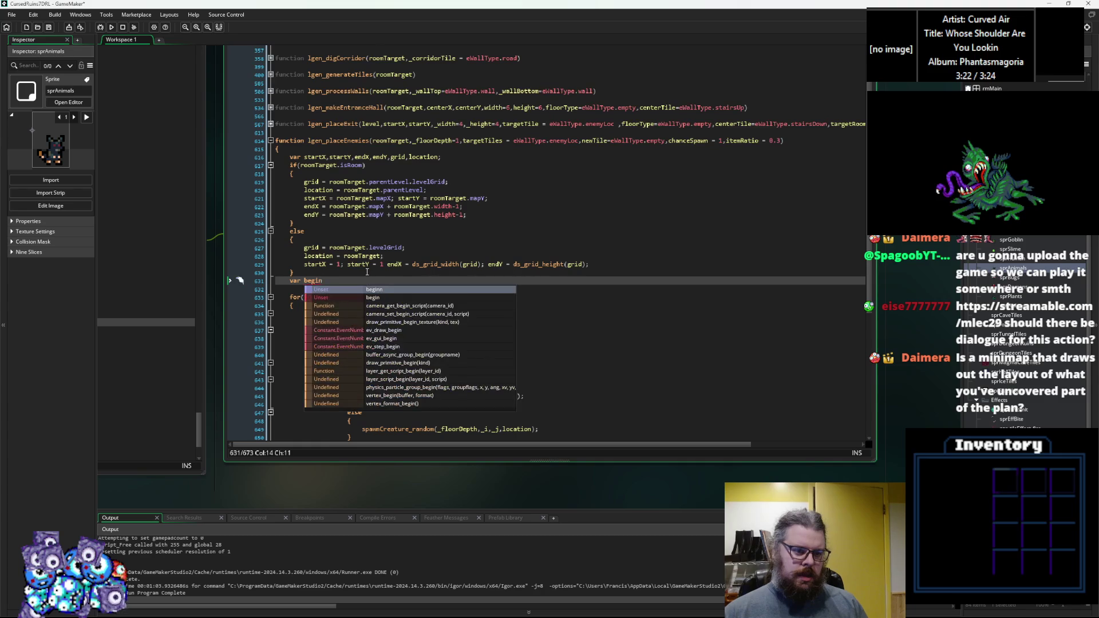
type("roomTarget.startX")
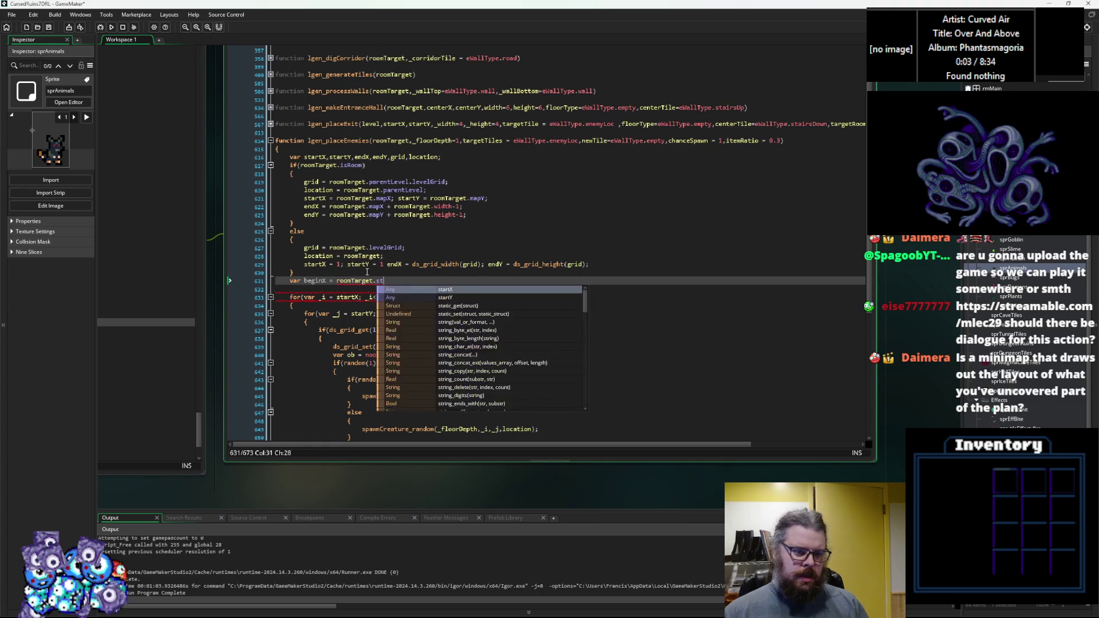
type(";")
key("Return")
type("var beg")
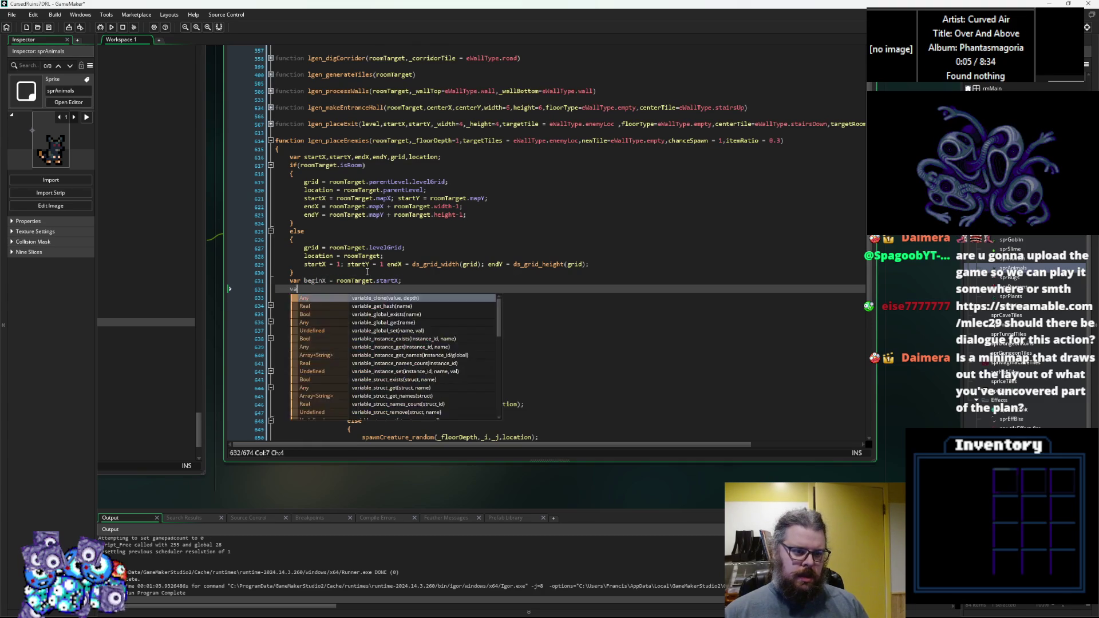
type("inY =")
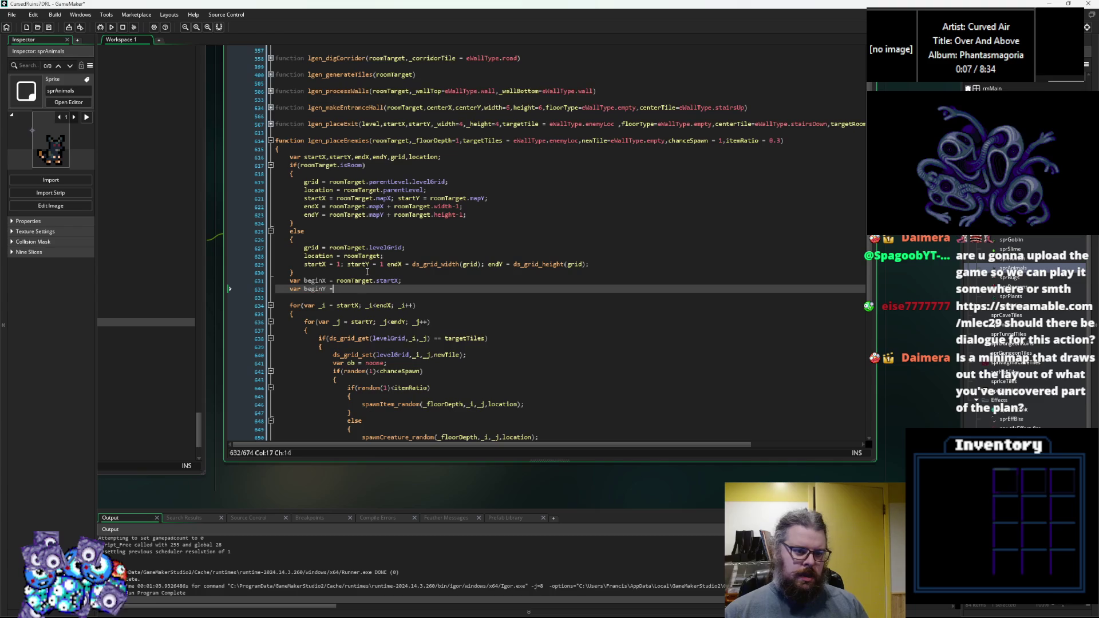
type(" roomTar")
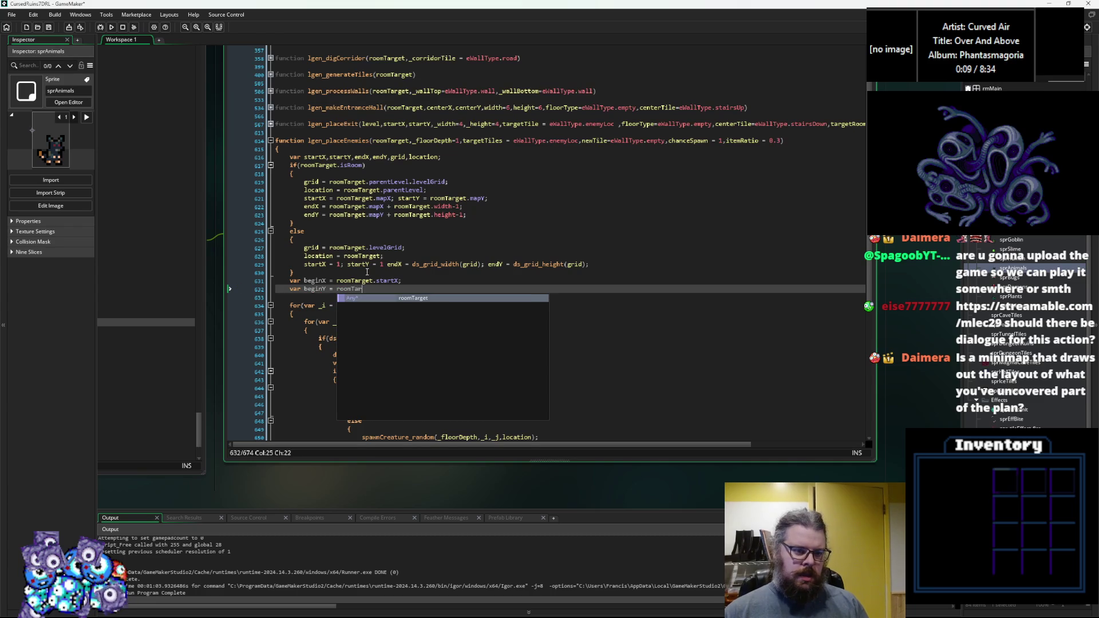
type("get.startY;")
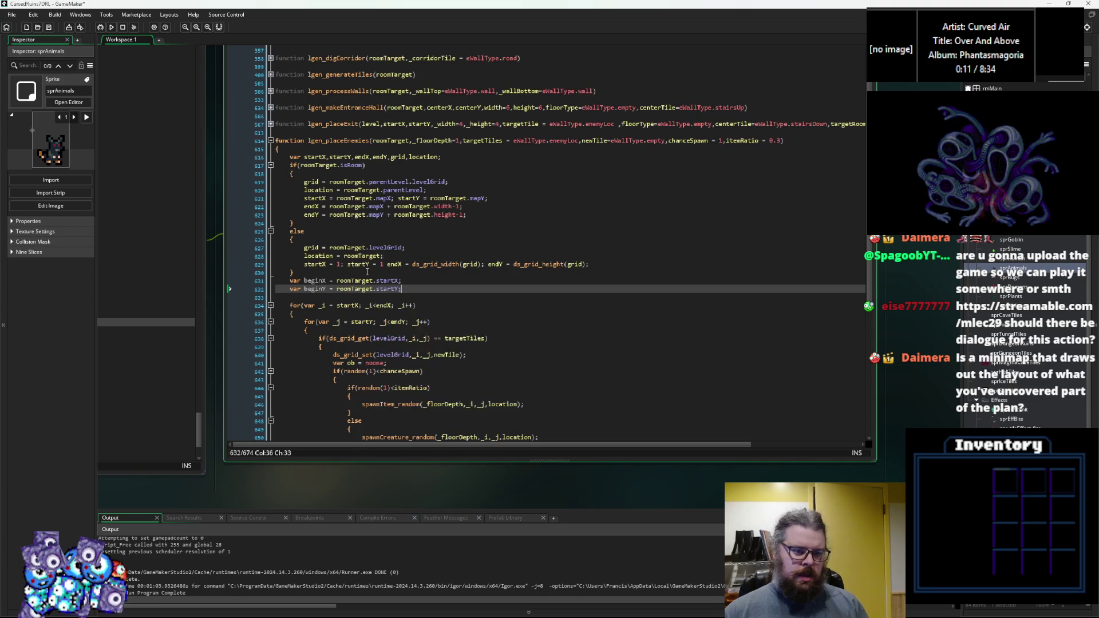
scroll(377, 292, "down", 2)
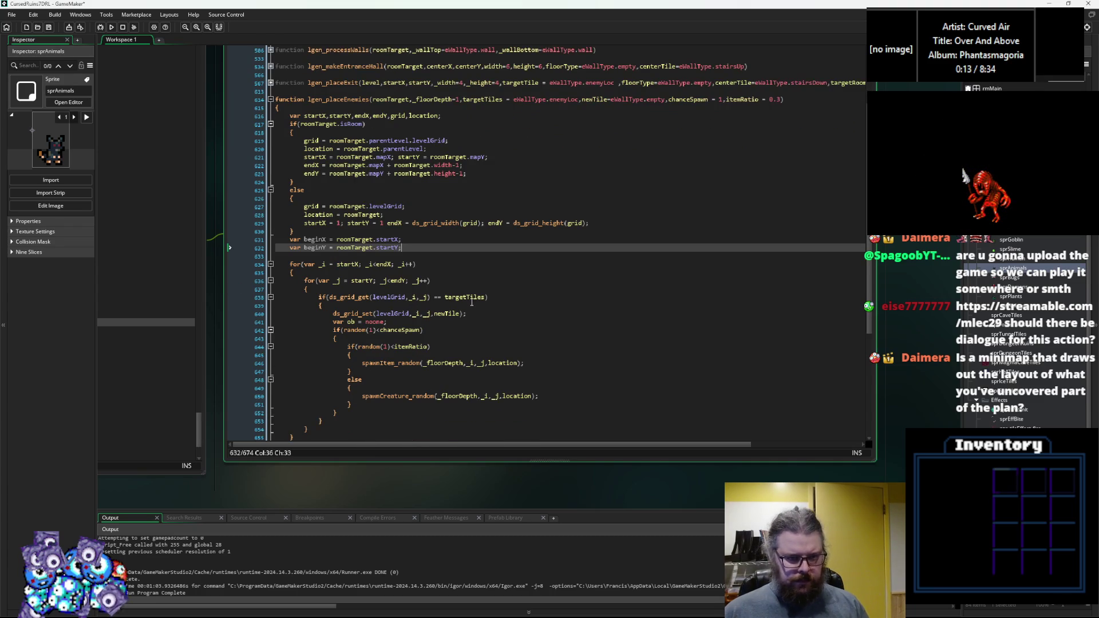
left_click(395, 312)
left_click_drag(394, 312, 756, 278)
key("ctrl+Tab")
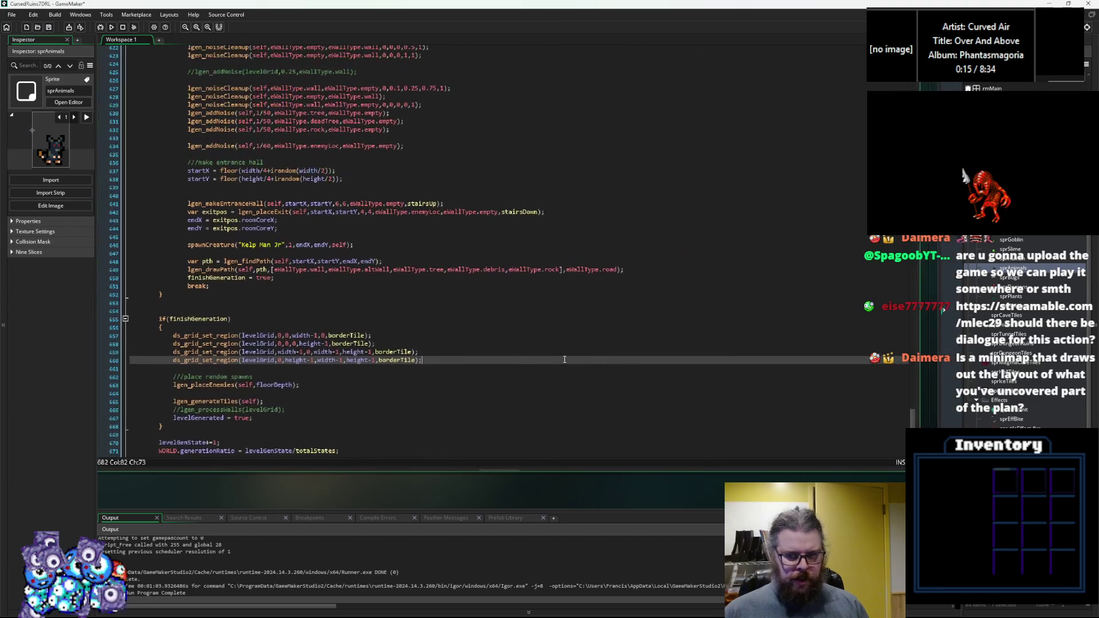
Step: Find the lgen_placeEnemies call in levelData and jump to its definition's spawn loop
scroll(730, 347, "up", 5)
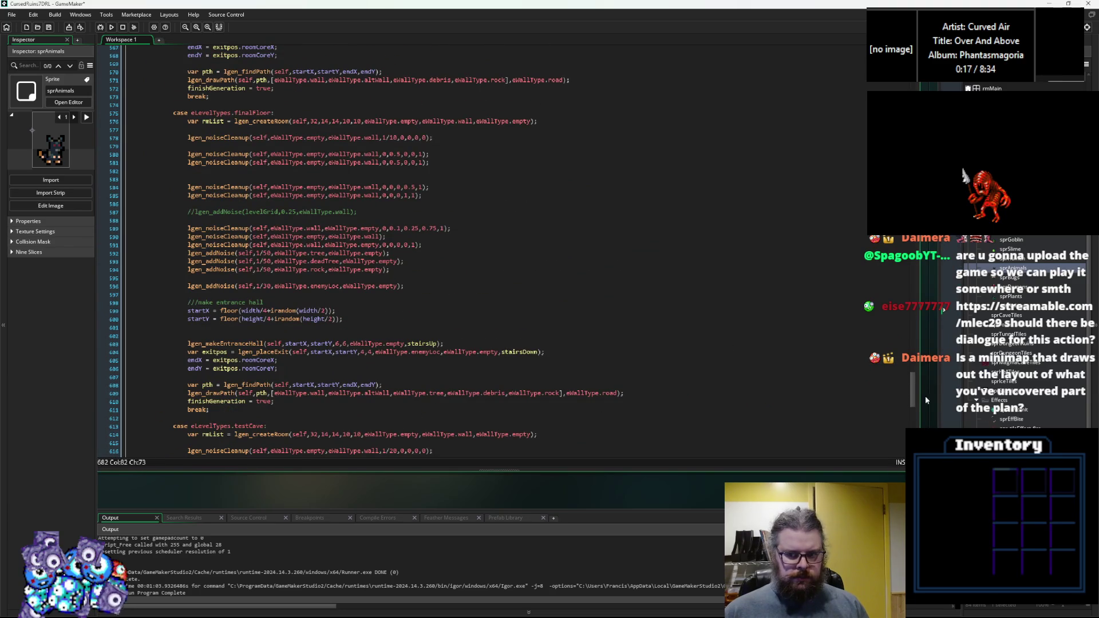
left_click_drag(914, 393, 914, 86)
scroll(335, 252, "down", 6)
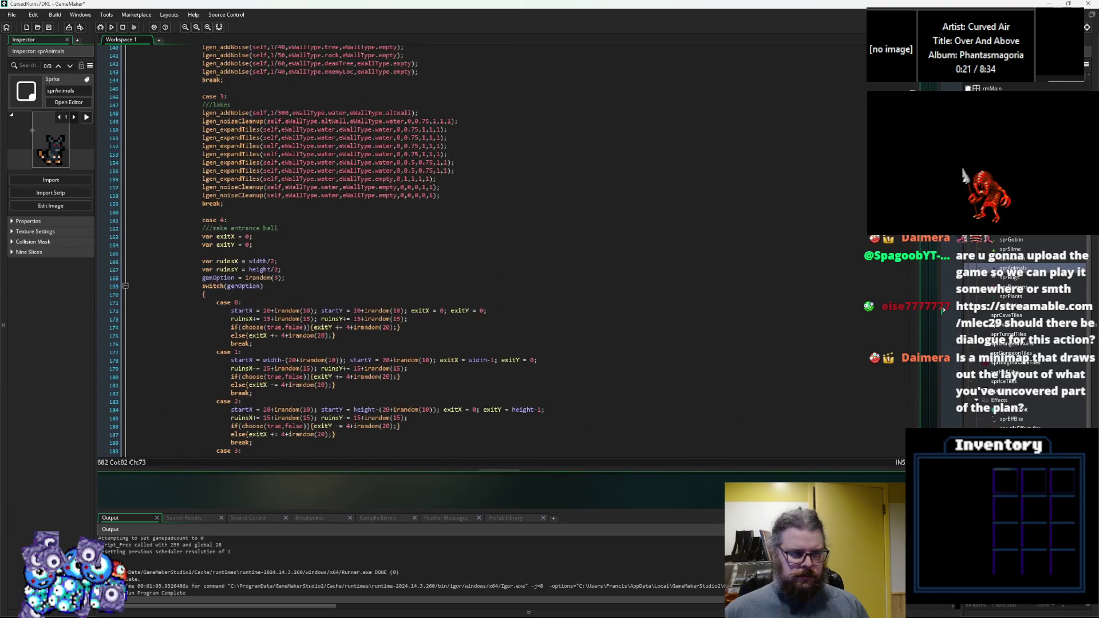
scroll(748, 172, "up", 10)
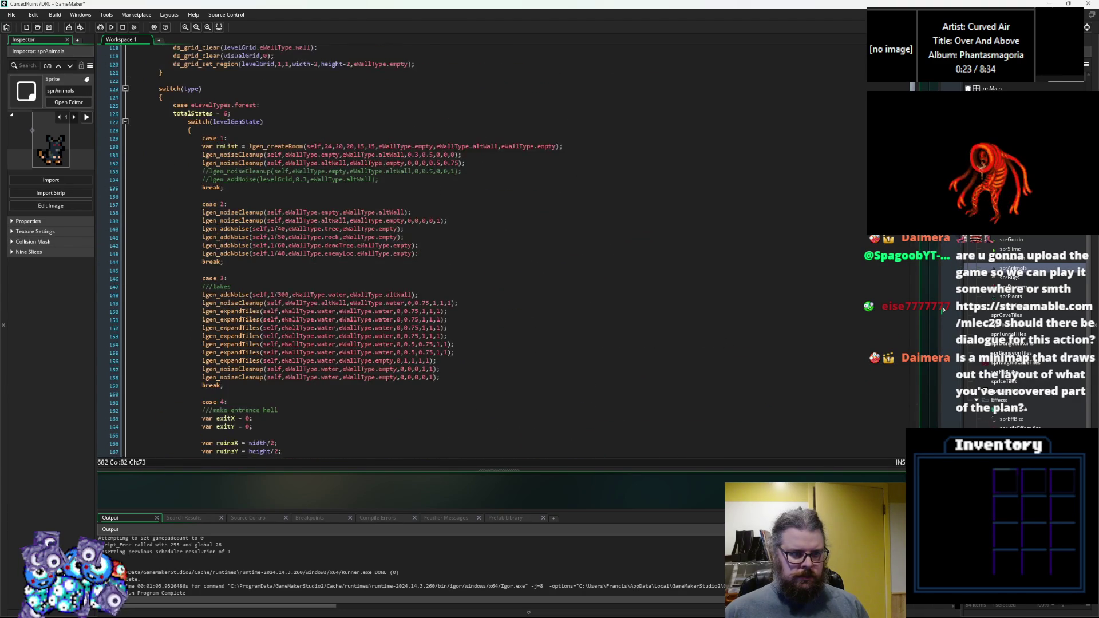
scroll(570, 237, "up", 3)
scroll(383, 248, "up", 5)
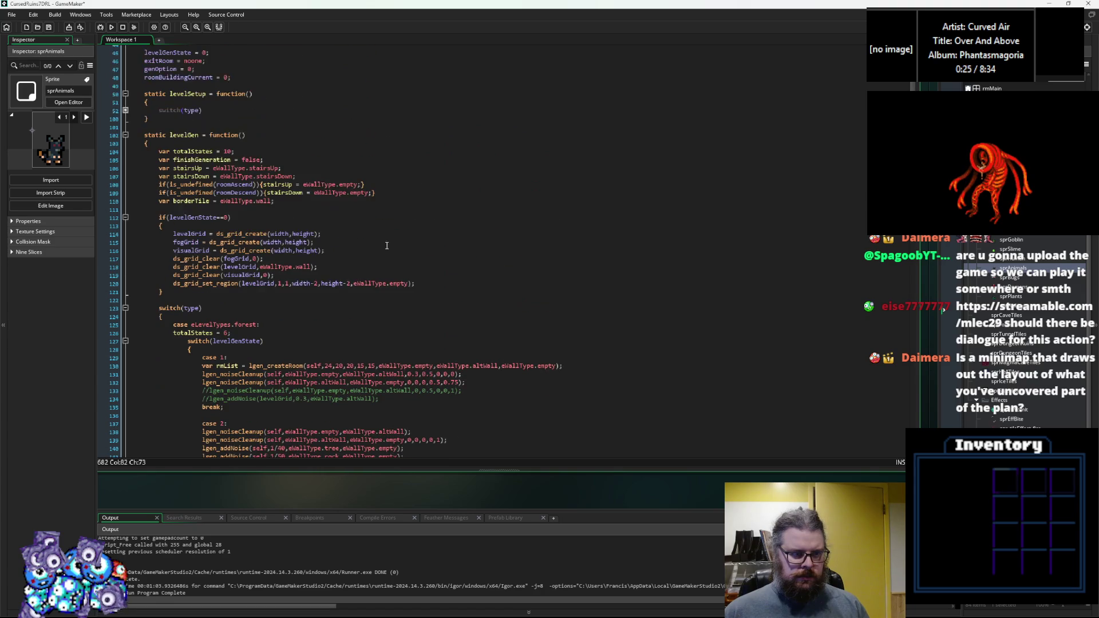
middle_click(383, 248)
left_click(689, 327)
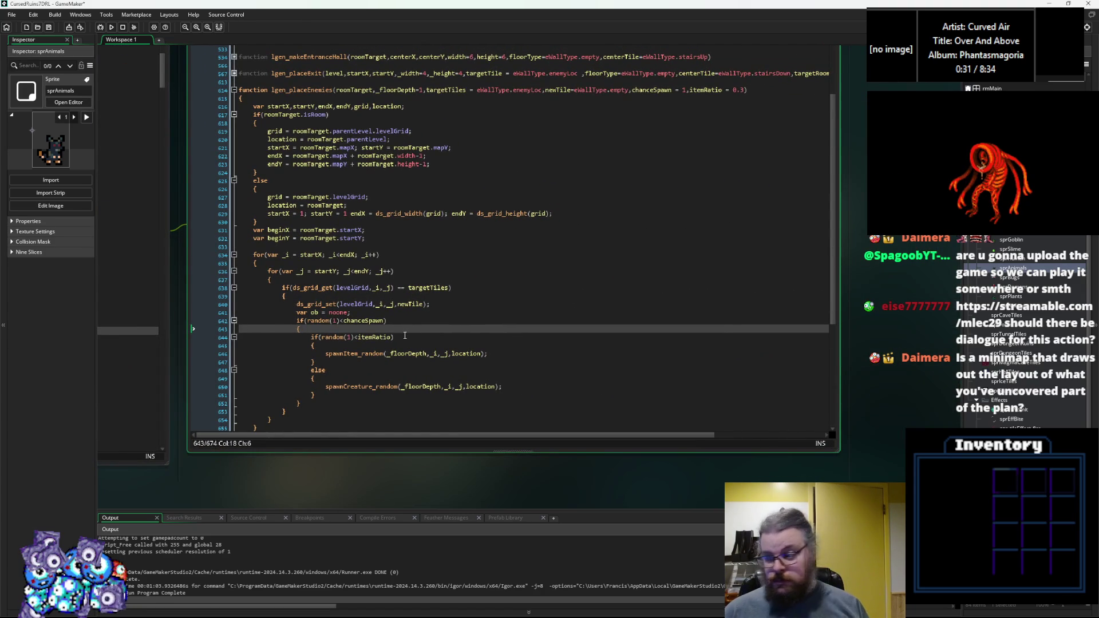
left_click(406, 272)
left_click(406, 239)
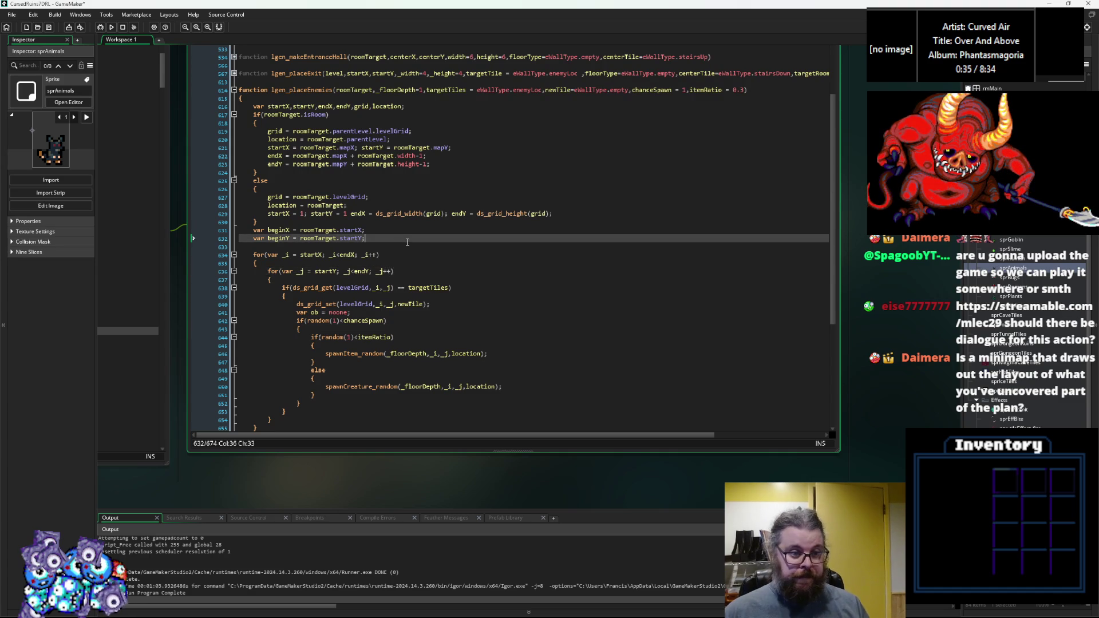
key("Return")
key("ctrl+z")
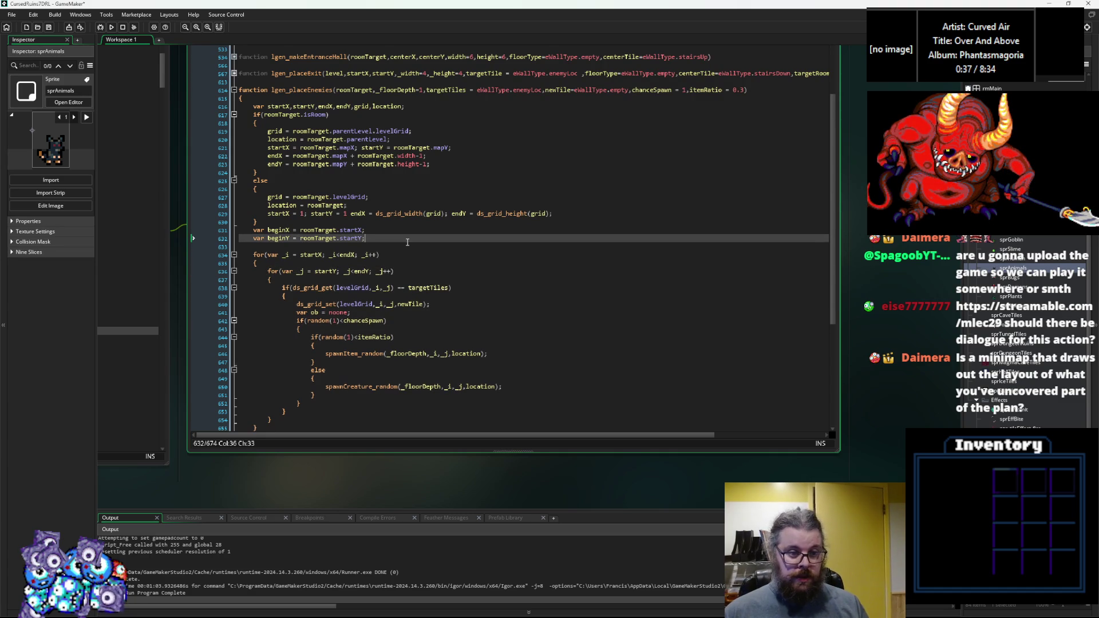
scroll(407, 242, "down", 2)
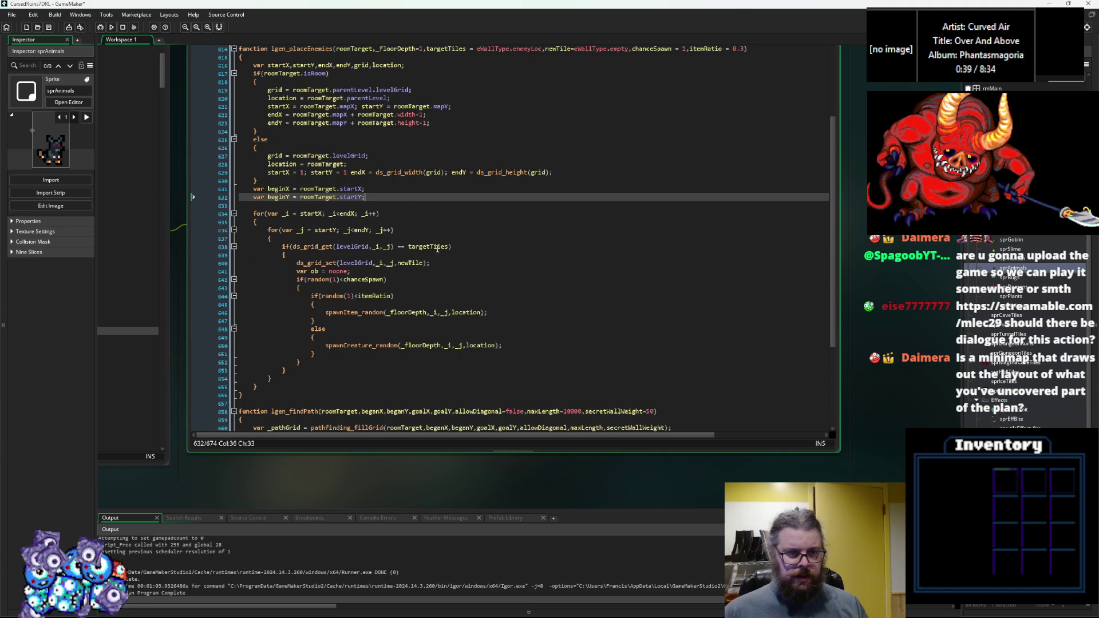
left_click(438, 247)
left_click(441, 261)
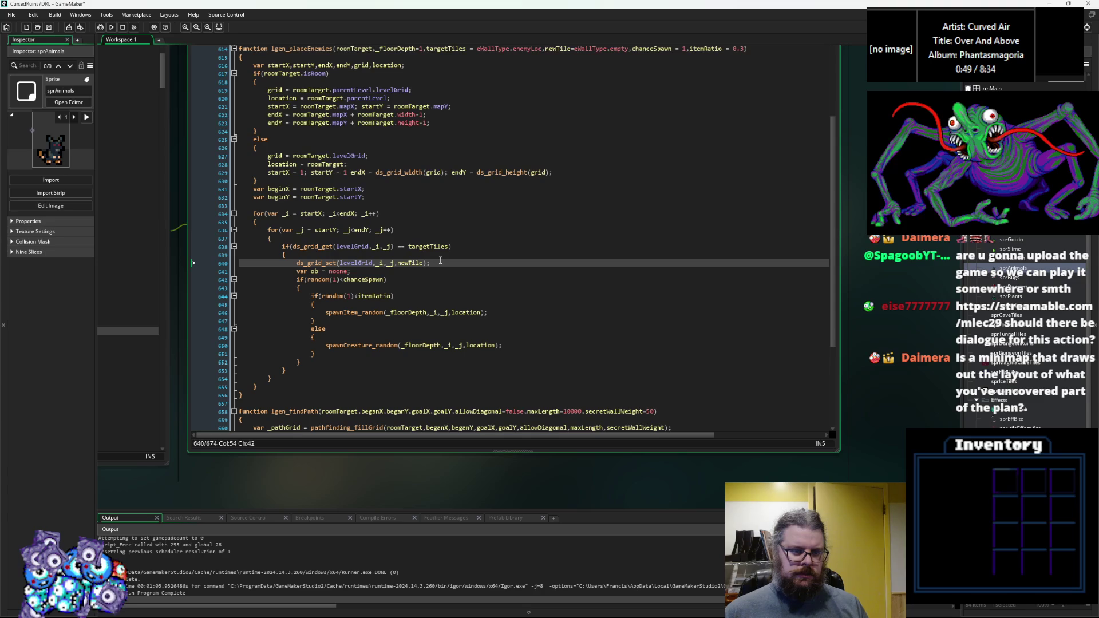
Step: Add var diffMod = point_distance(beginX,beginY,_i,_j) below the ds_grid_set line
key("Return")
key("Return")
key("Up")
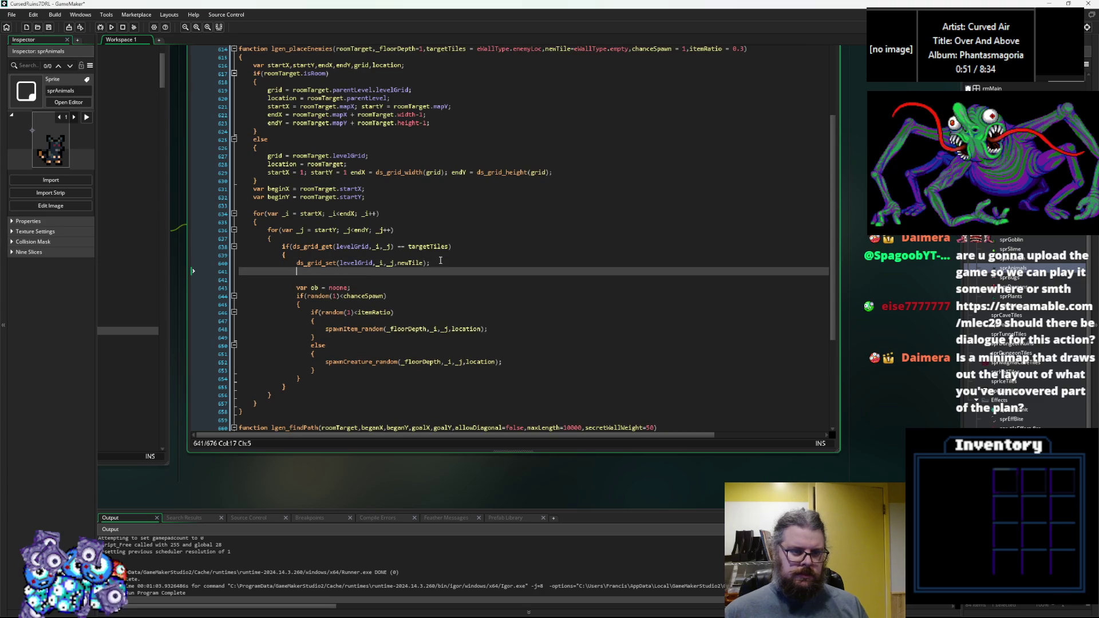
type("var ")
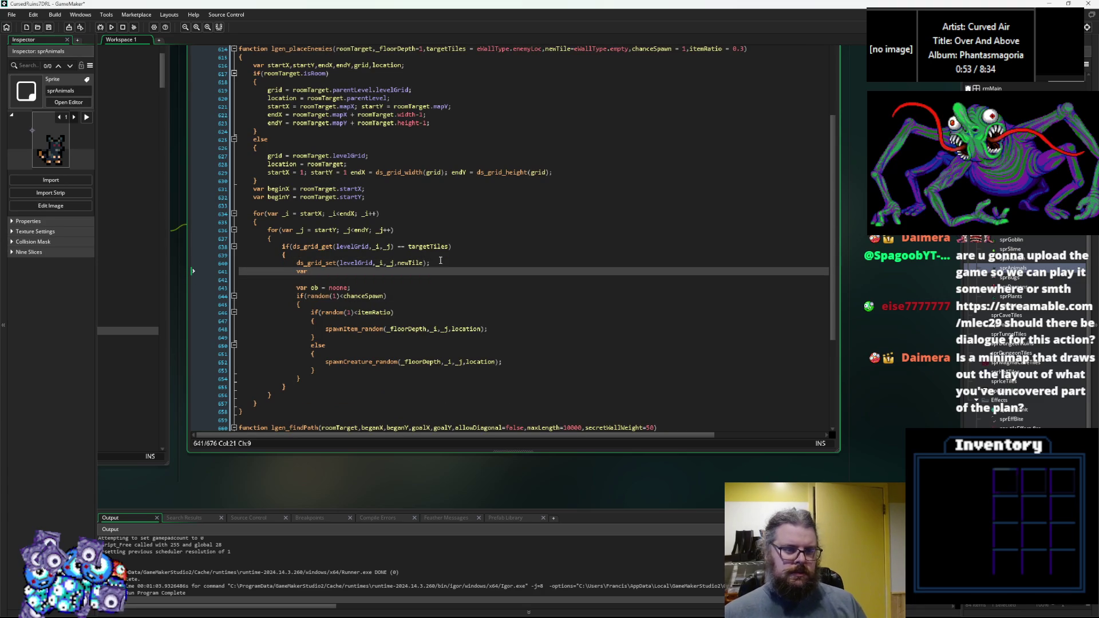
type("diffMod ")
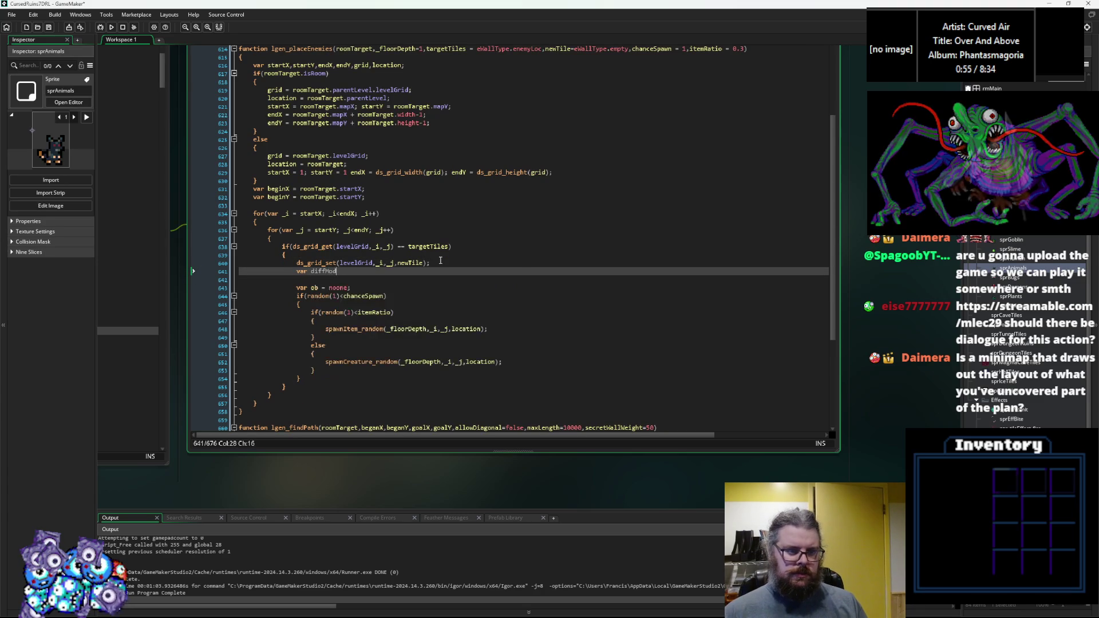
type("= ")
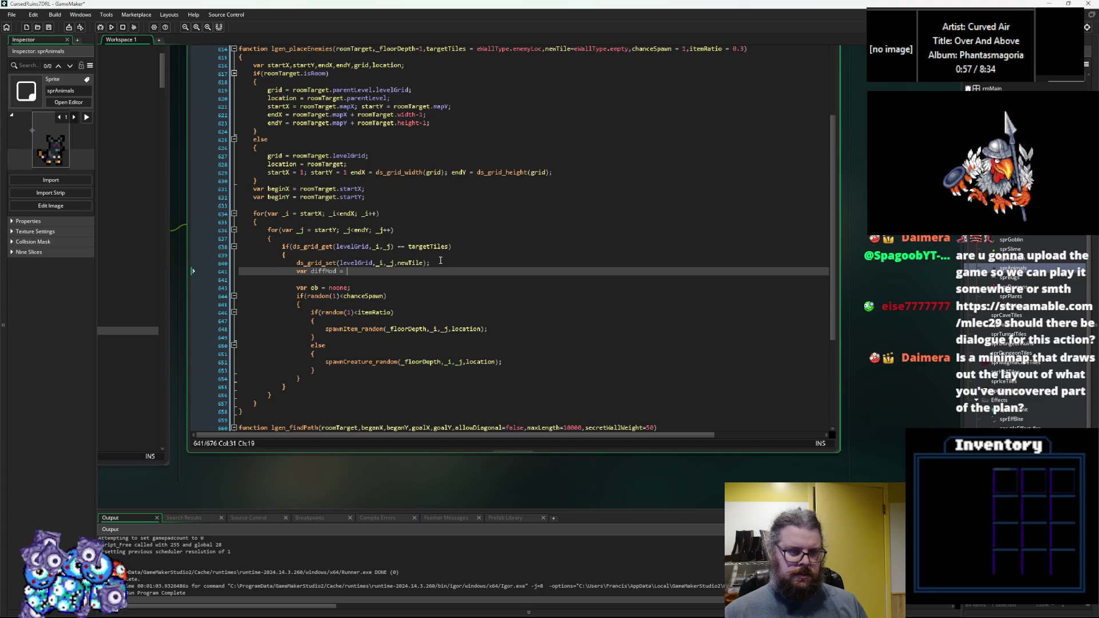
type("point_di")
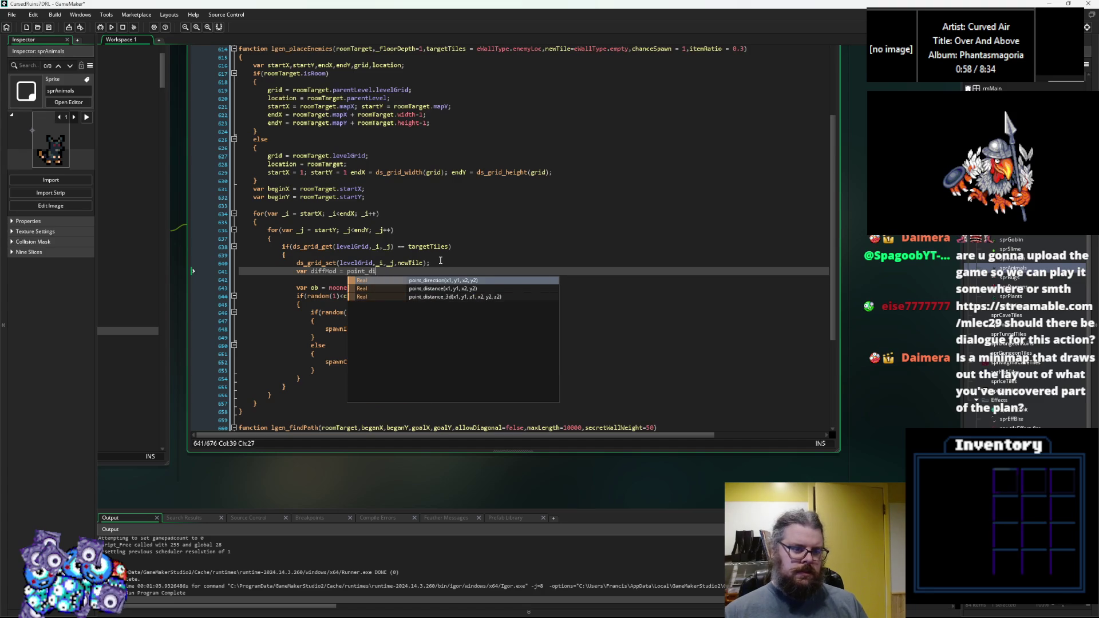
type("stance(beginX,beginY,_i,_j")
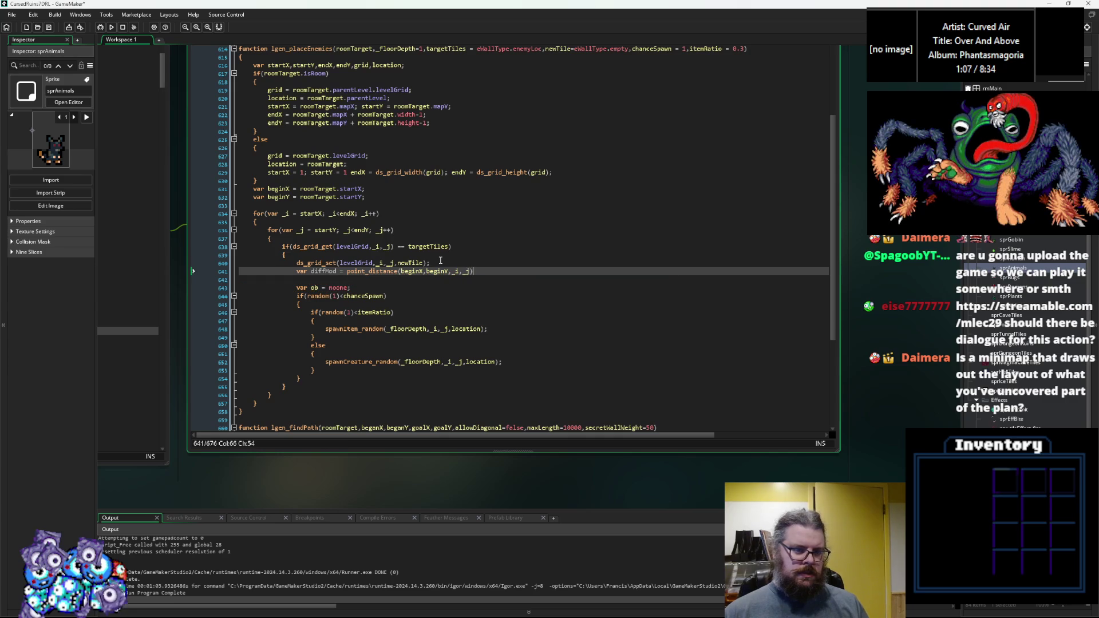
type(")")
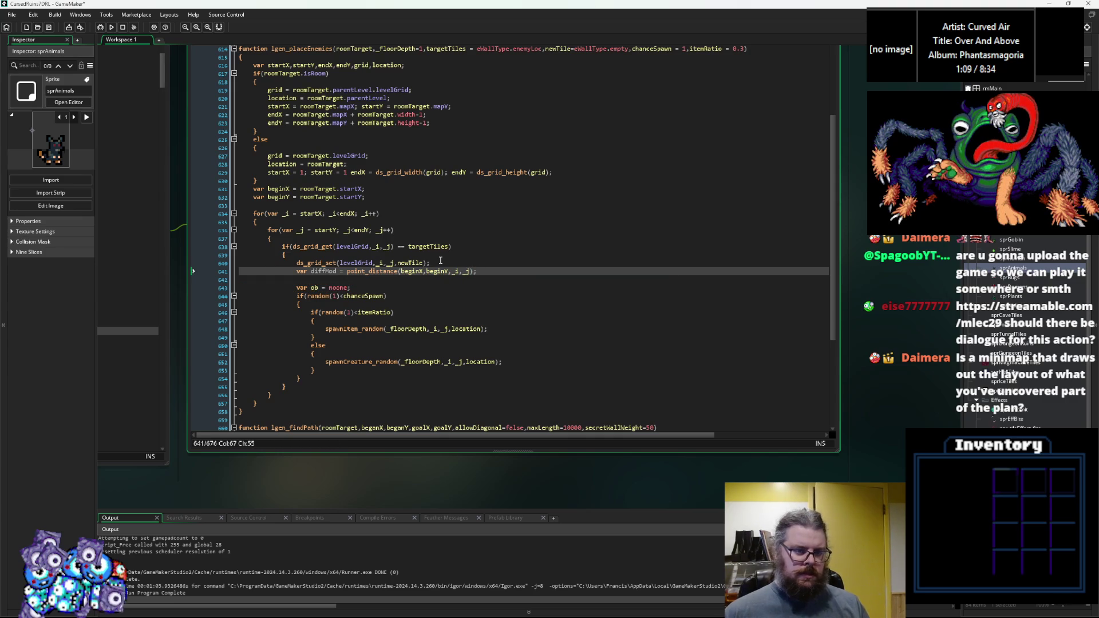
left_click(384, 199)
Step: Define var levelSize = (roomTarget.width + roomTarget.height) / 2; after the beginY line
key("Return")
type("var ")
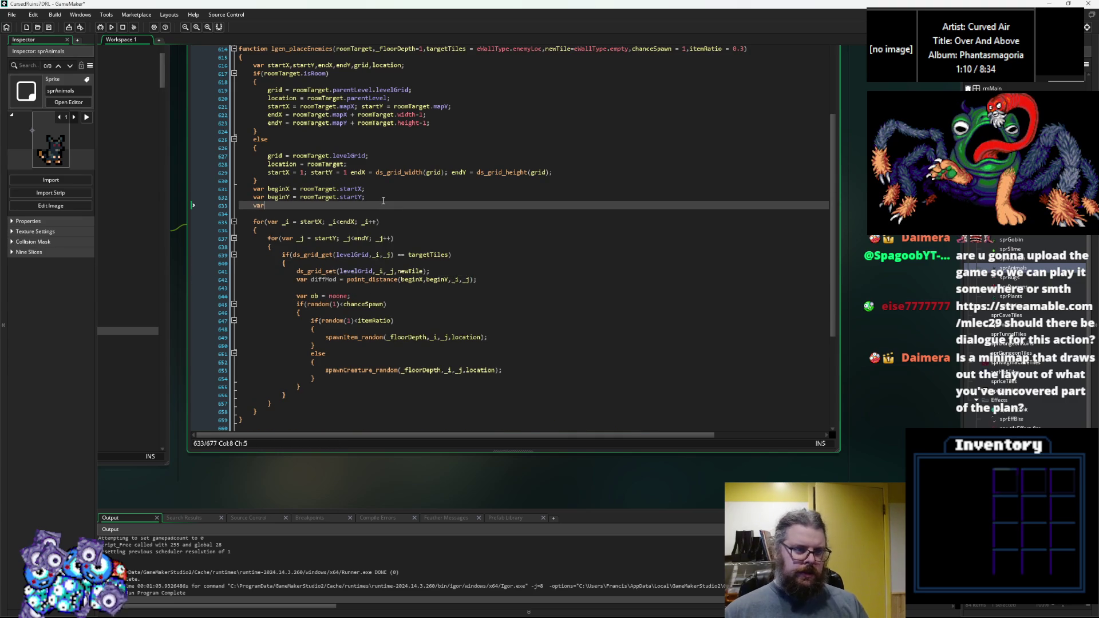
type("levelSize =")
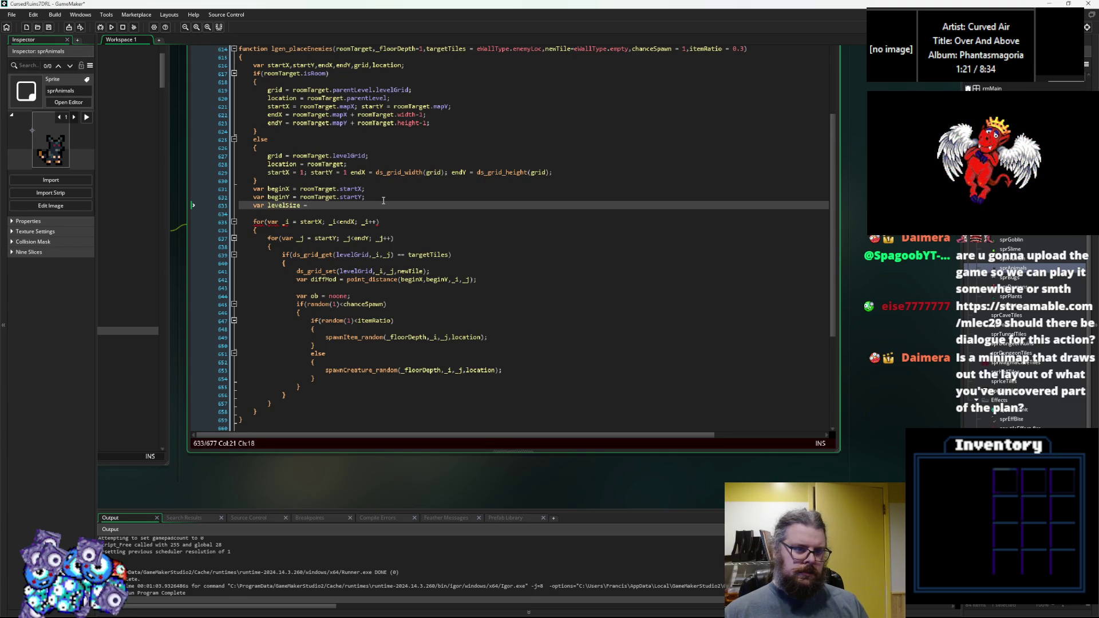
type("roomT")
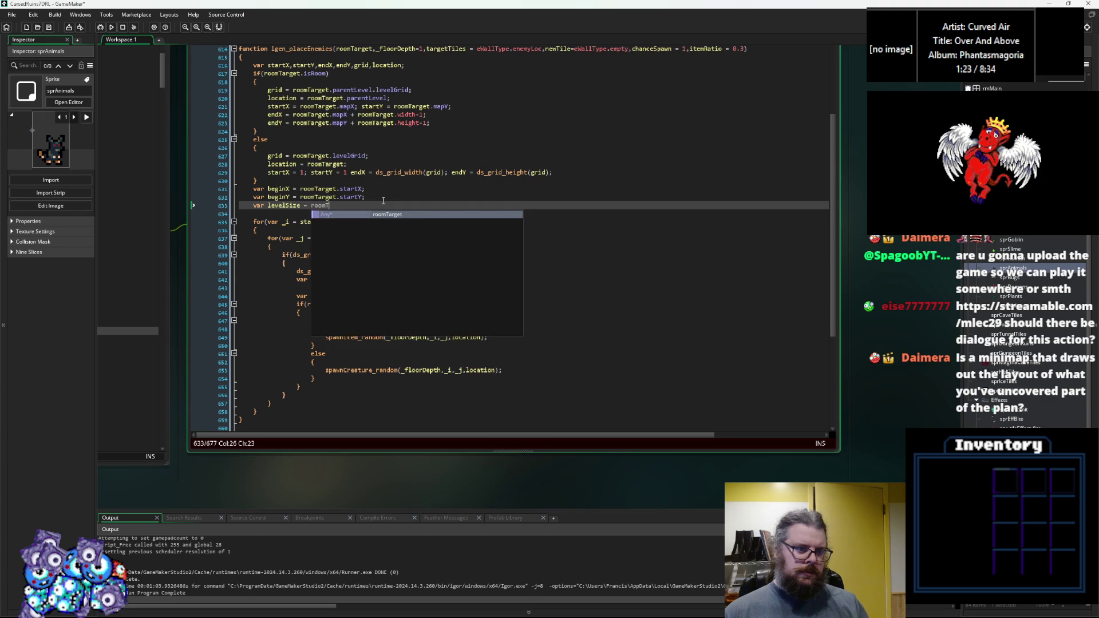
type("arget.")
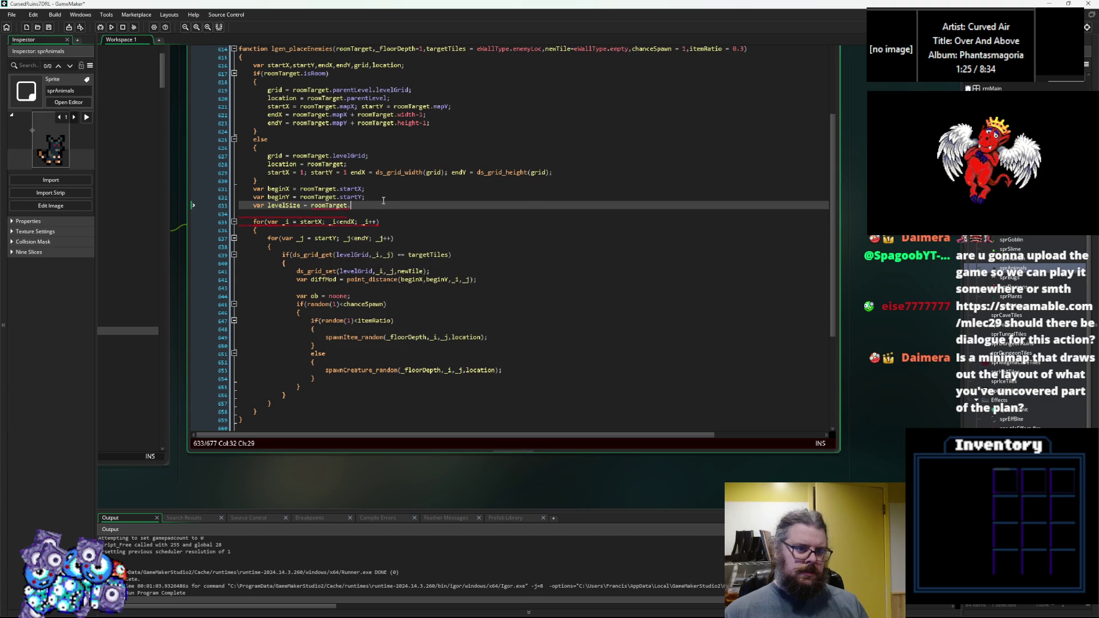
type("width +")
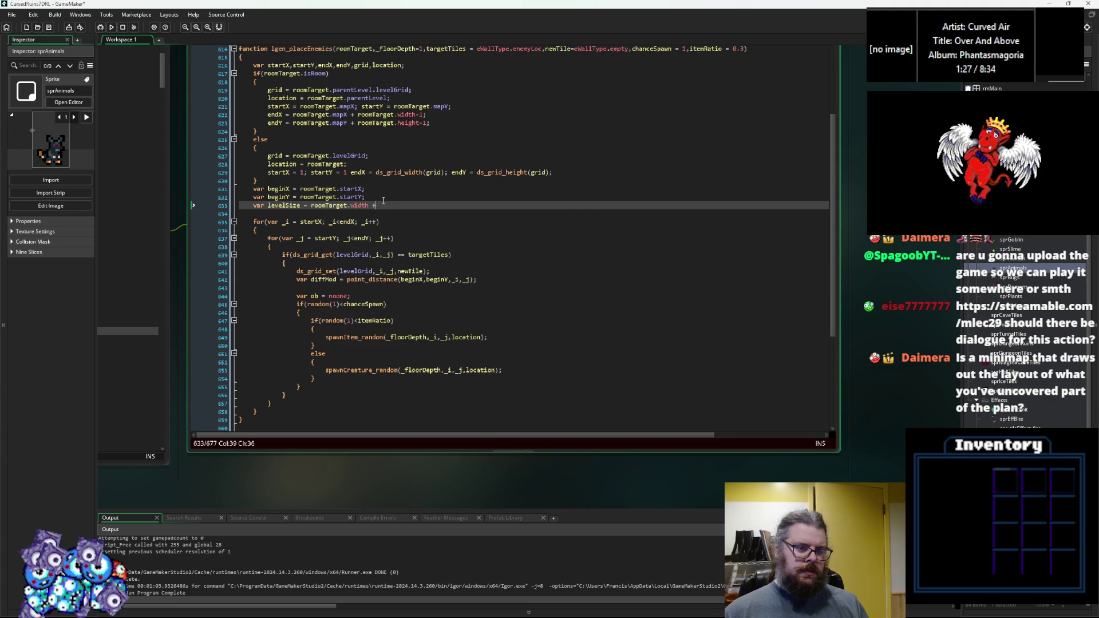
type("oomTarget")
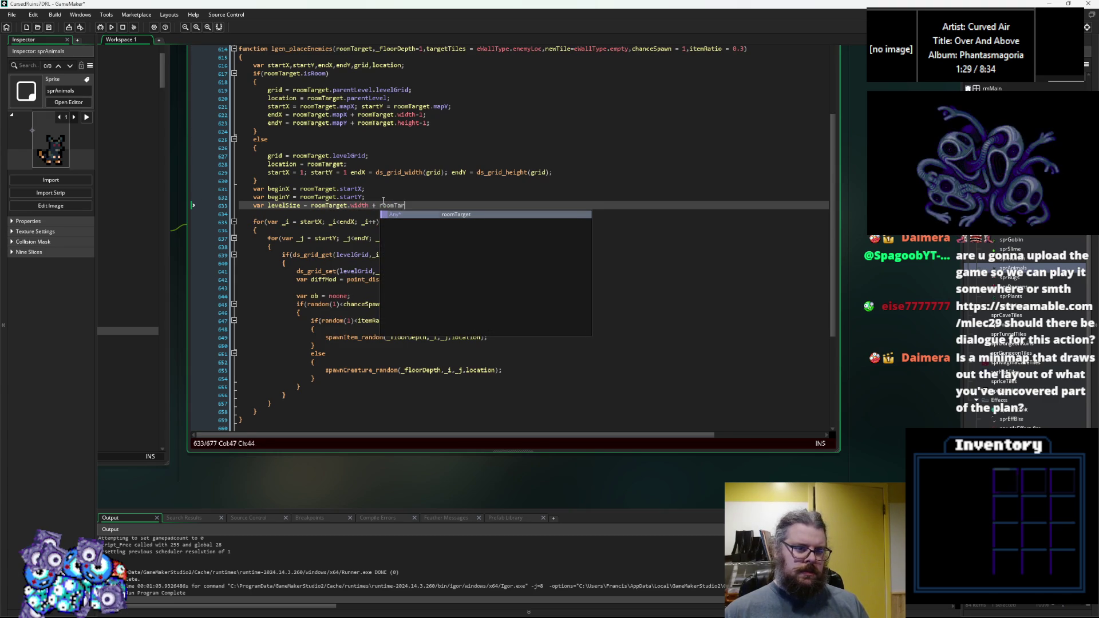
type(".height")
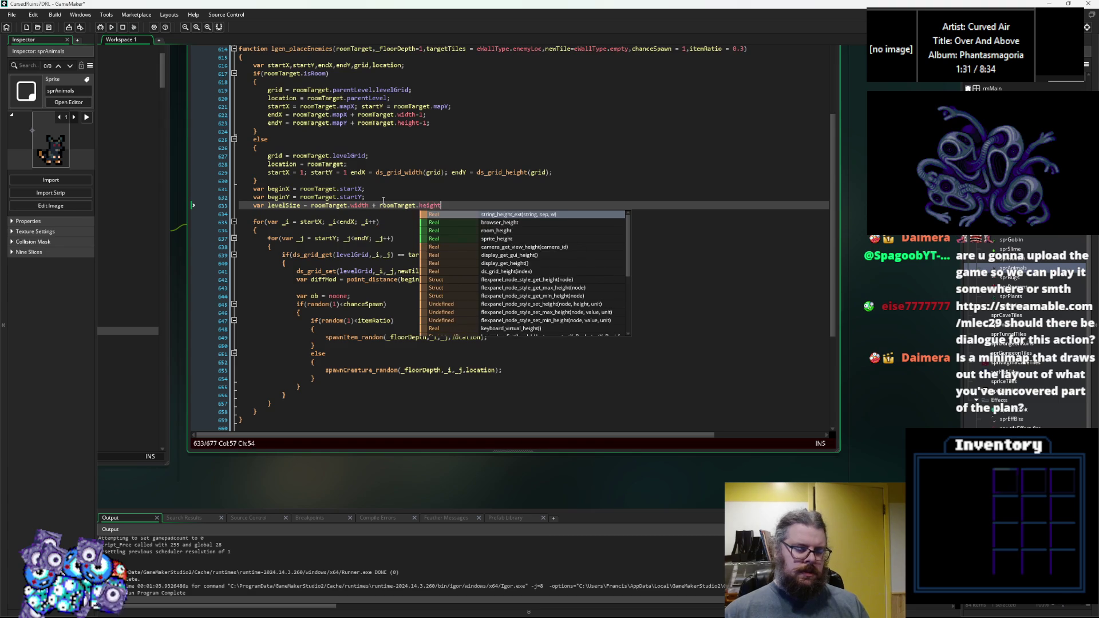
type(";")
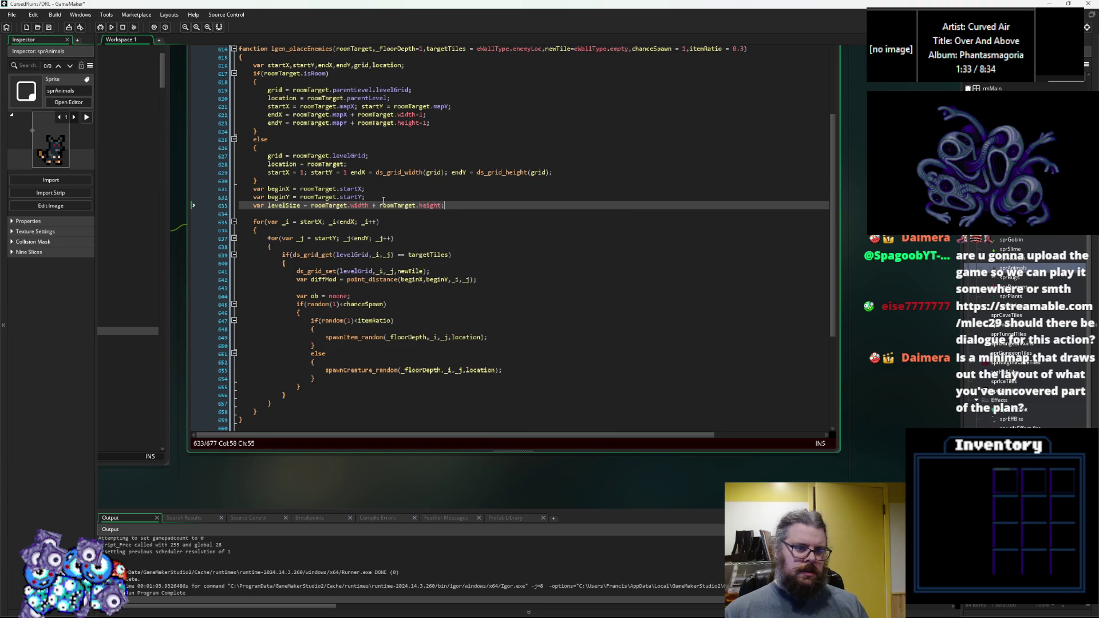
key("BackSpace")
type(" / 2;")
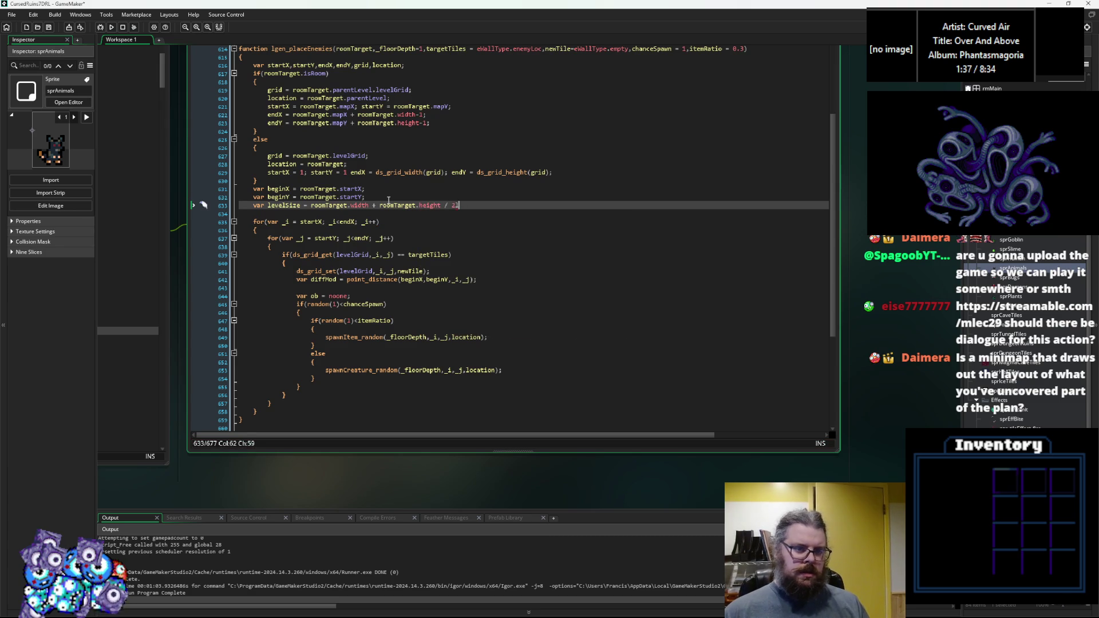
key("Left")
key("Left")
type(")")
left_click(311, 206)
type("(")
key("Down")
Step: Add var diffScale = levelSize / 6; on the line below levelSize
key("Return")
key("Up")
type("if")
key("BackSpace")
key("BackSpace")
type("var diffScale ")
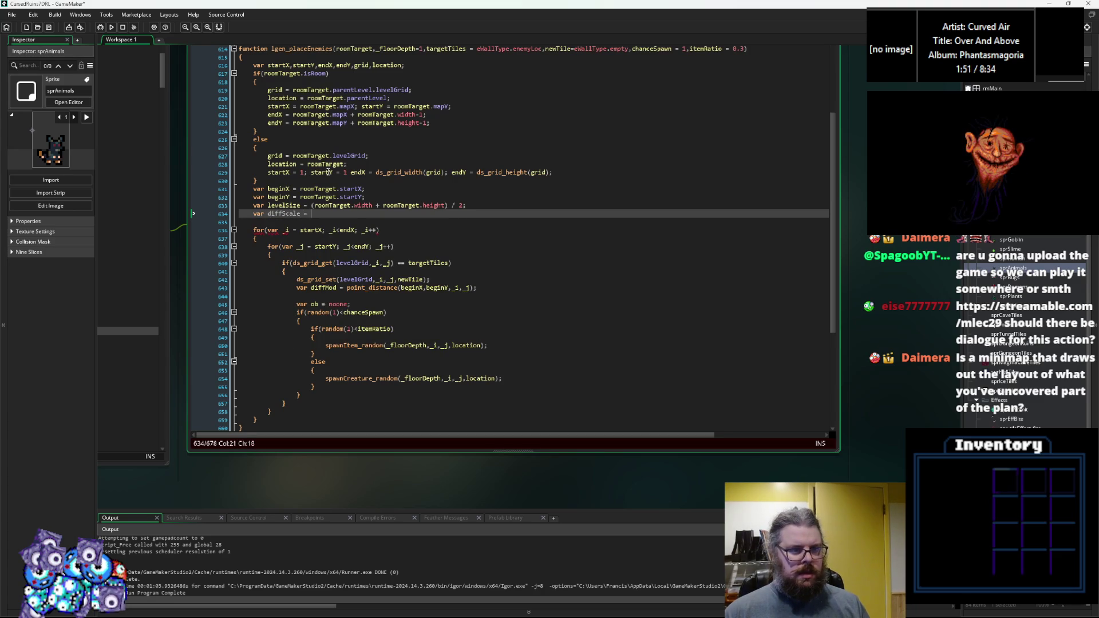
type("= levelSize /")
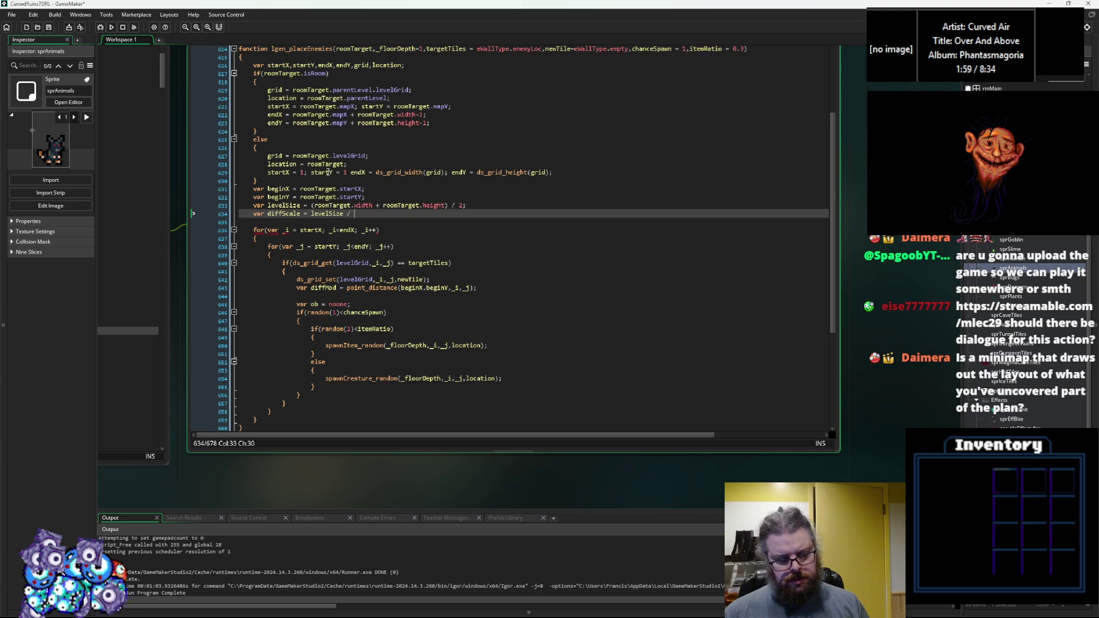
type("6;")
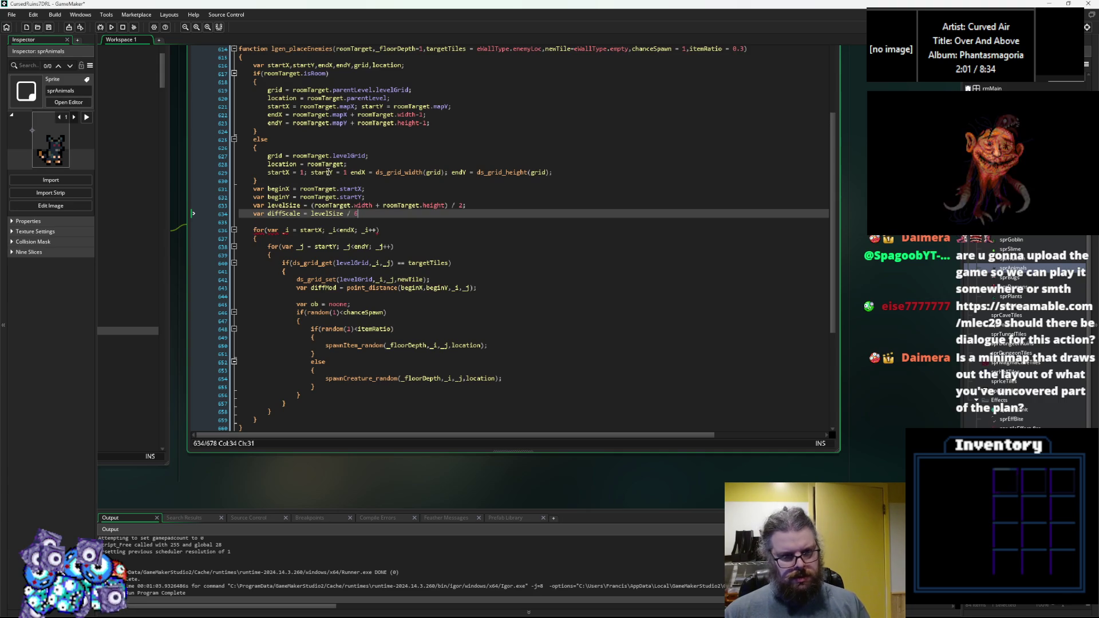
left_click(317, 221)
type("if(")
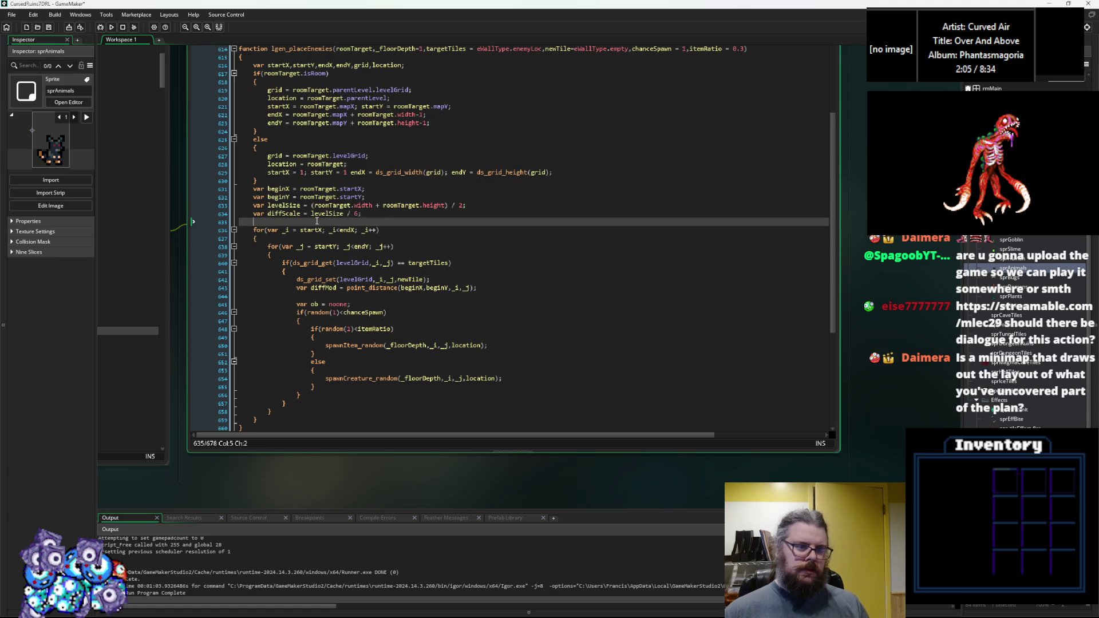
type("levelSize<")
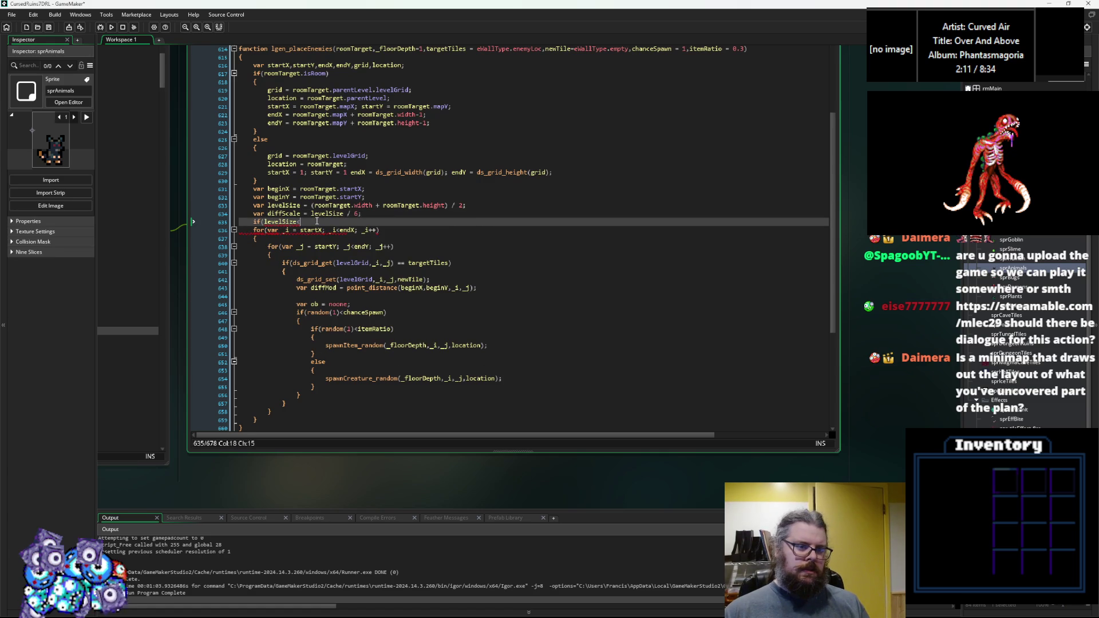
Step: Discard the unfinished if condition and wrap levelSize / 6 in max(12, ...)
key("BackSpace")
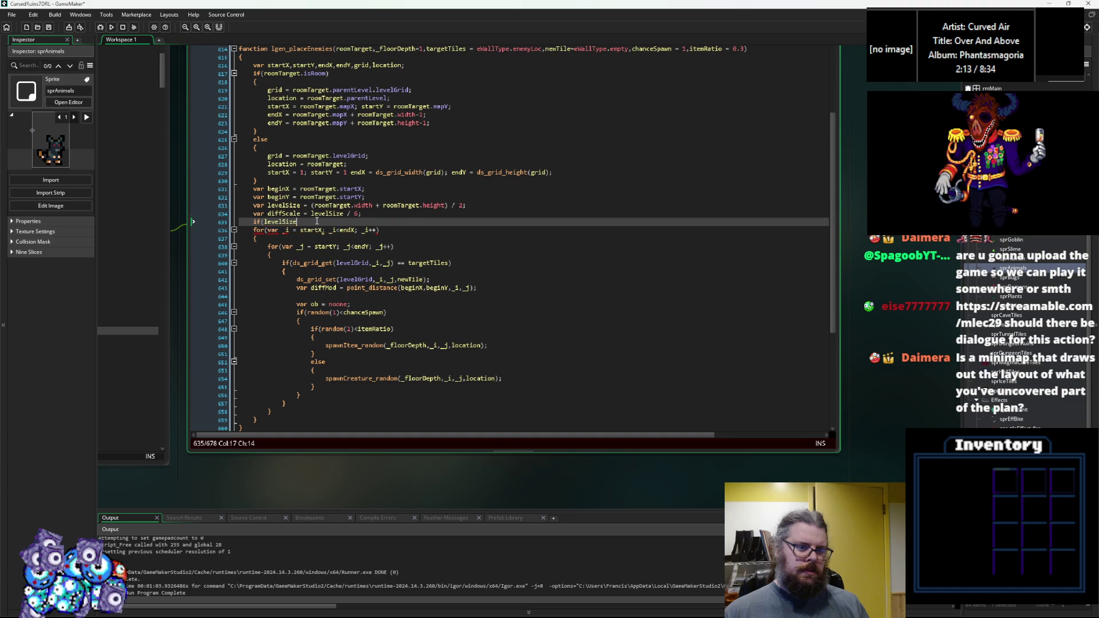
key("ctrl+z")
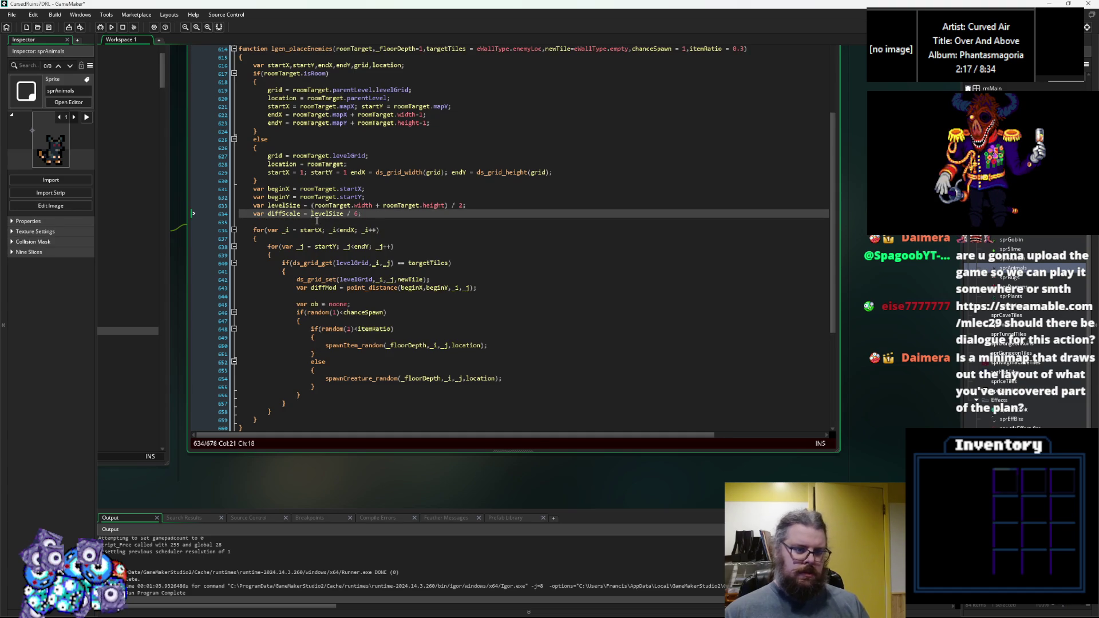
type("max")
key("BackSpace")
key("BackSpace")
key("BackSpace")
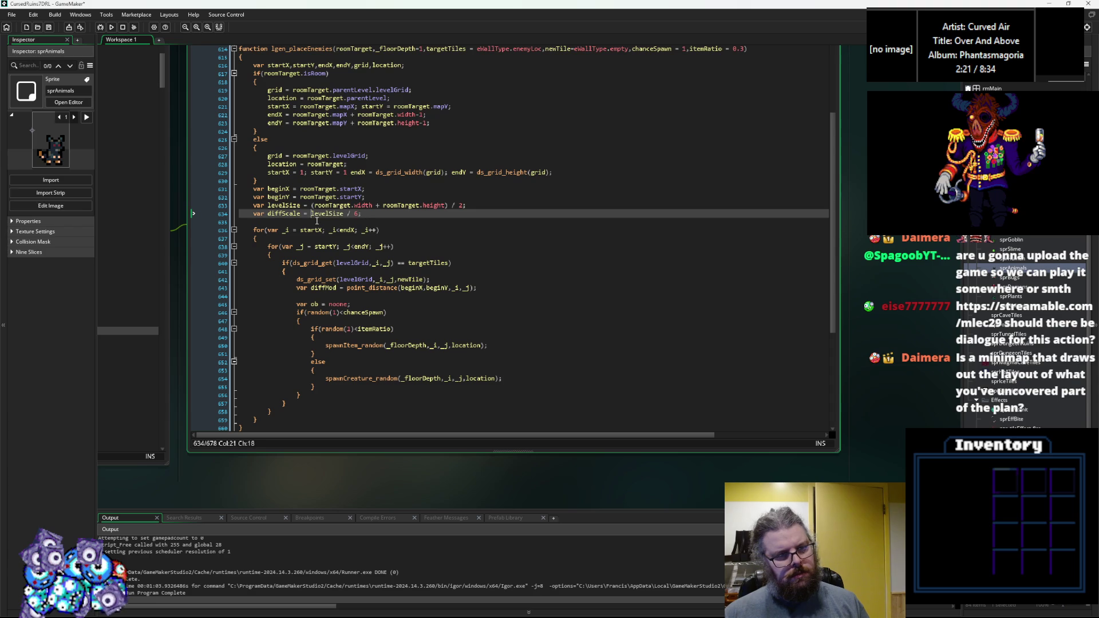
type("max(")
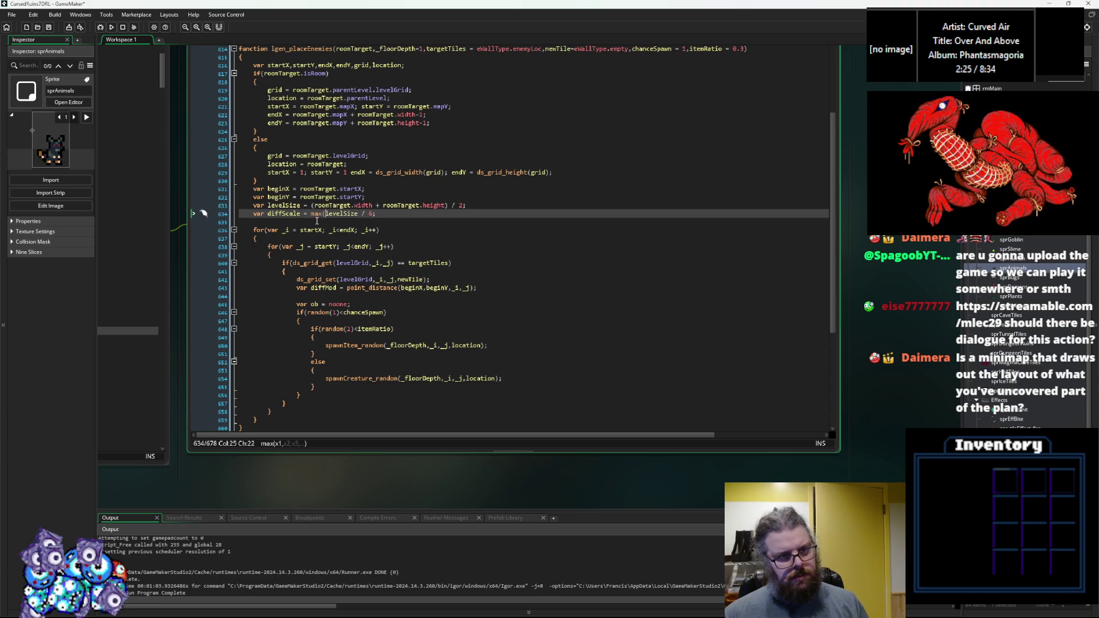
type("12,")
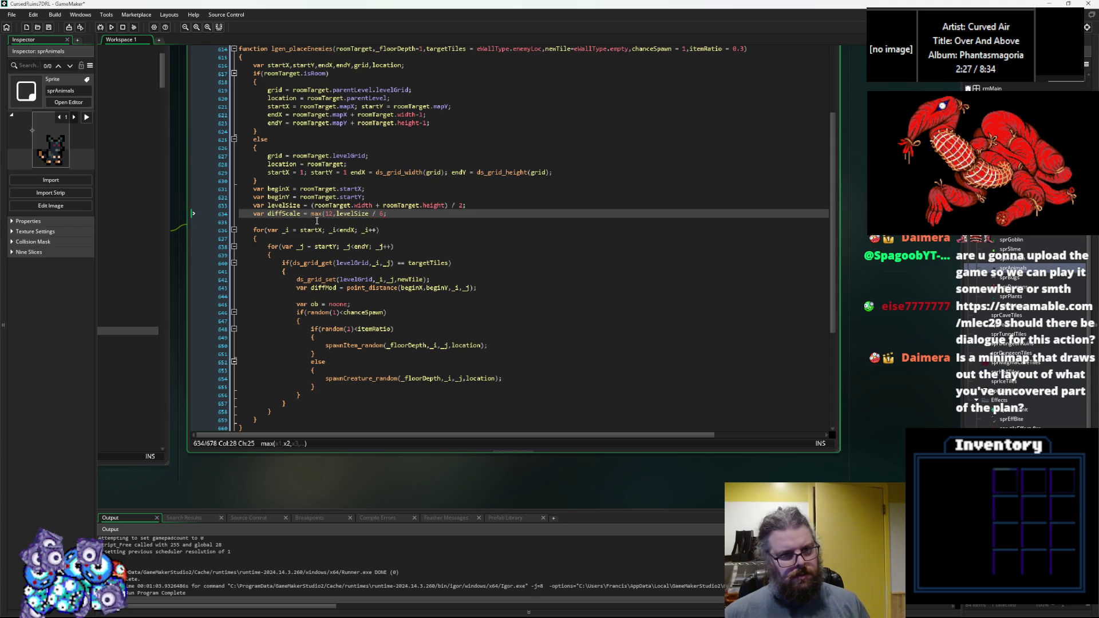
type(")")
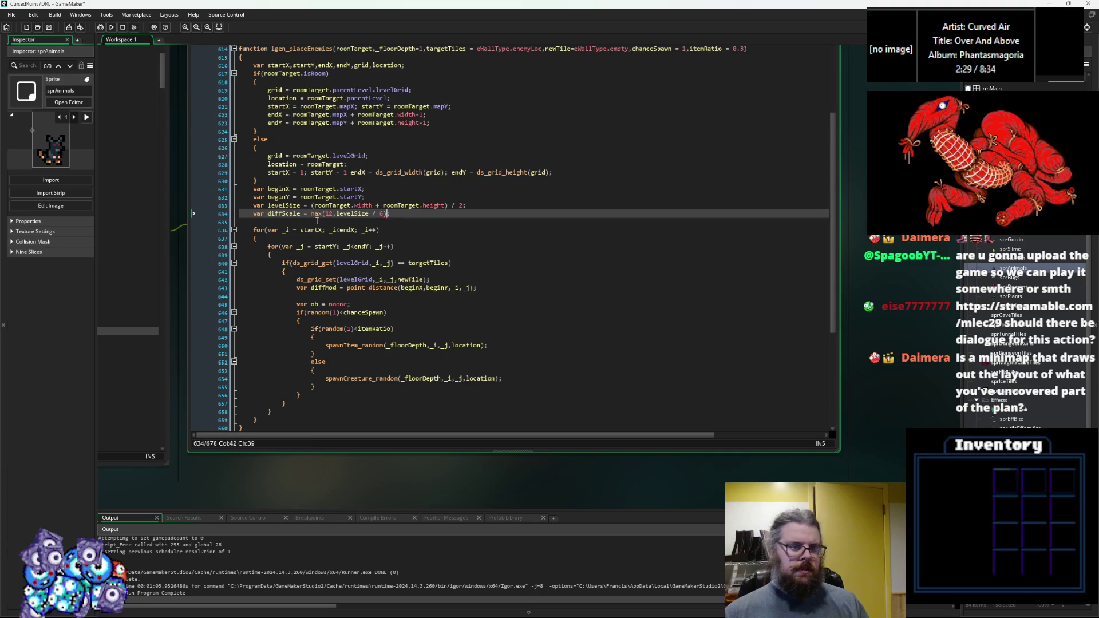
Step: Try minimums of 20 and 1 in the max call, then settle back on 12
key("Left")
key("Left")
key("Left")
key("BackSpace")
key("BackSpace")
type("20")
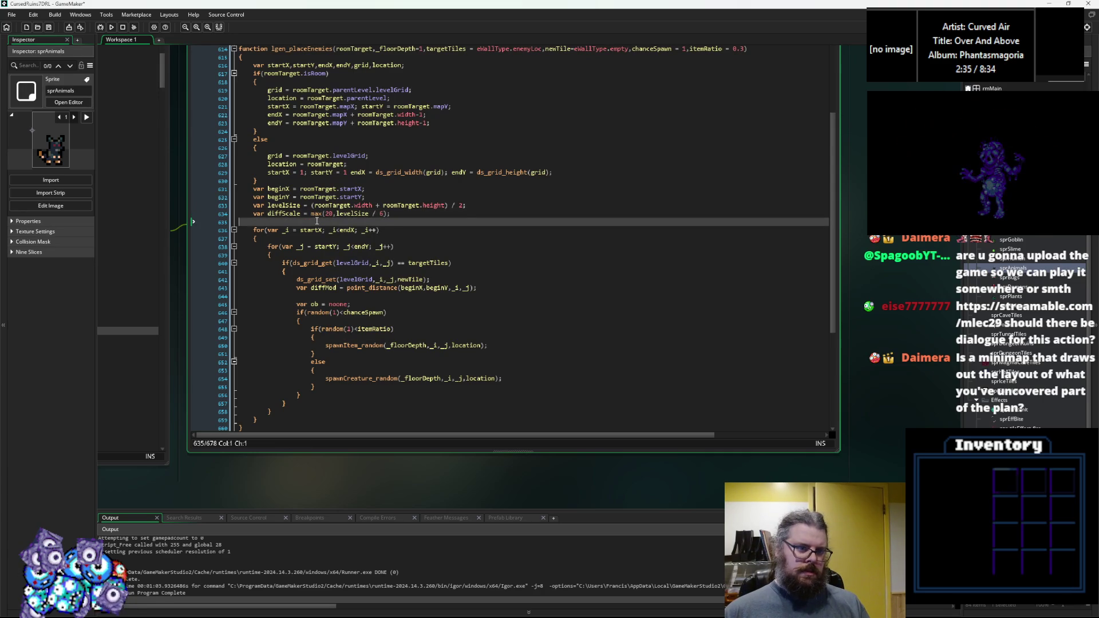
key("BackSpace")
key("BackSpace")
type("1")
key("BackSpace")
type("20")
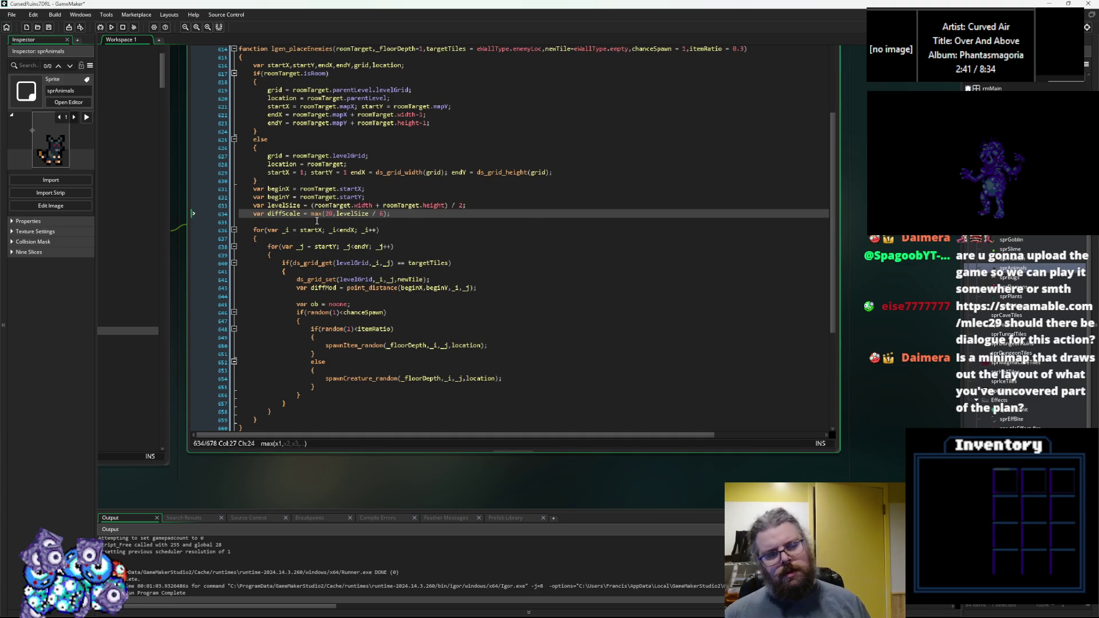
key("BackSpace")
key("BackSpace")
type("12")
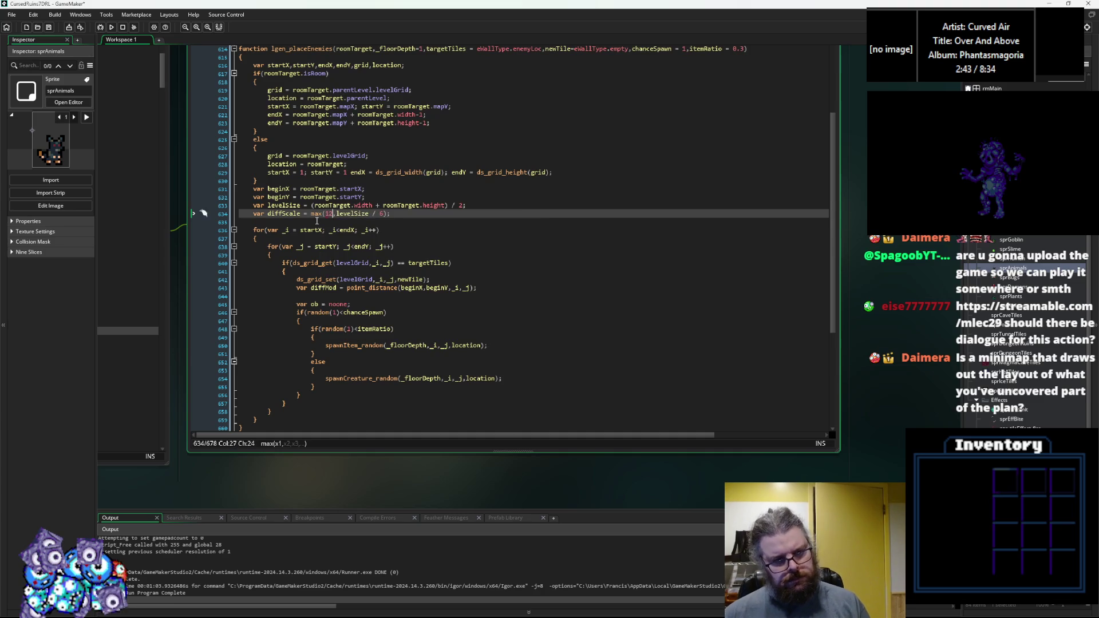
left_click(299, 221)
double_click(286, 215)
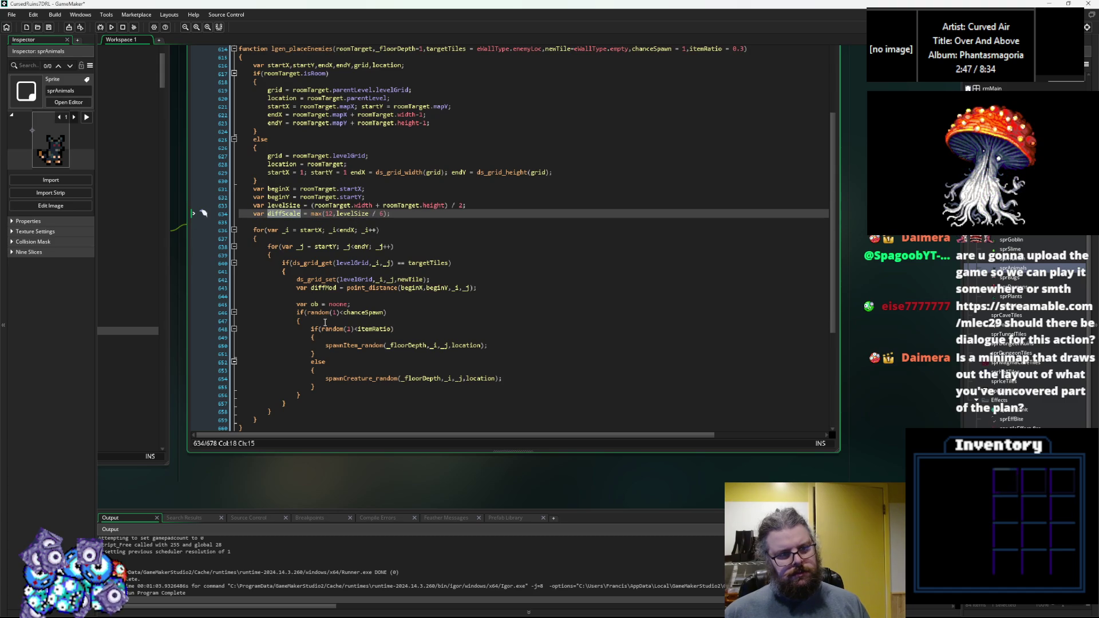
left_click(332, 297)
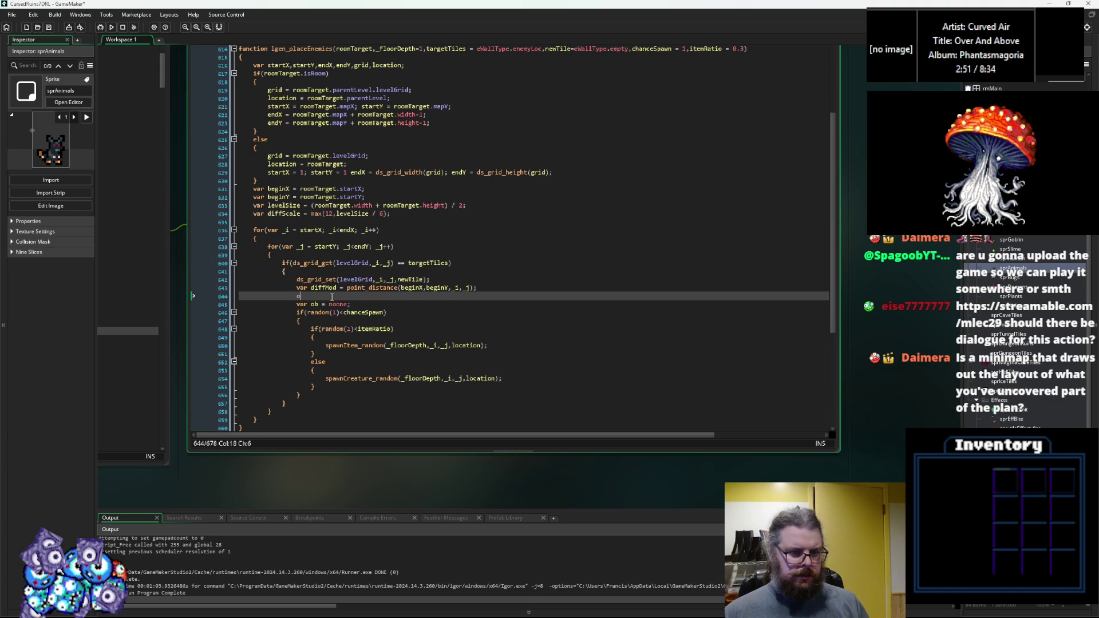
Step: Drop the abandoned if(diffMod line and append div diffScale to the point_distance call
type("o")
key("BackSpace")
type("if(di")
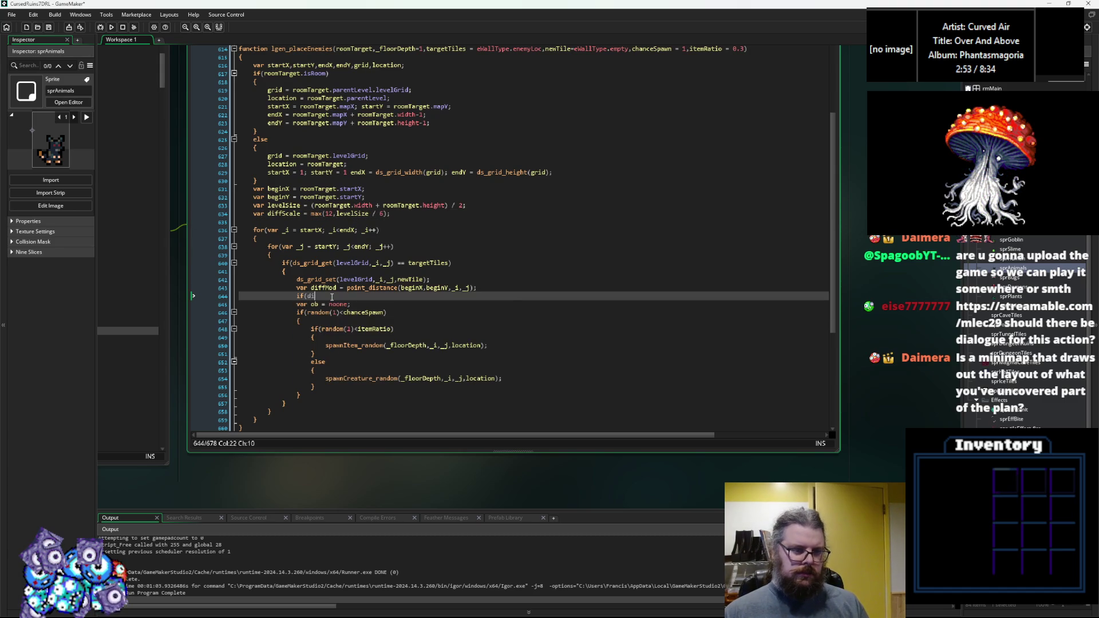
type("ffMod")
key("BackSpace")
key("BackSpace")
key("BackSpace")
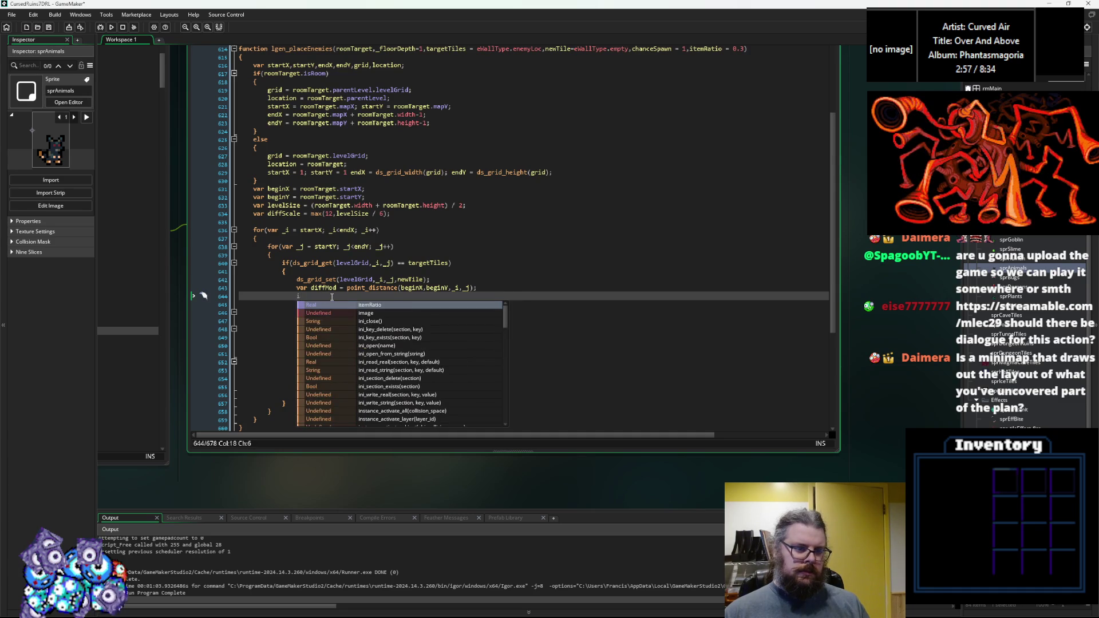
key("BackSpace")
key("Up")
key("ctrl+Right")
key("ctrl+Right")
key("ctrl+Right")
key("ctrl+Right")
key("ctrl+Right")
key("ctrl+Right")
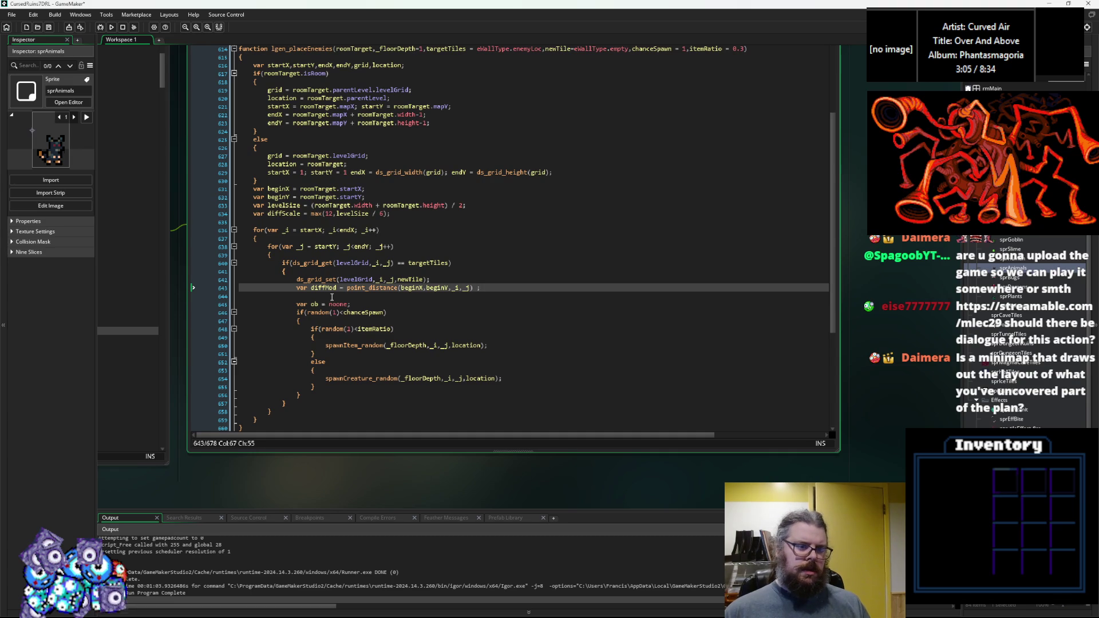
type("di")
type("v diffS")
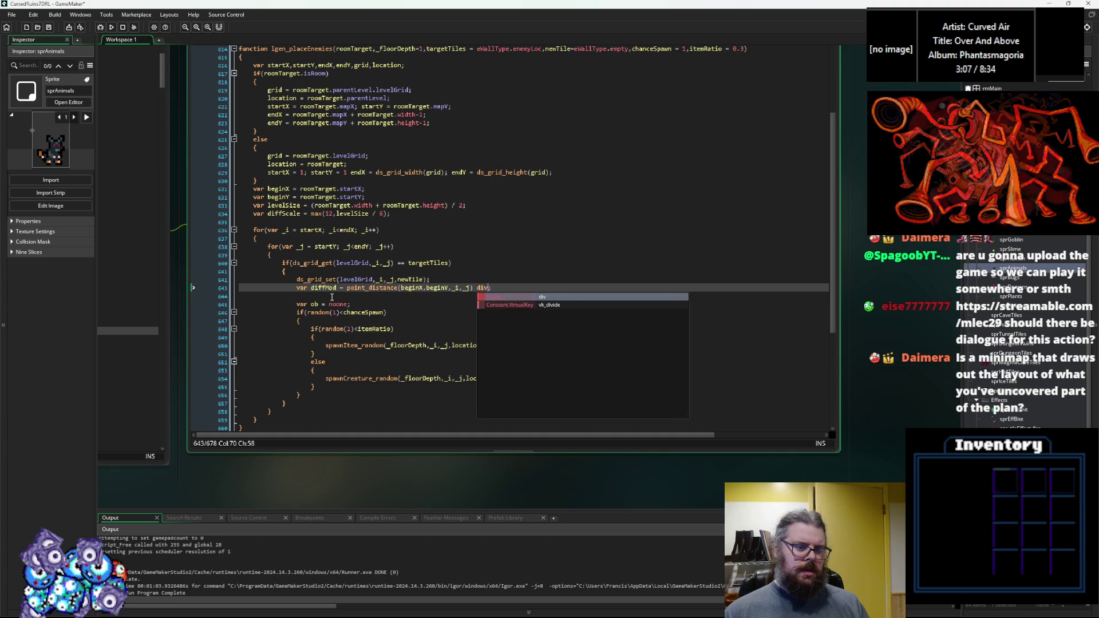
type("cale")
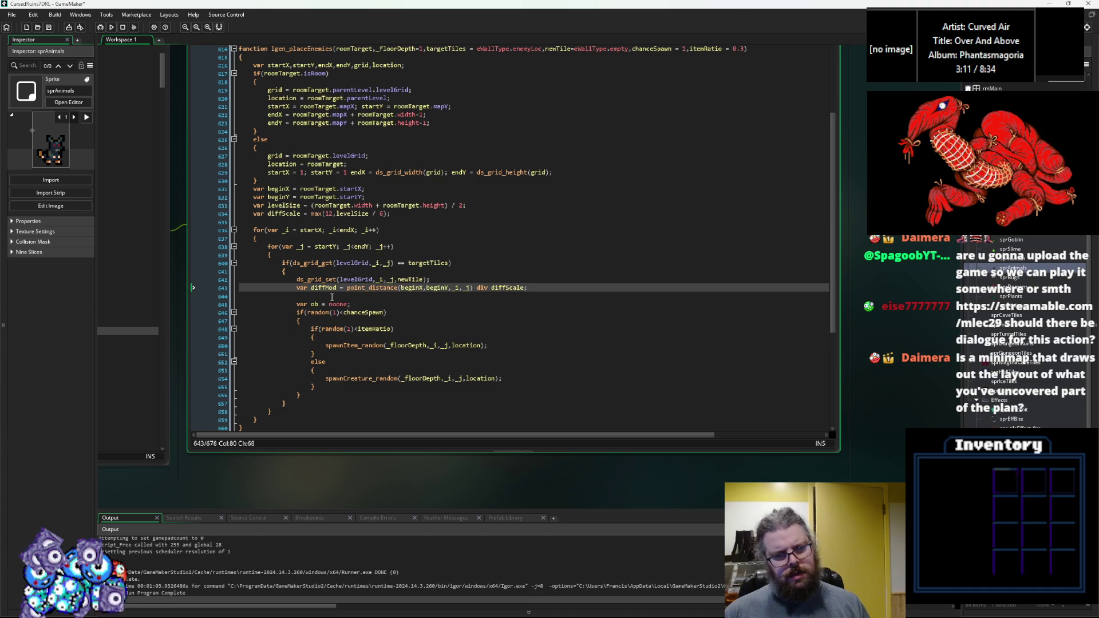
Step: Review the diffScale max call and the diffMod line in the spawn loop
key("Up")
key("Up")
key("Up")
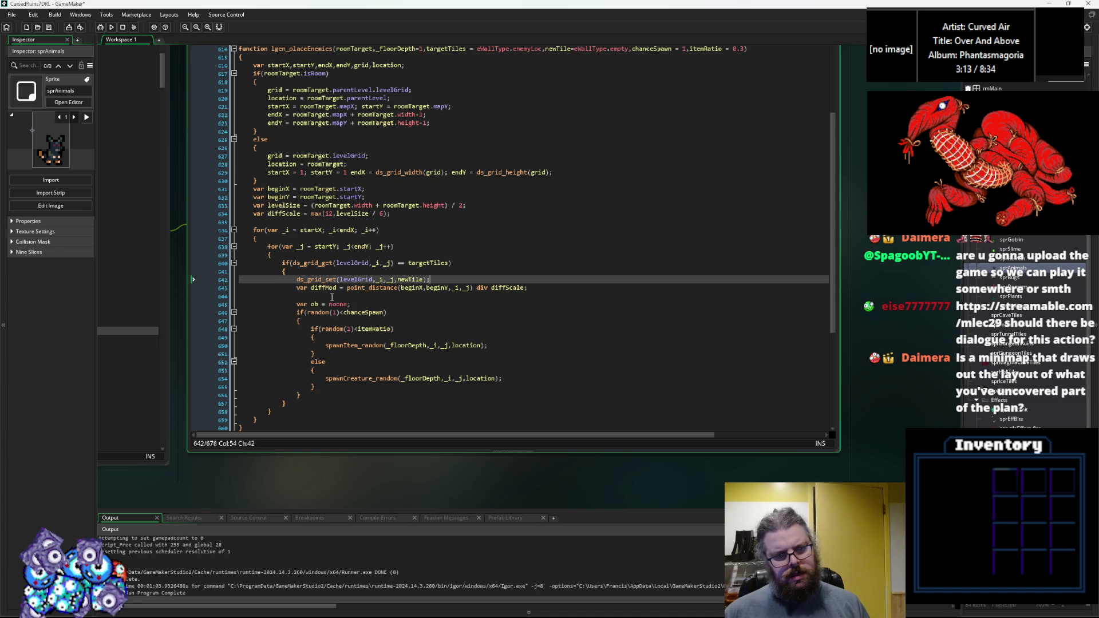
key("Left")
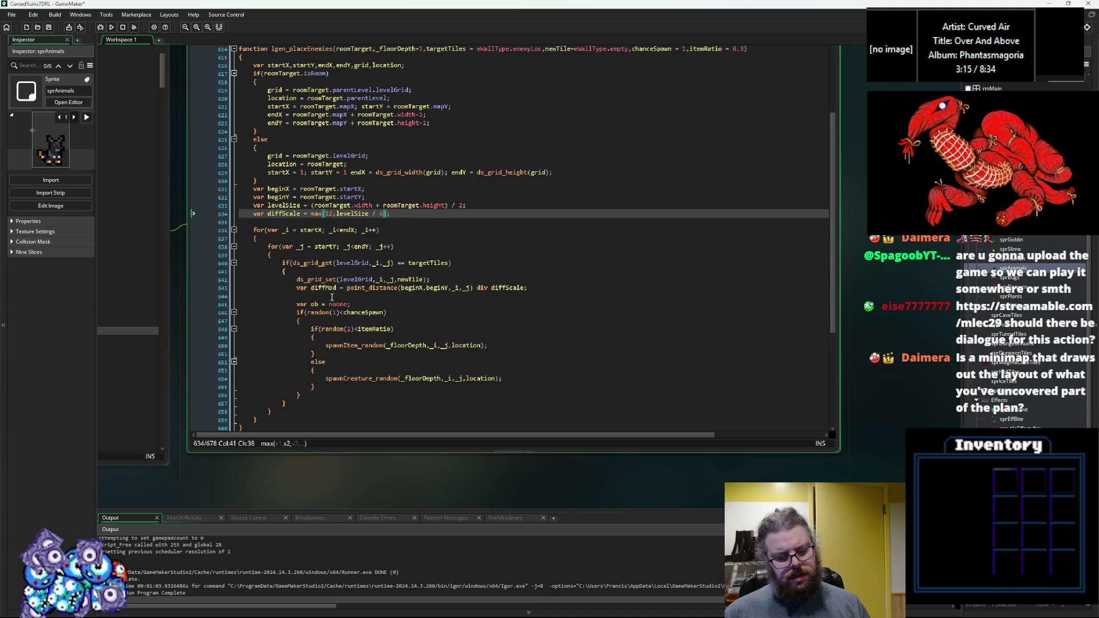
key("Down")
key("Down")
key("Down")
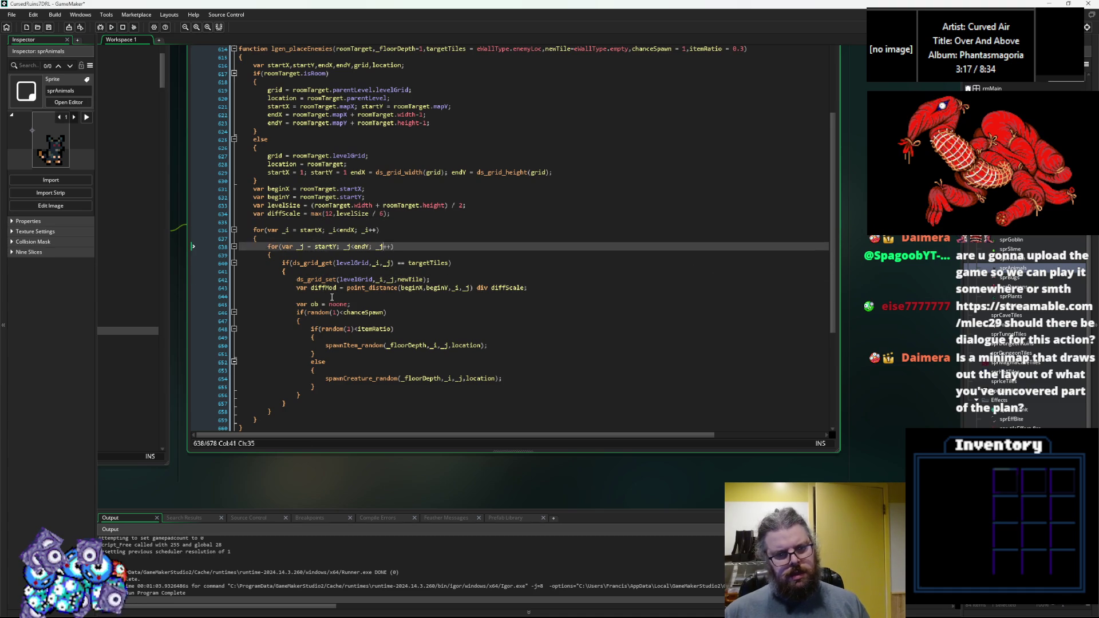
left_click(331, 297)
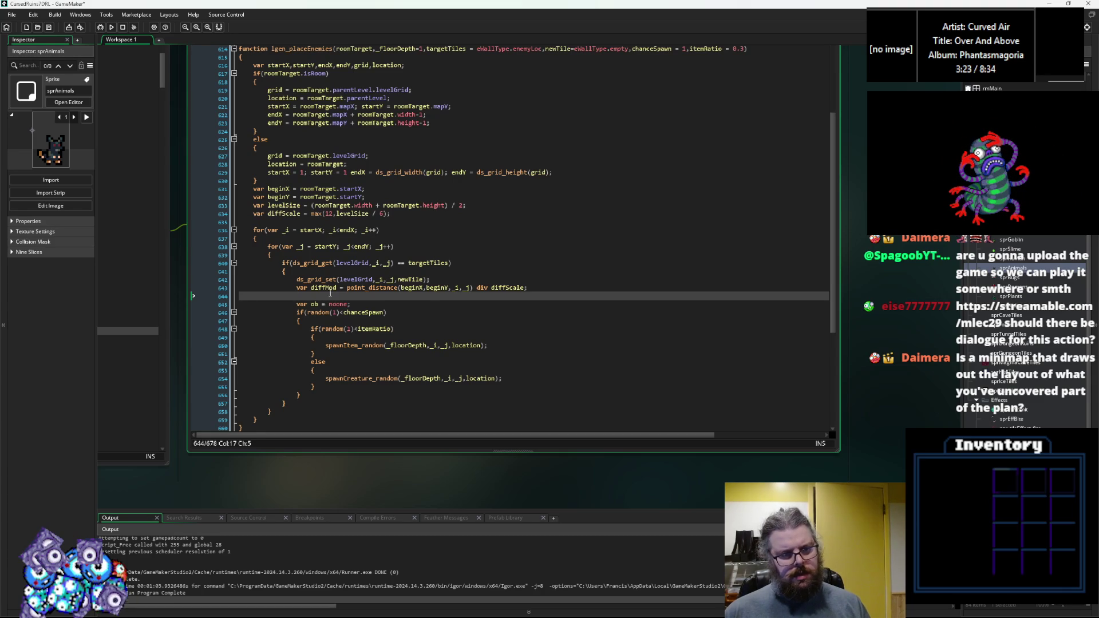
double_click(325, 289)
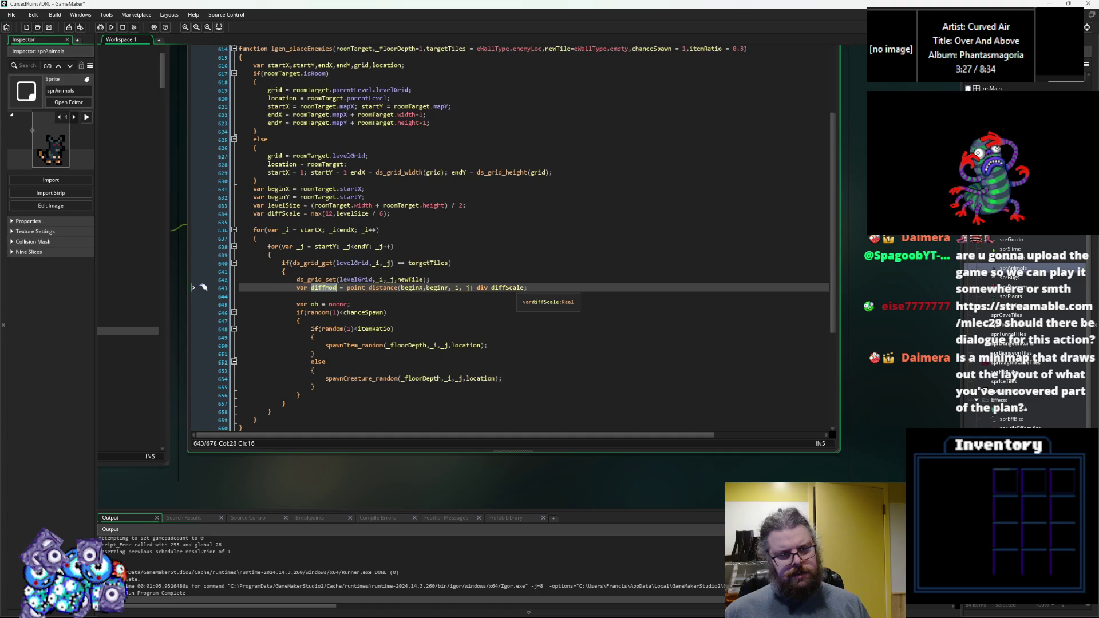
left_click(383, 329)
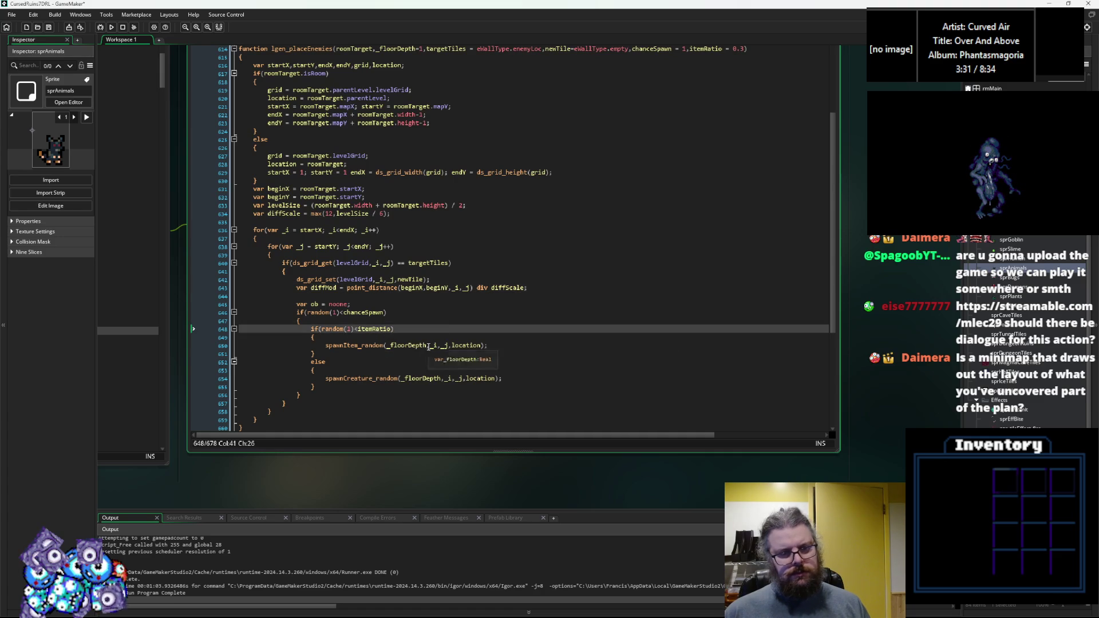
Step: Append +diffMod after _floorDepth in spawnItem_random and spawnCreature_random, then save
left_click(433, 345)
type("+diffMod")
key("Down")
key("Down")
key("Down")
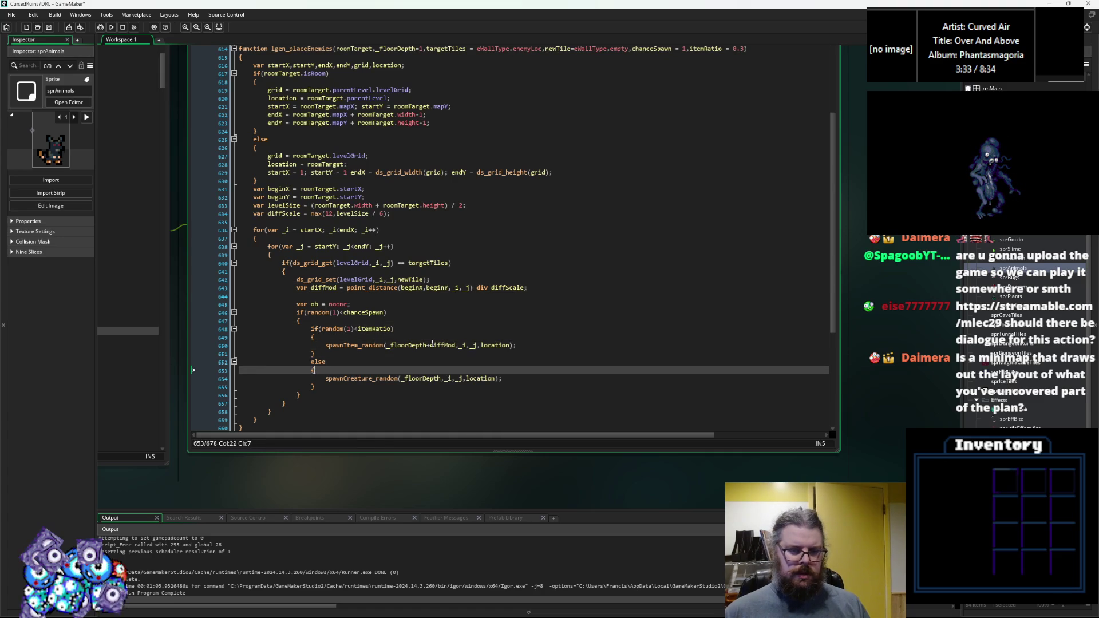
key("Left")
key("Left")
key("Left")
type("+diffMod")
key("ctrl+s")
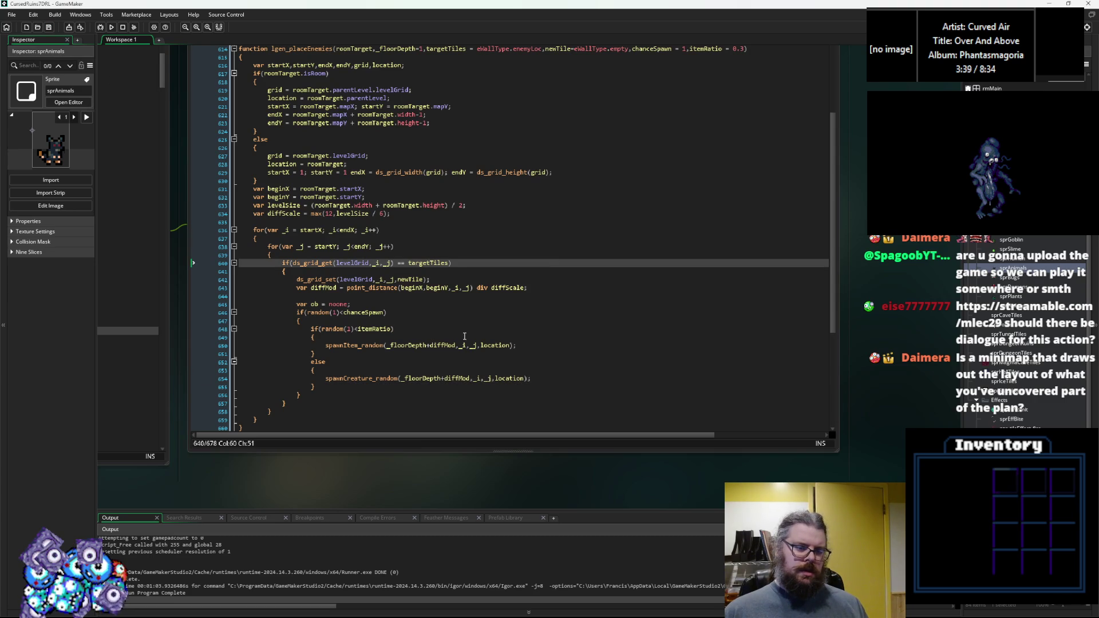
Step: Open spawnCreature_random's definition to inspect its themeTags code, then return above var ob
left_click(349, 378)
middle_click(351, 380)
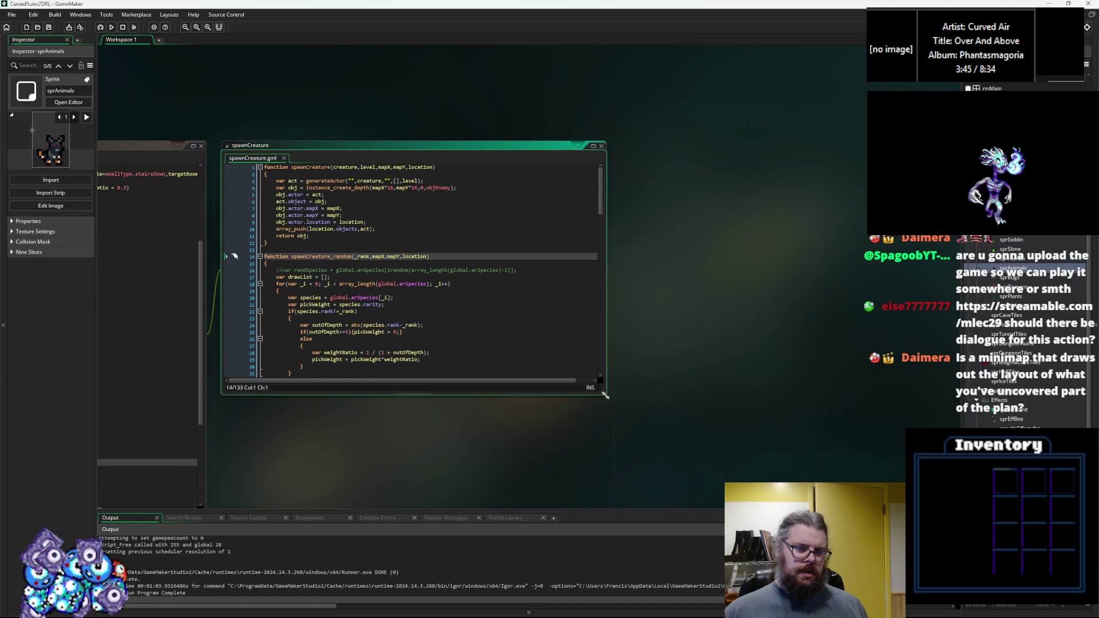
scroll(572, 343, "down", 2)
left_click(761, 341)
left_click(762, 313)
scroll(630, 321, "up", 2)
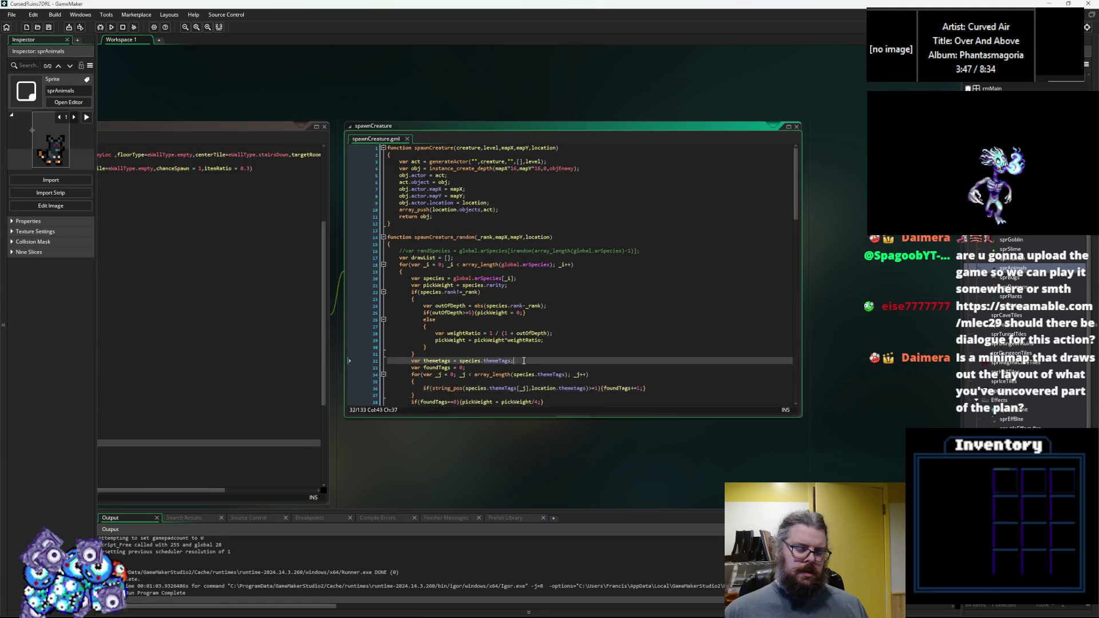
scroll(458, 343, "down", 2)
left_click(368, 355)
left_click(363, 315)
left_click(350, 320)
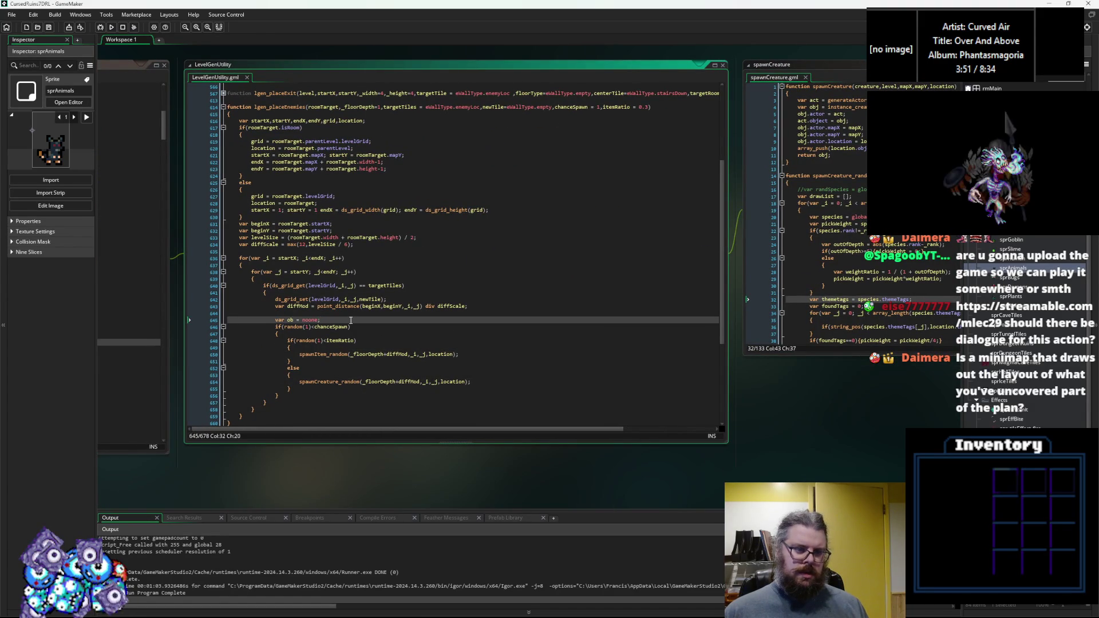
left_click(356, 314)
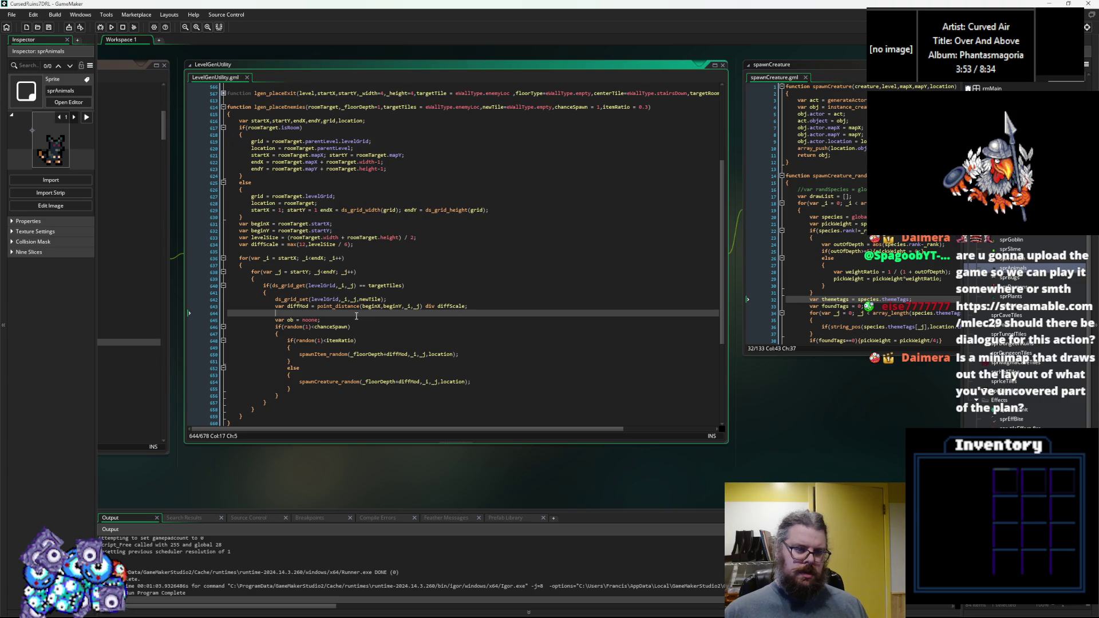
Step: Insert a new var dst = line above the diffMod line
key("Return")
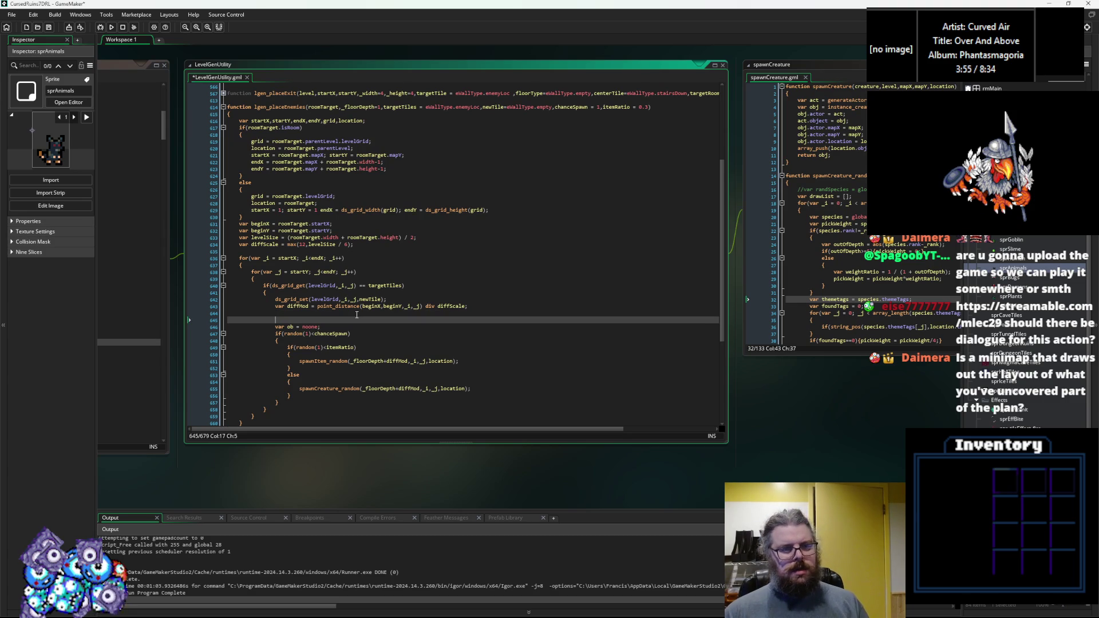
type("if(")
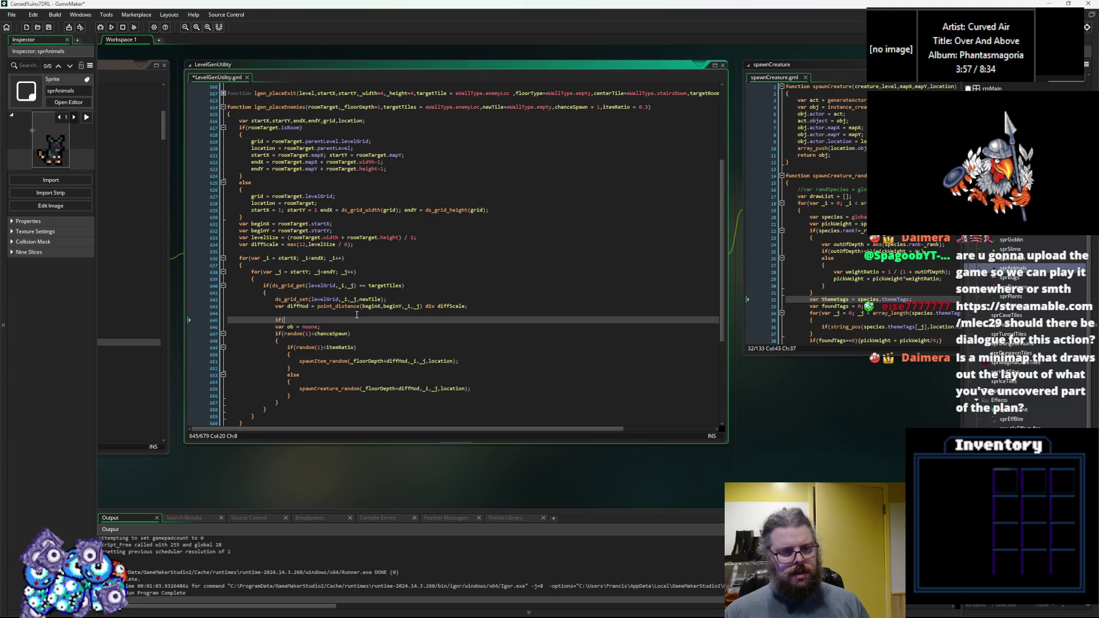
key("Up")
key("Up")
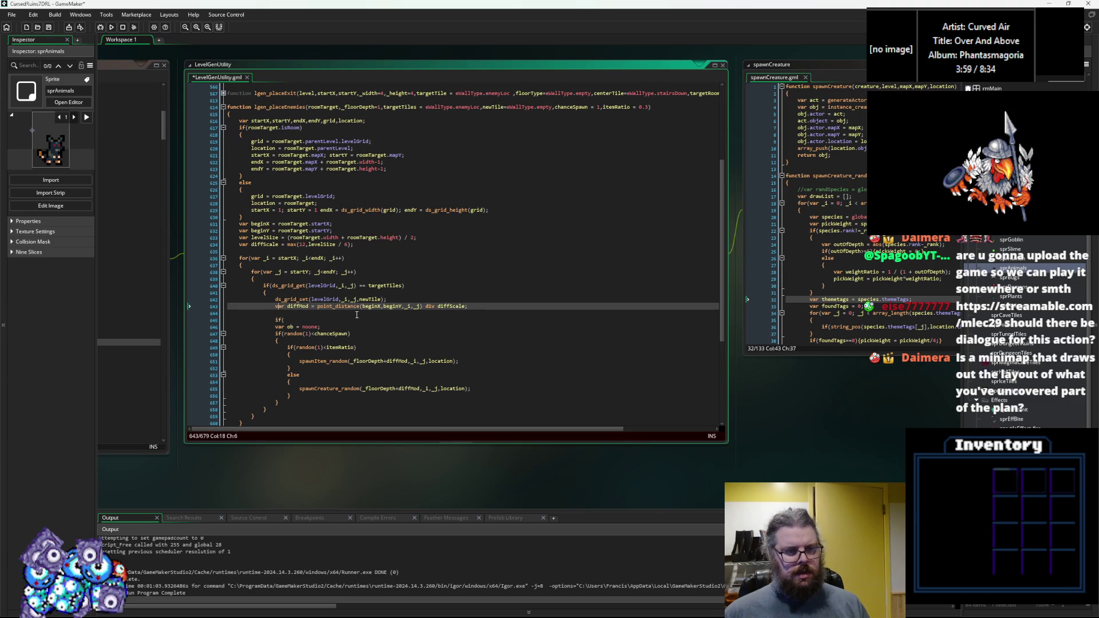
key("Return")
key("Up")
type("var dst =")
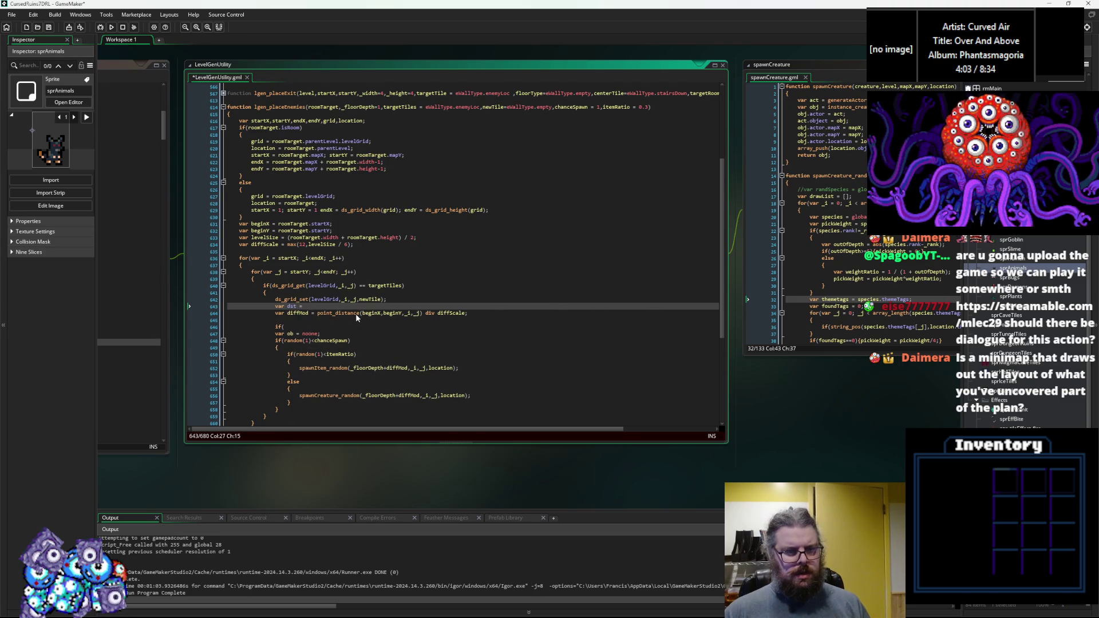
Step: Assign dst the point_distance(beginX,beginY,_i,_j) call and replace that call in diffMod with dst
left_click_drag(424, 314, 323, 315)
key("ctrl+c")
left_click(343, 306)
key("ctrl+v")
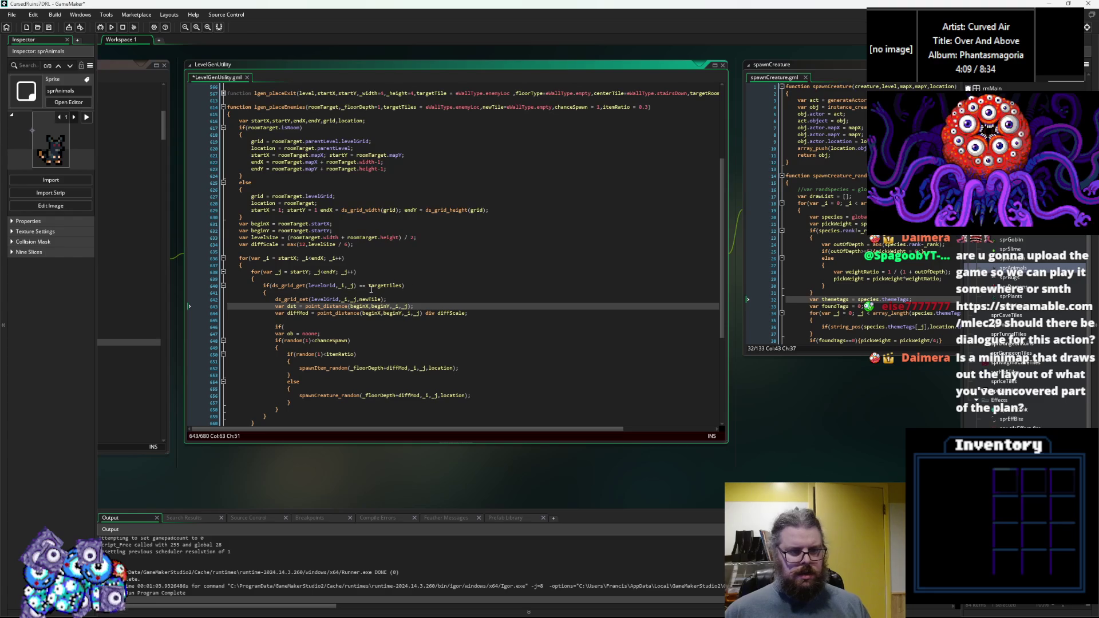
left_click_drag(424, 314, 318, 315)
type("dst")
left_click(303, 327)
scroll(310, 327, "up", 1)
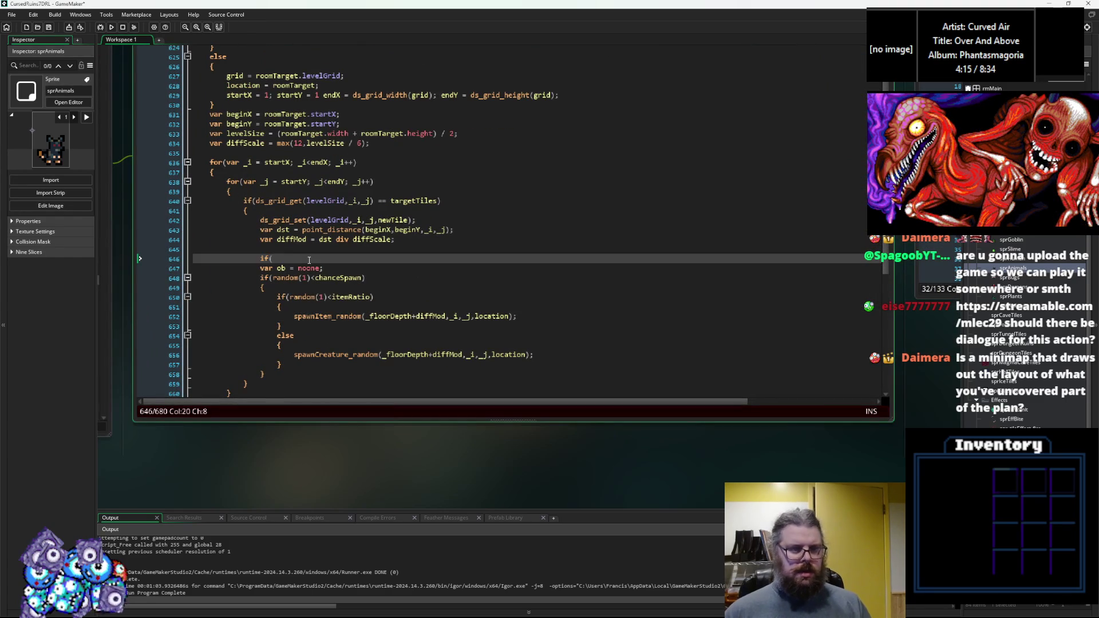
Step: Move the dst distance check inside the chanceSpawn block with a threshold of 12
type("dst<")
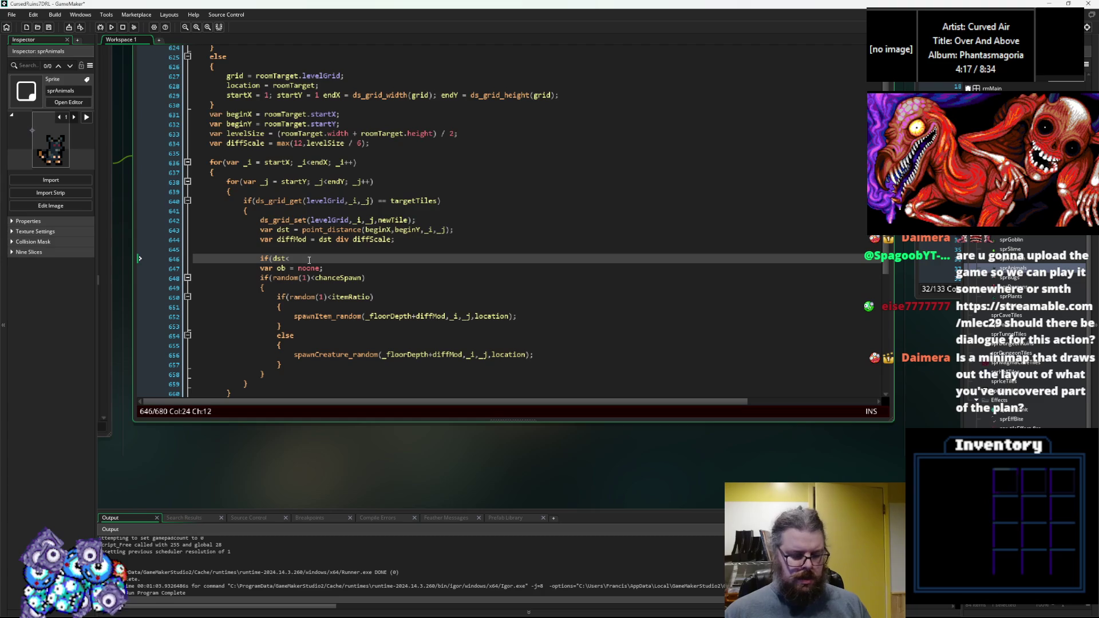
type("10){")
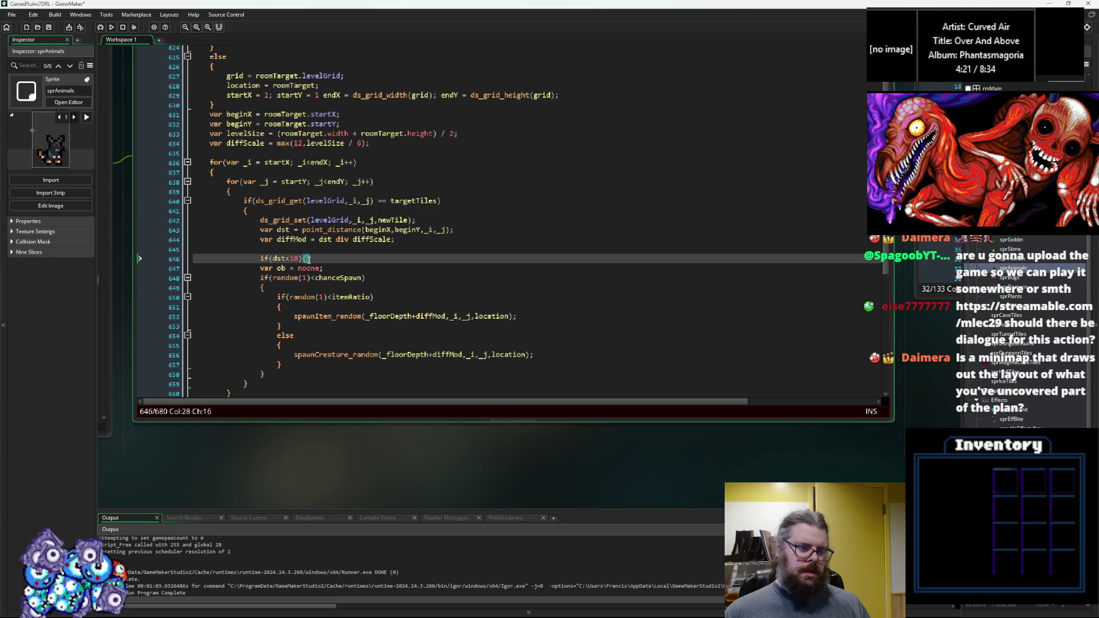
left_click_drag(315, 259, 259, 259)
key("BackSpace")
left_click(293, 287)
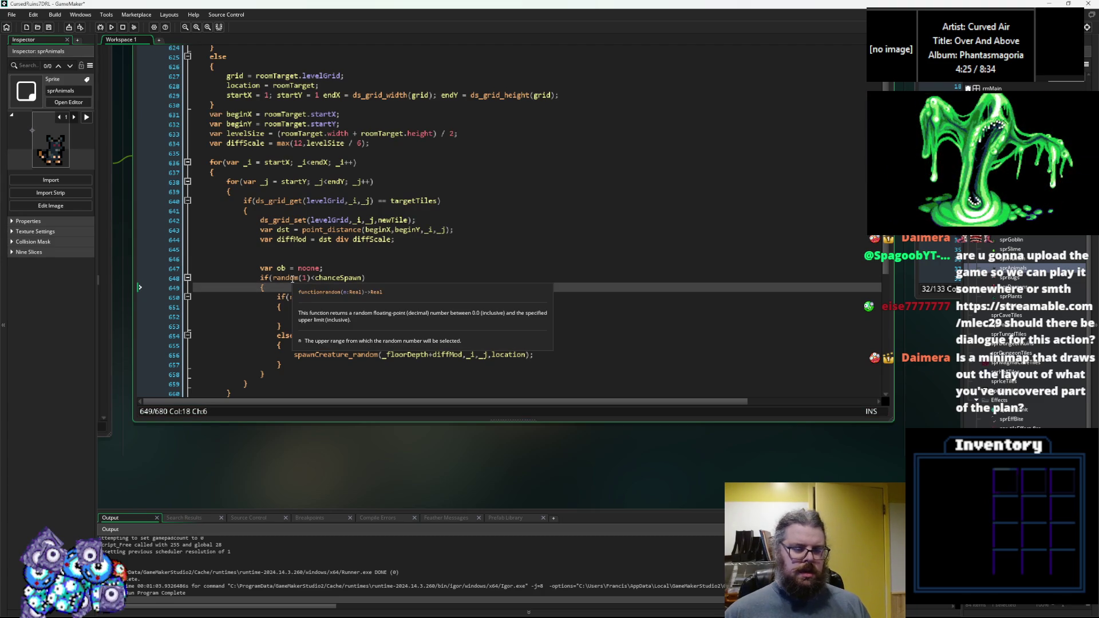
key("Return")
key("ctrl+v")
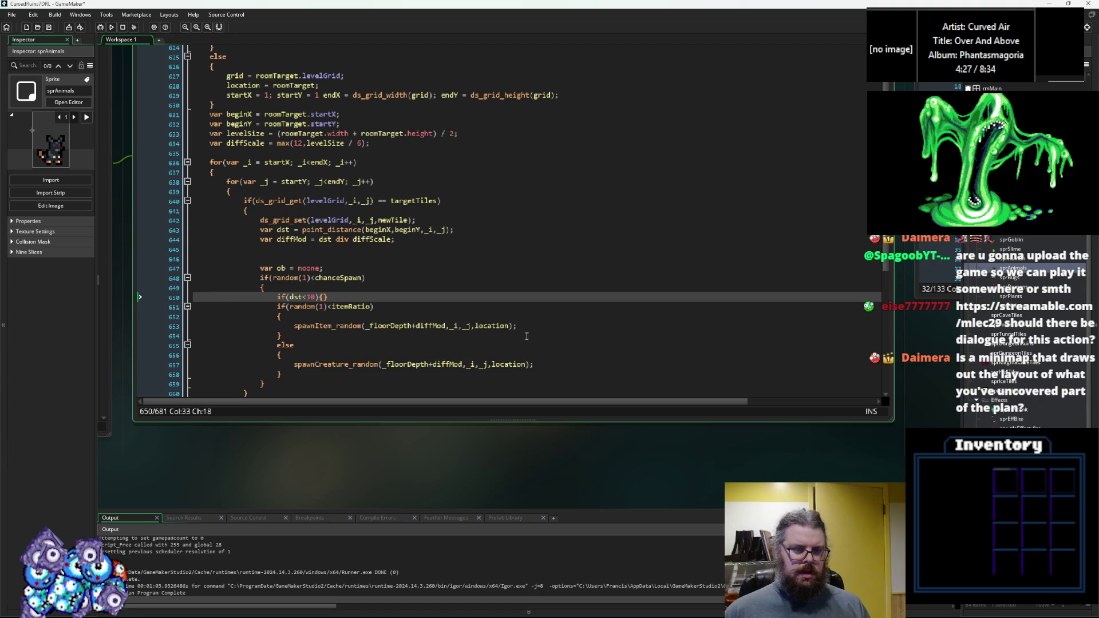
left_click(518, 328)
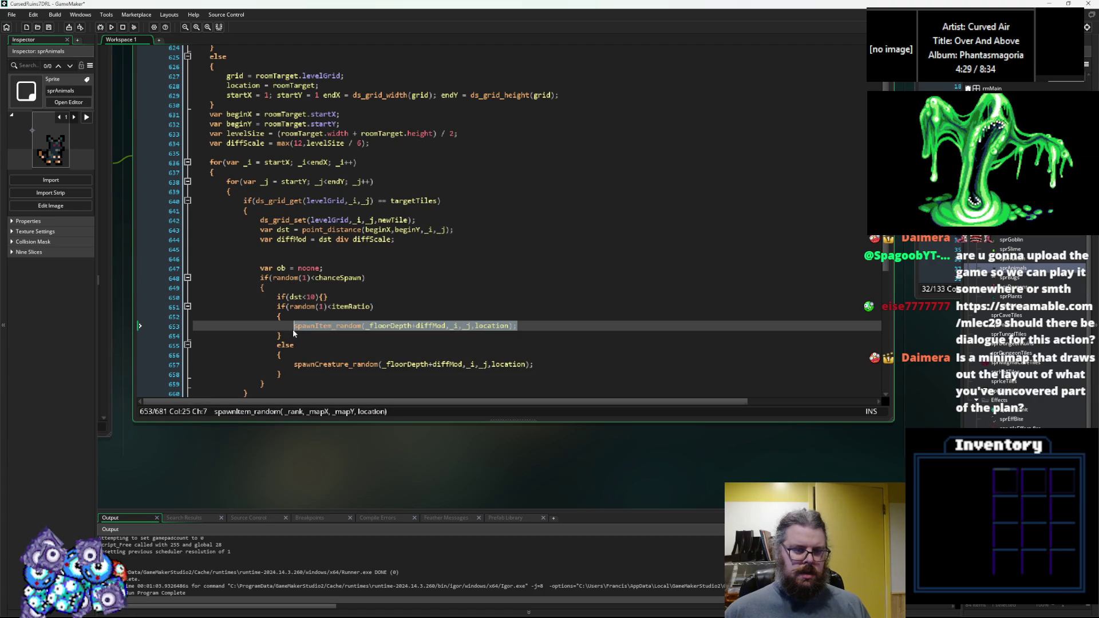
left_click(315, 298)
key("BackSpace")
type("2")
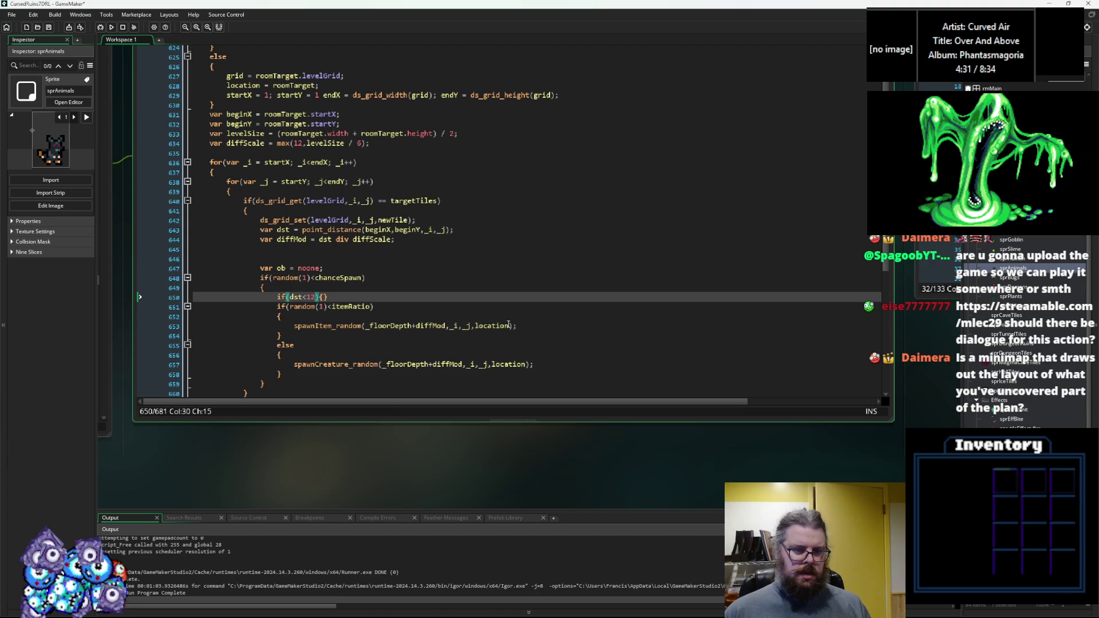
Step: Put a copy of the spawnItem_random call in the dst<12 branch and open a following block
left_click_drag(530, 326, 294, 327)
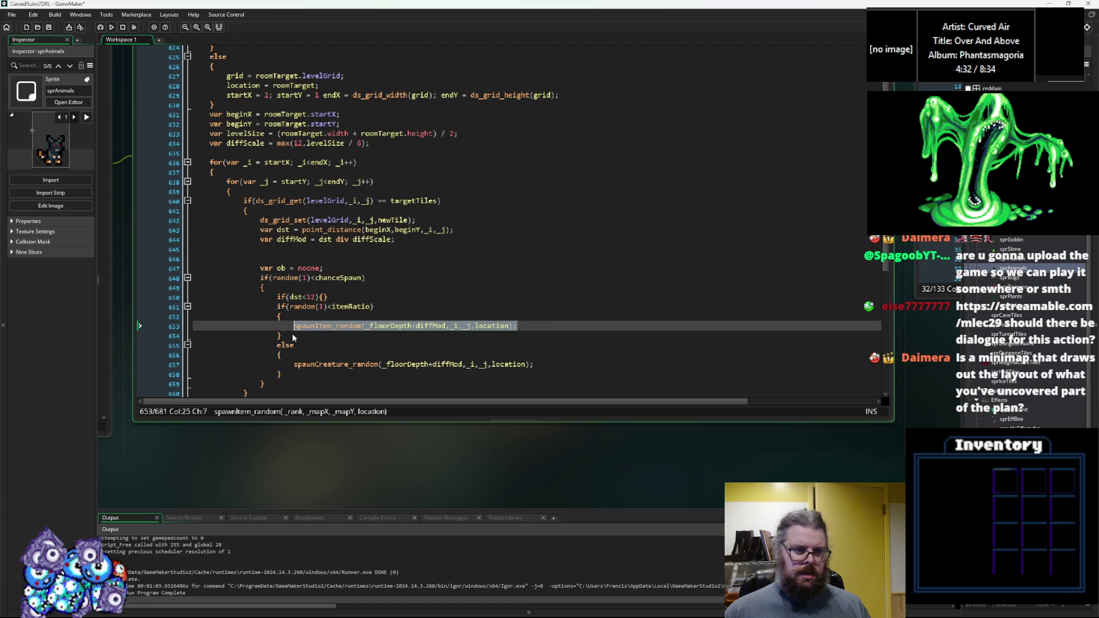
key("ctrl+c")
left_click(325, 297)
key("ctrl+v")
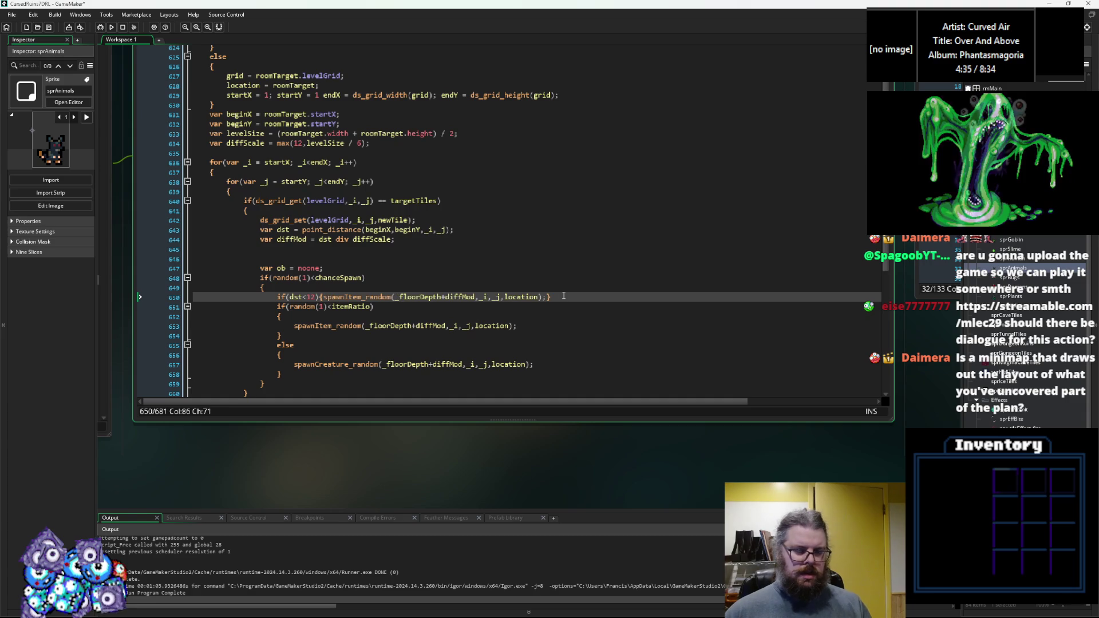
key("Return")
type("{")
Step: Close that block after the creature branch and indent the item-or-creature choice inside it
scroll(457, 309, "down", 2)
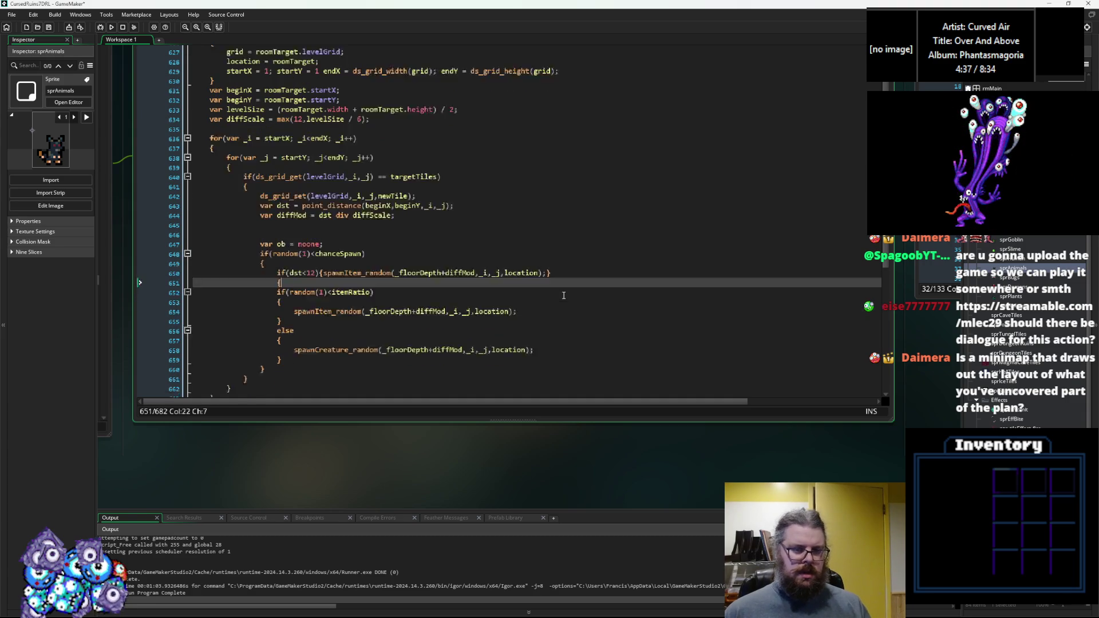
left_click(326, 327)
key("Down")
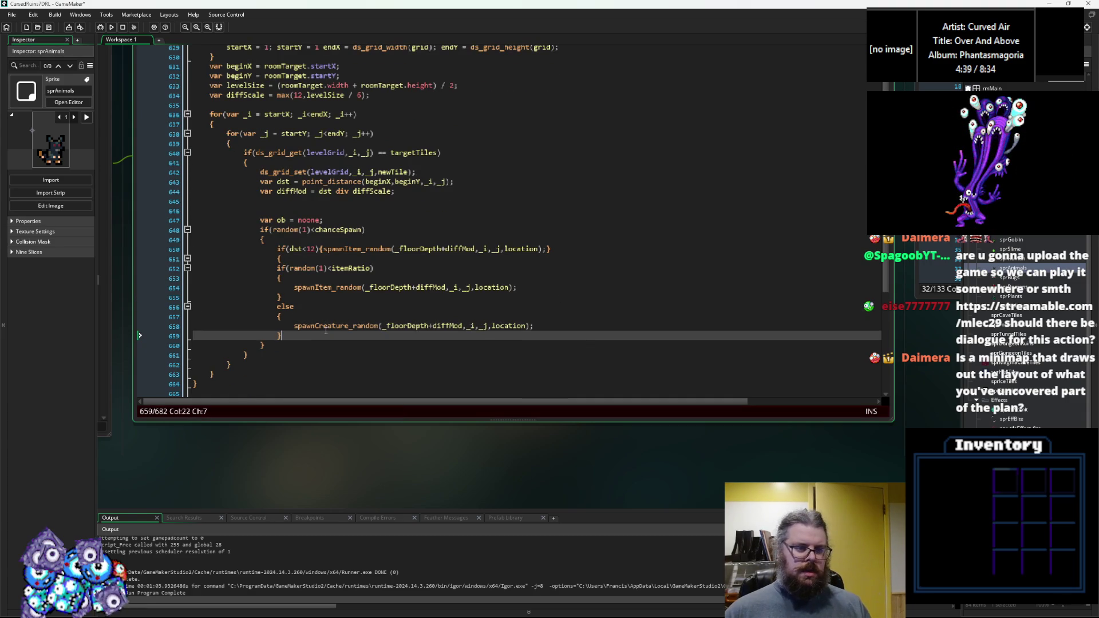
key("Return")
type("}")
left_click(326, 329)
left_click(288, 329)
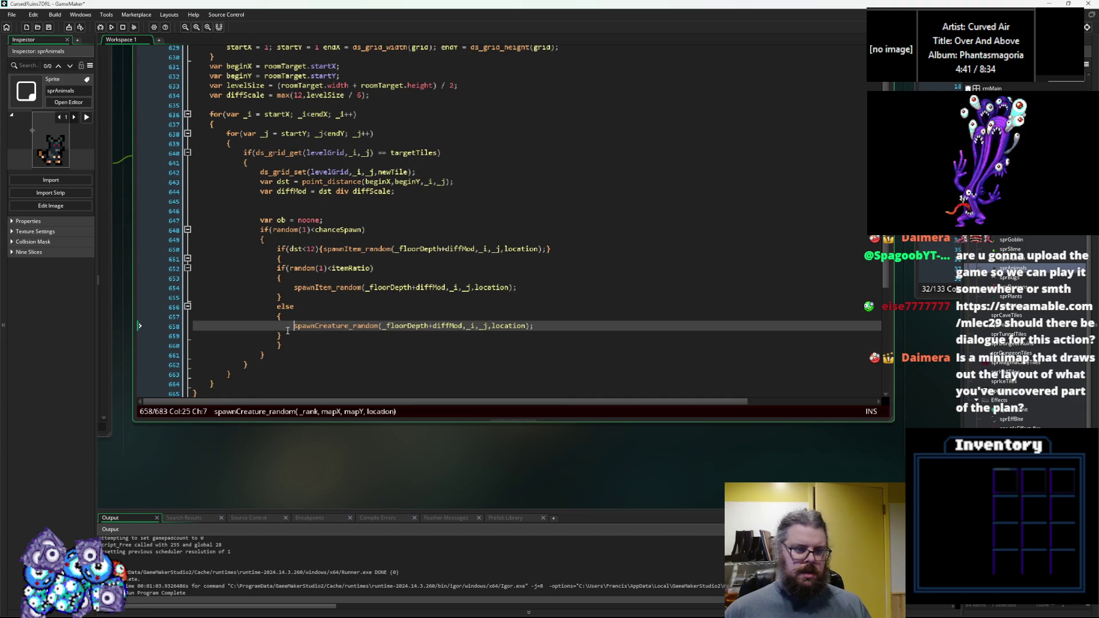
left_click_drag(287, 336, 192, 276)
key("Tab")
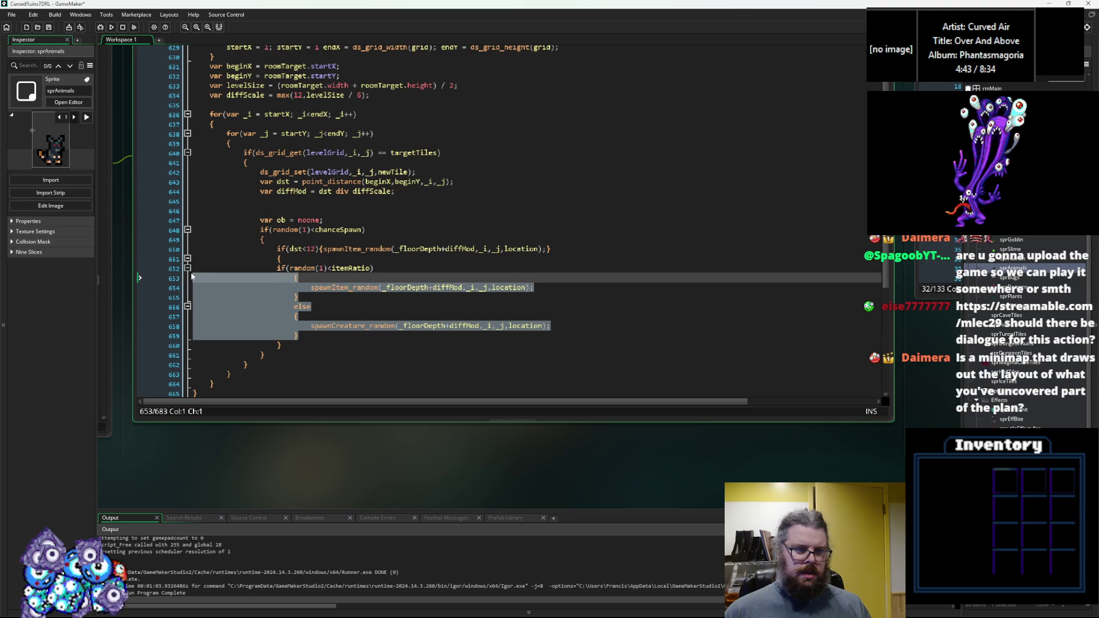
left_click(299, 269)
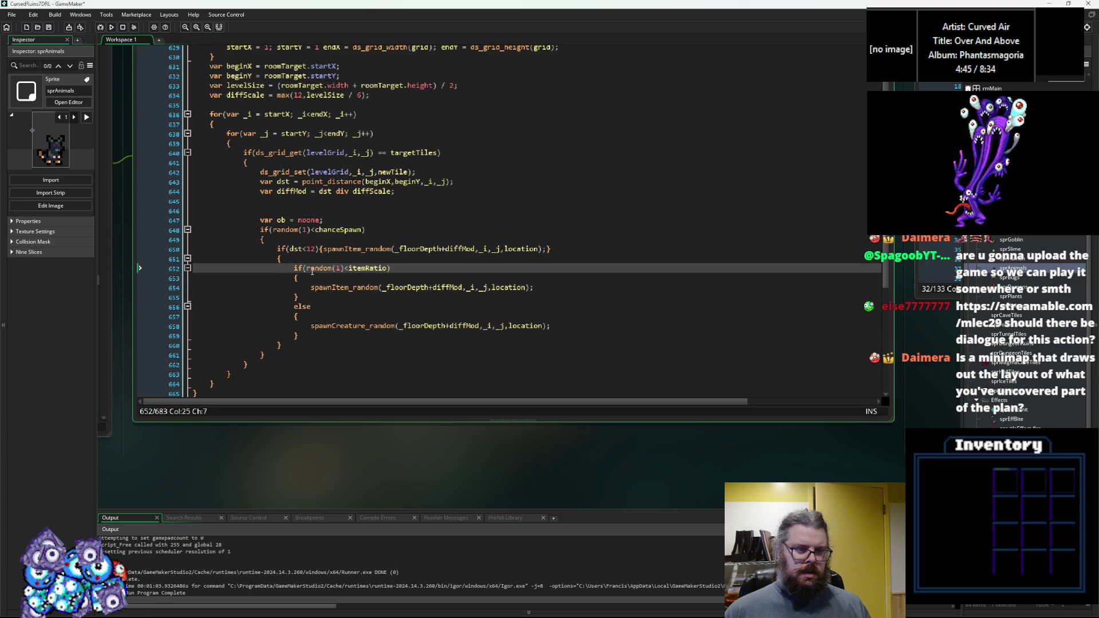
scroll(314, 261, "up", 2)
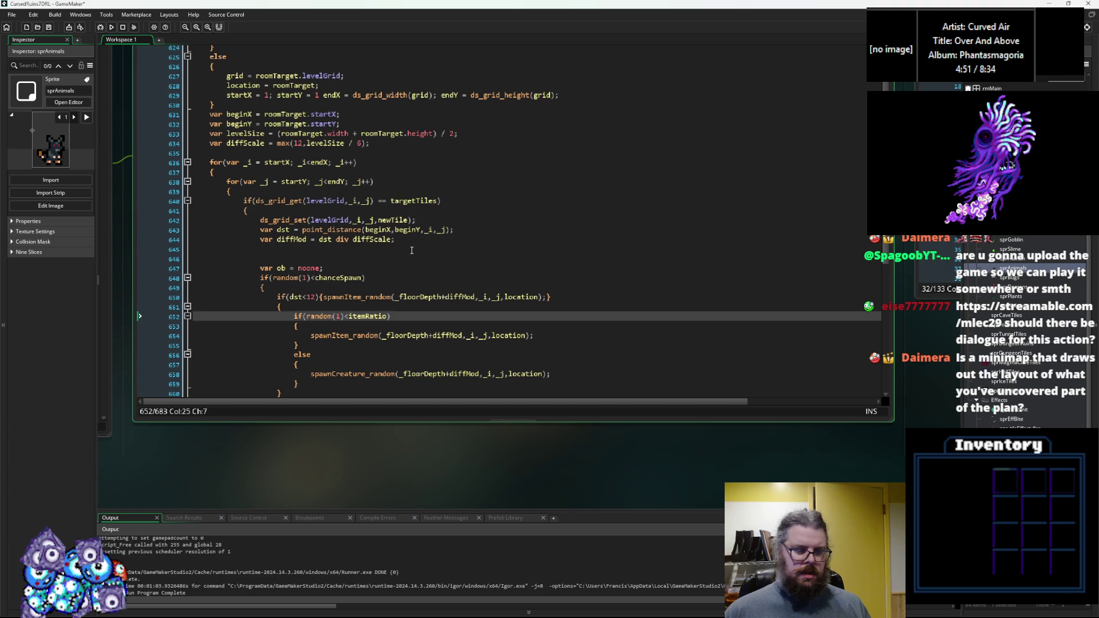
Step: Change the diffMod line to median(0,4,(dst-12) div diffScale)
left_click(302, 229)
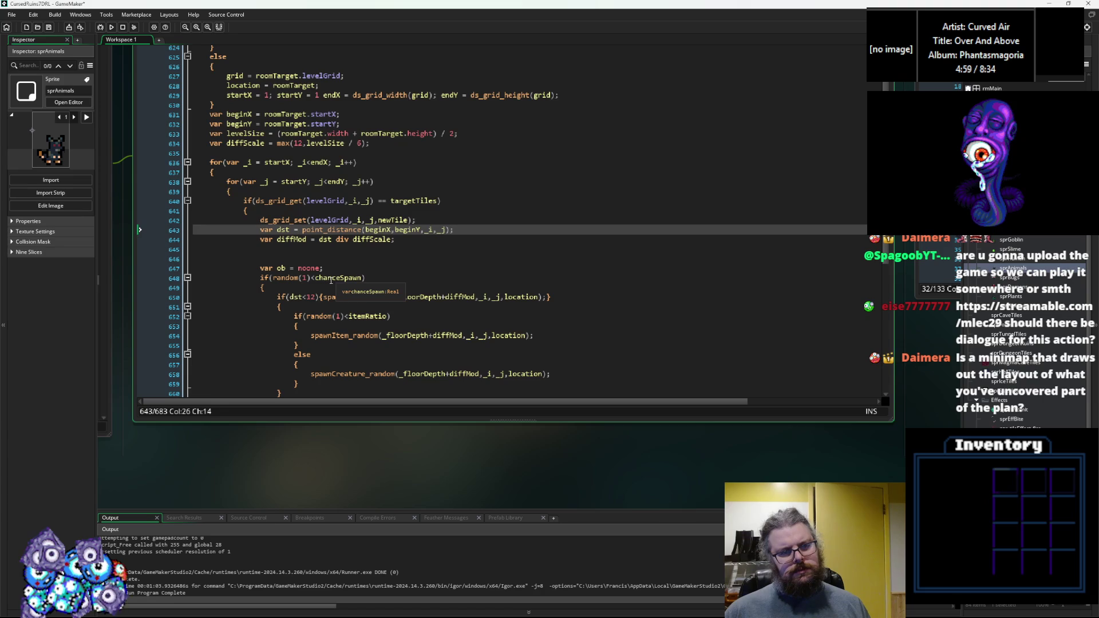
left_click(332, 239)
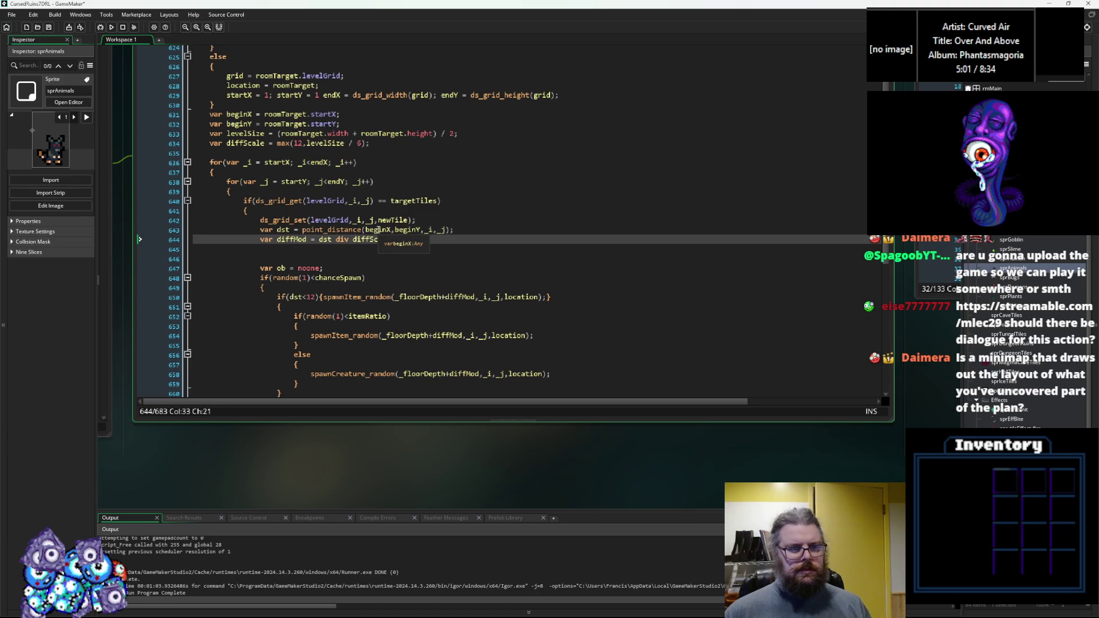
type("-12)")
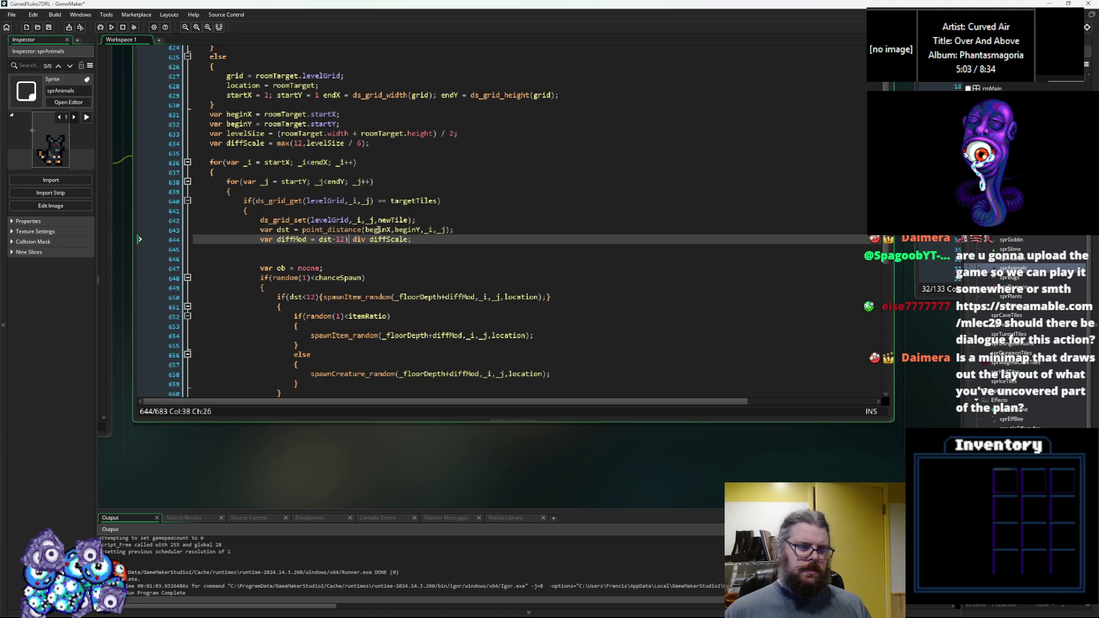
type("(")
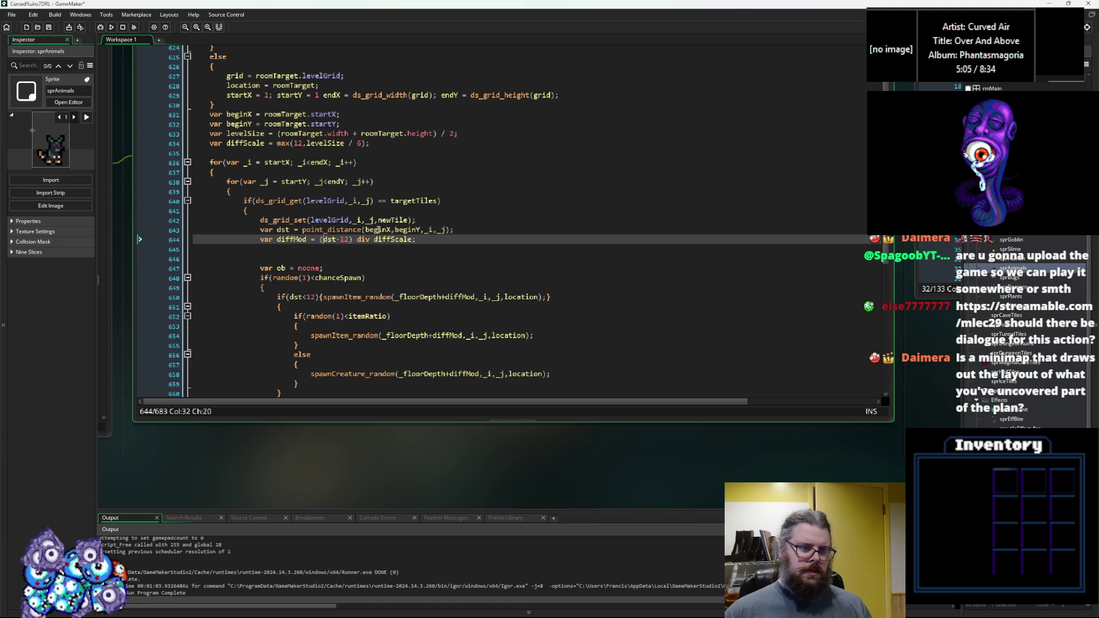
type("median(0,")
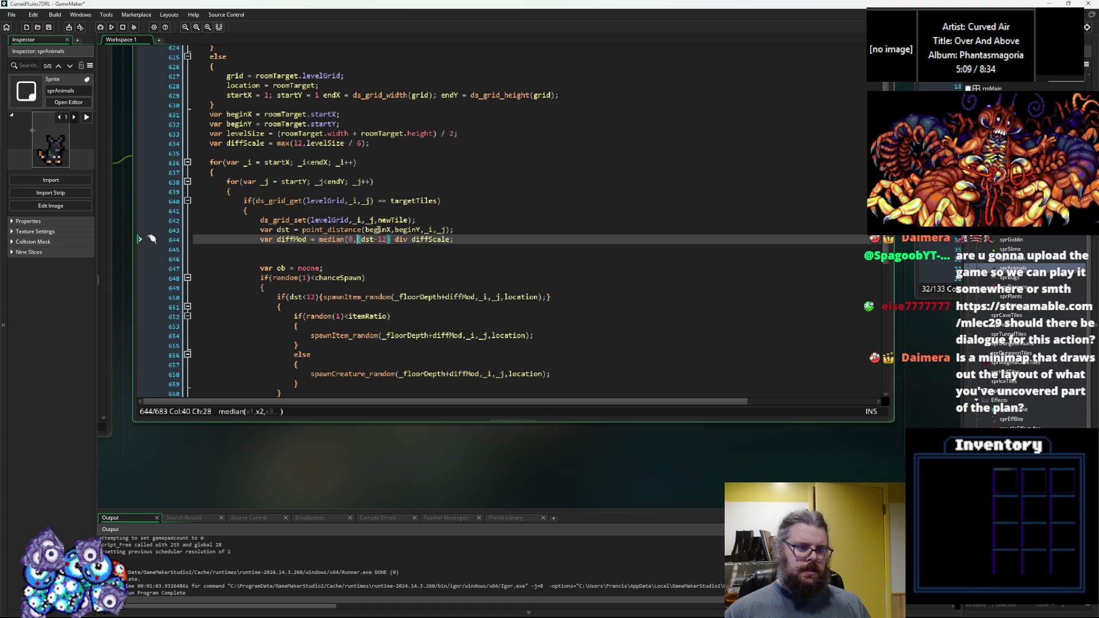
type("4,")
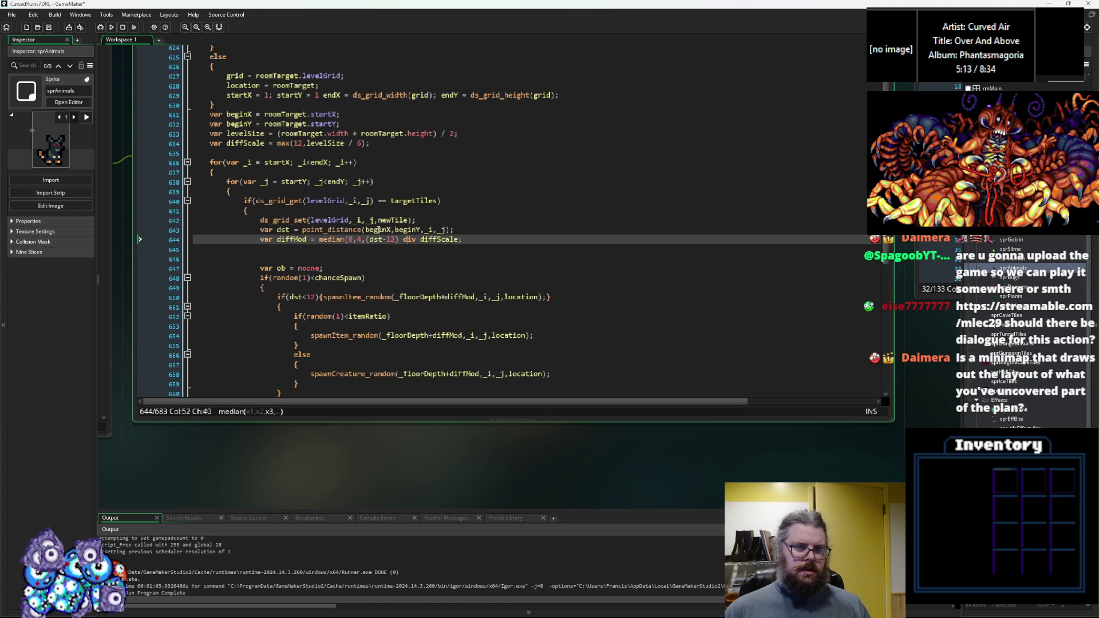
type(")")
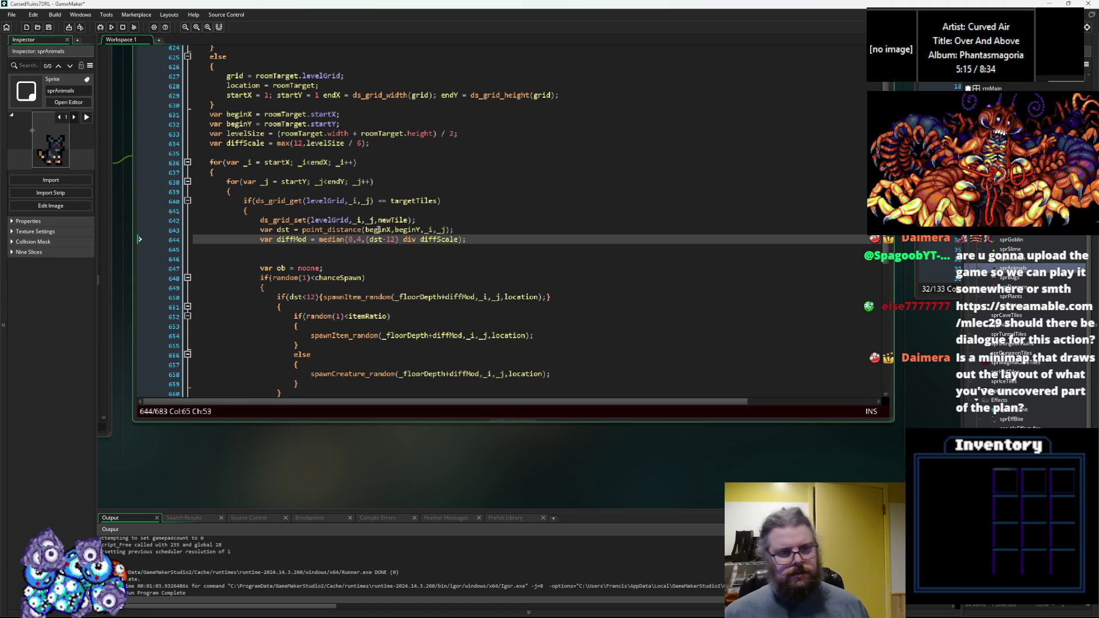
Step: Remove the empty line below the diffMod assignment
left_click(355, 257)
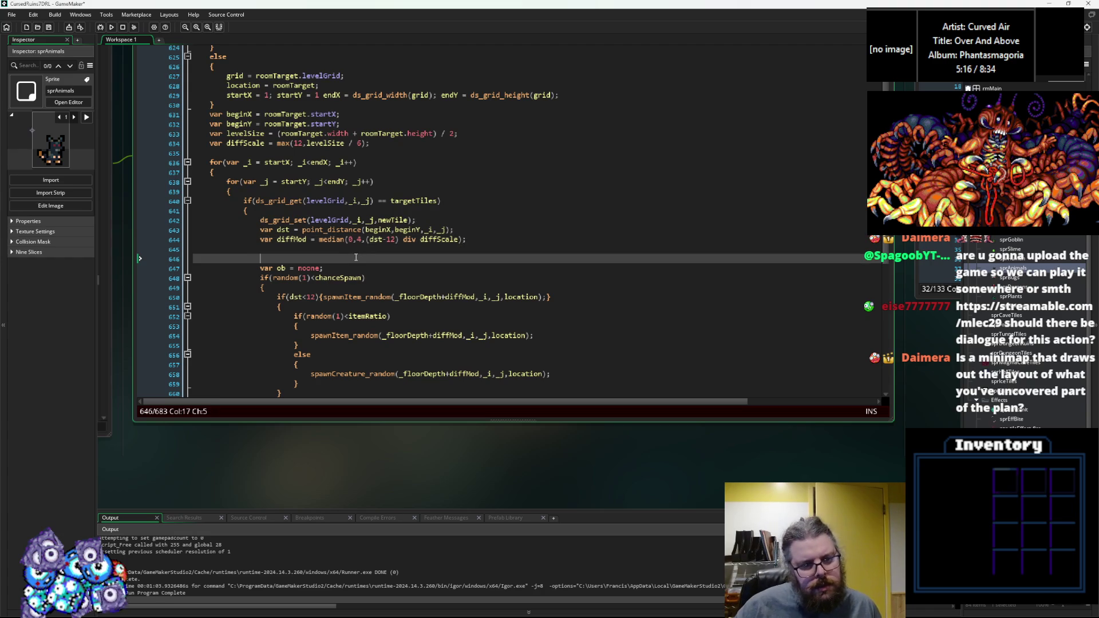
key("BackSpace")
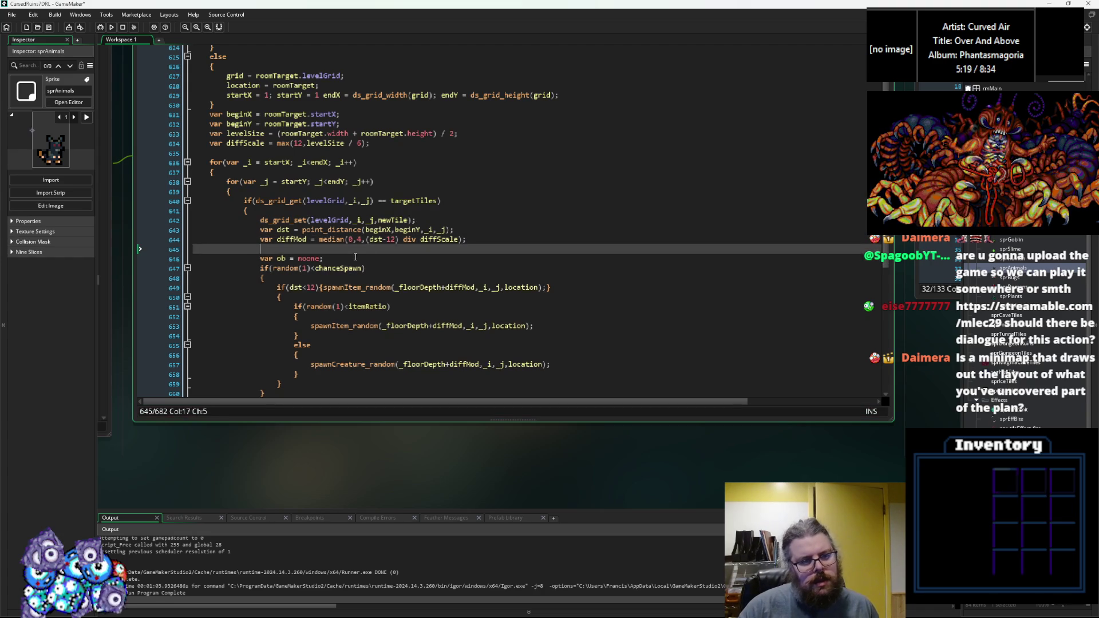
left_click(356, 316)
scroll(356, 318, "down", 2)
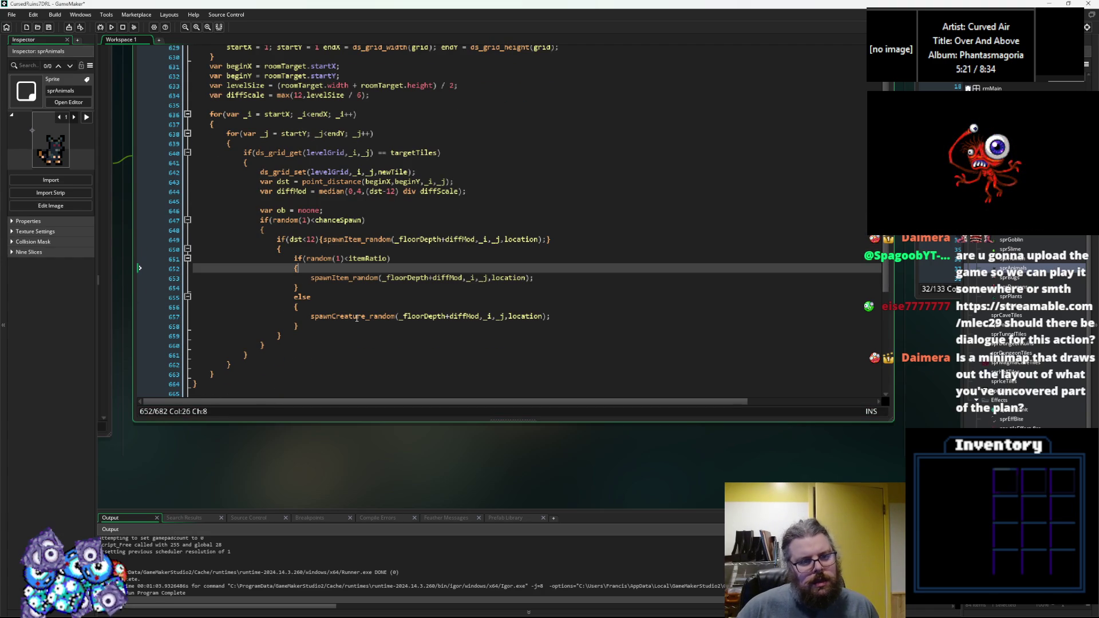
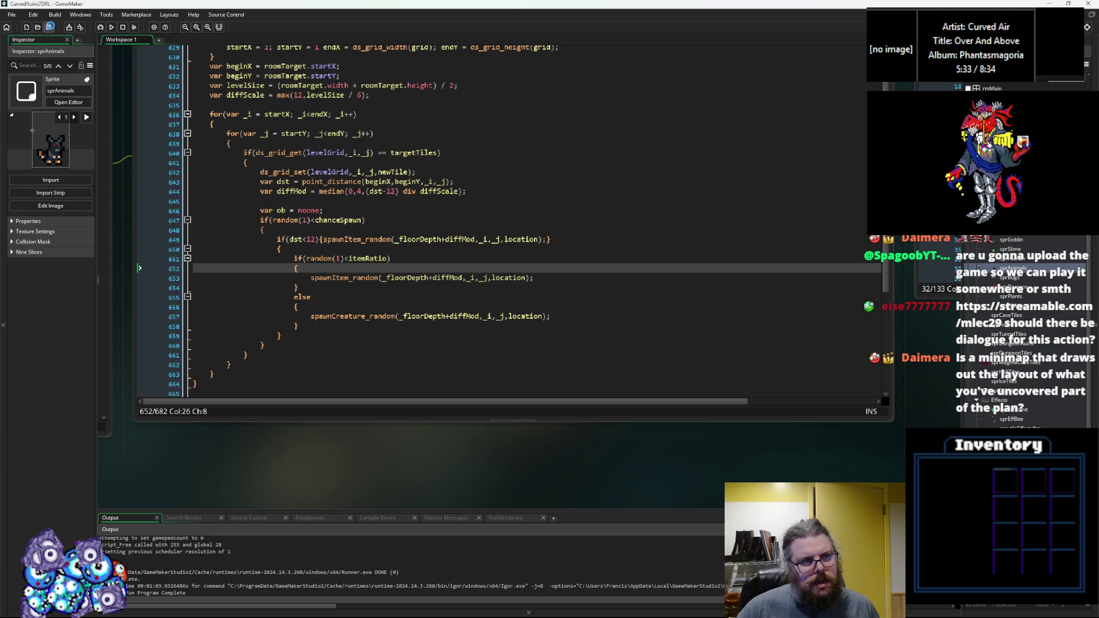
Step: Launch the roguelike in debug mode and start a New Game to generate a level
left_click(100, 27)
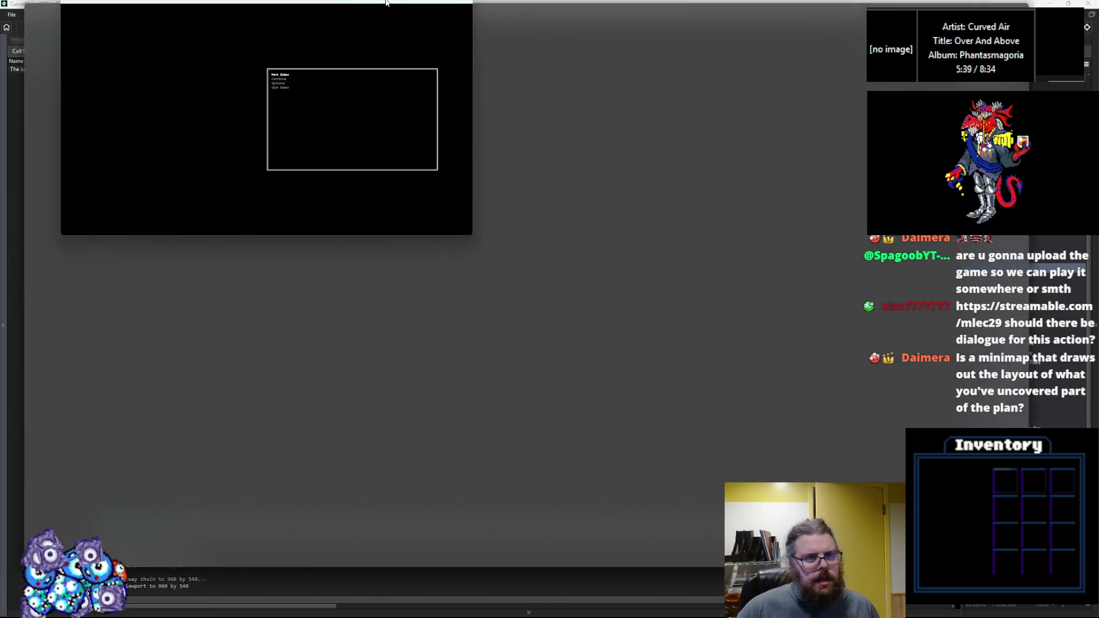
key("Return")
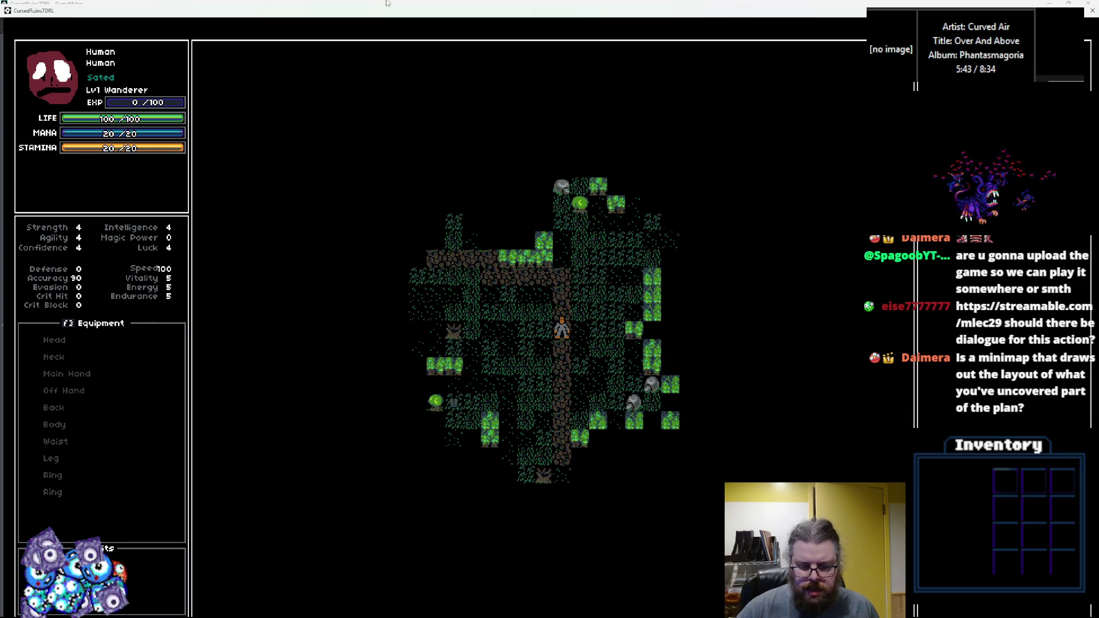
Step: Walk the character up and left through the corridors, revealing unexplored tiles
key("KP_7")
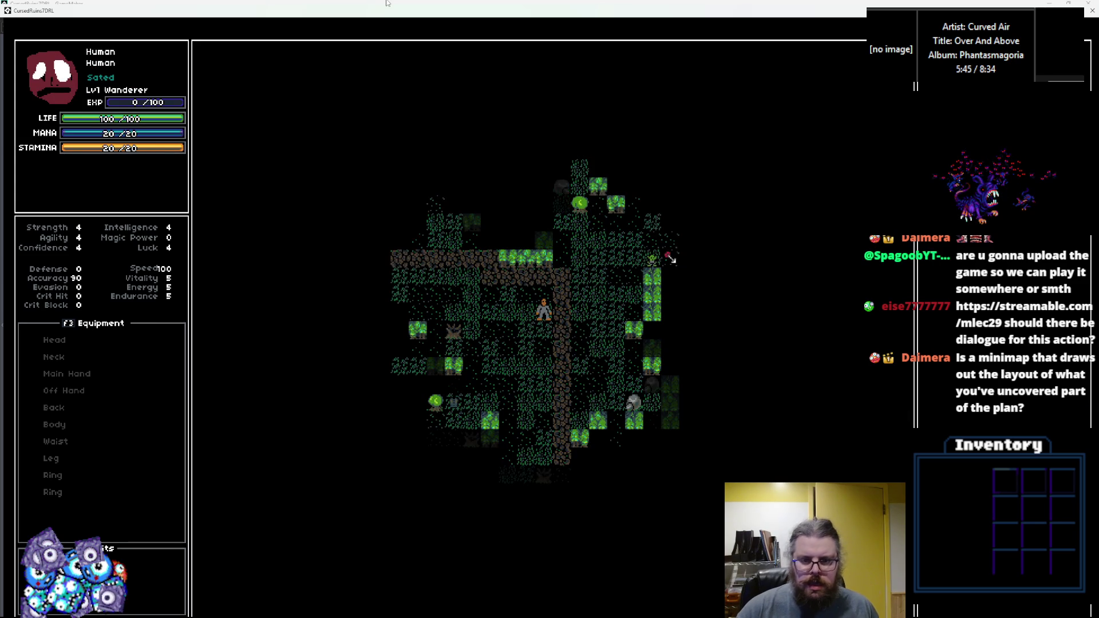
key("KP_7")
key("KP_8")
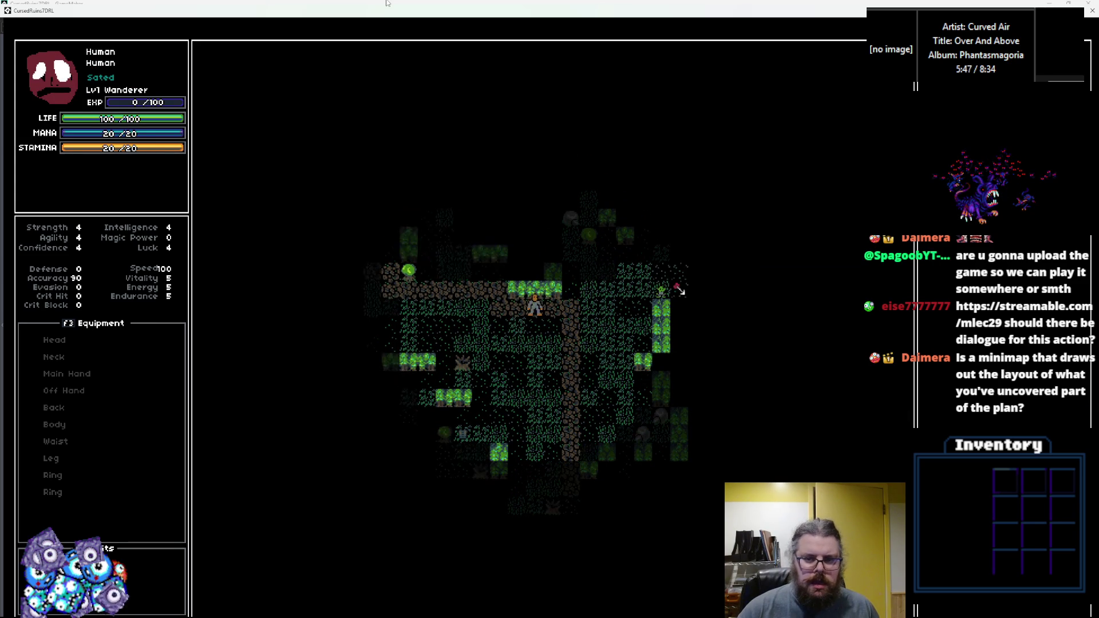
key("KP_4")
key("KP_4")
key("KP_4")
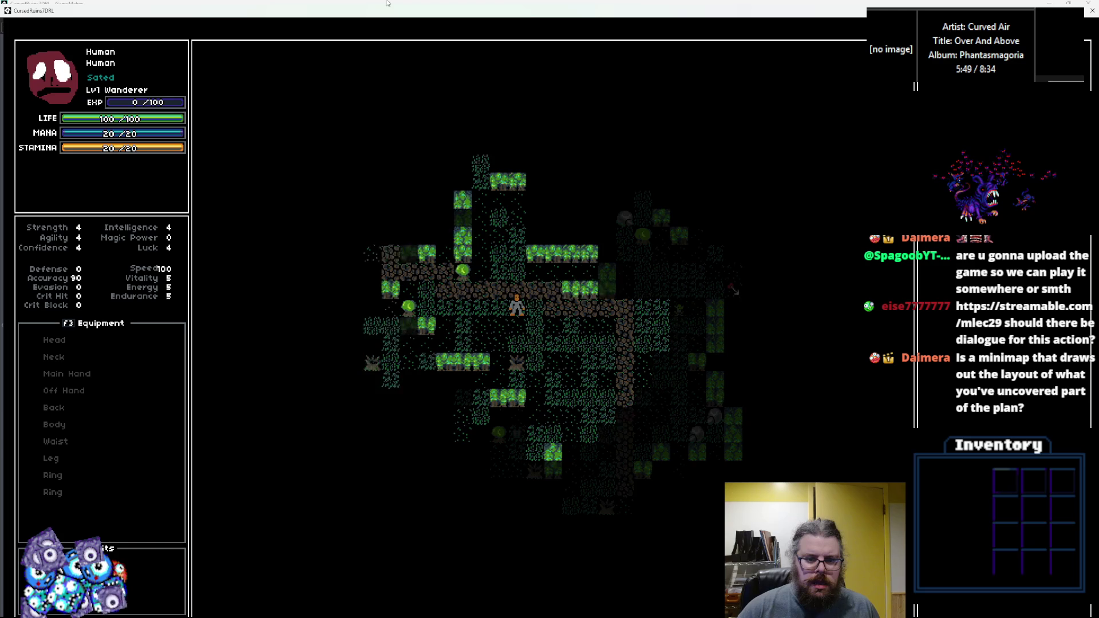
key("KP_4")
key("KP_4")
key("KP_4")
key("KP_7")
key("KP_7")
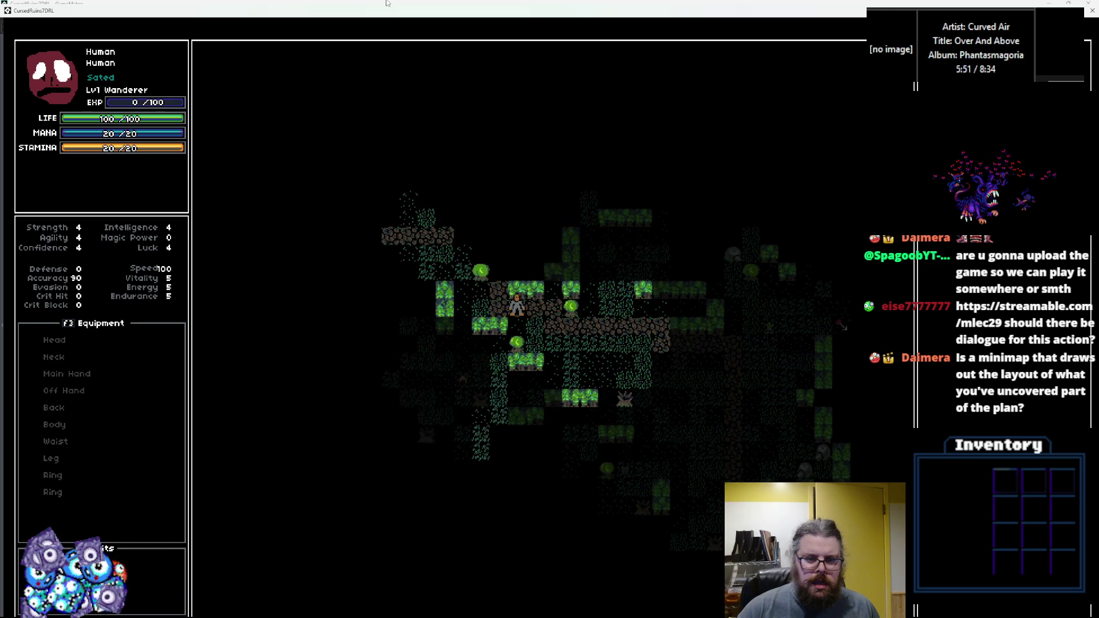
key("KP_7")
key("KP_7")
key("KP_8")
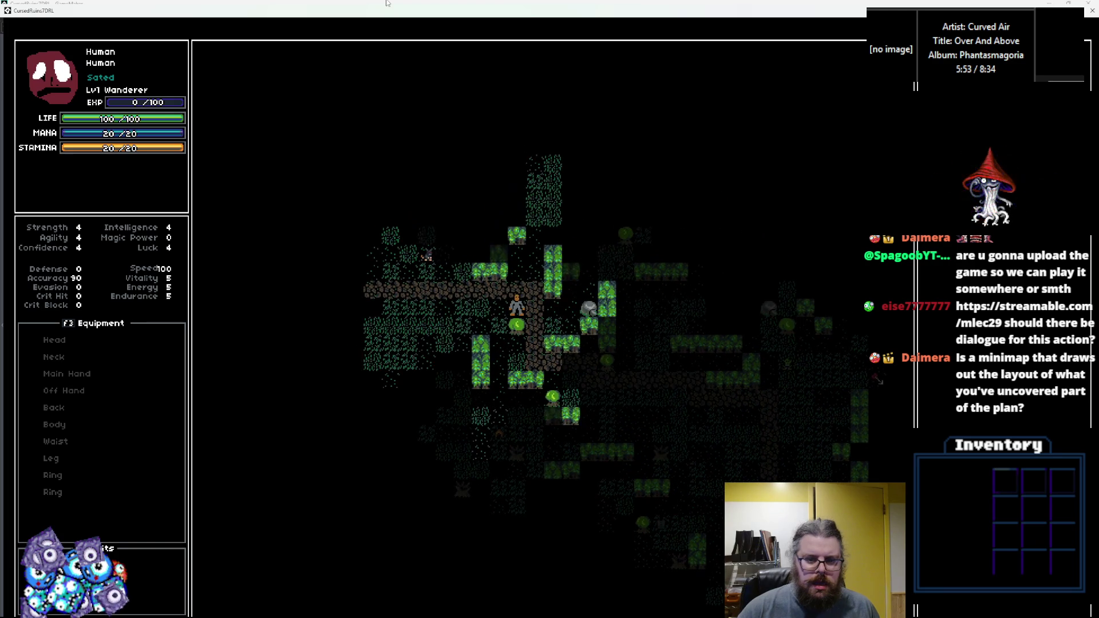
key("KP_4")
key("KP_1")
key("KP_4")
key("KP_4")
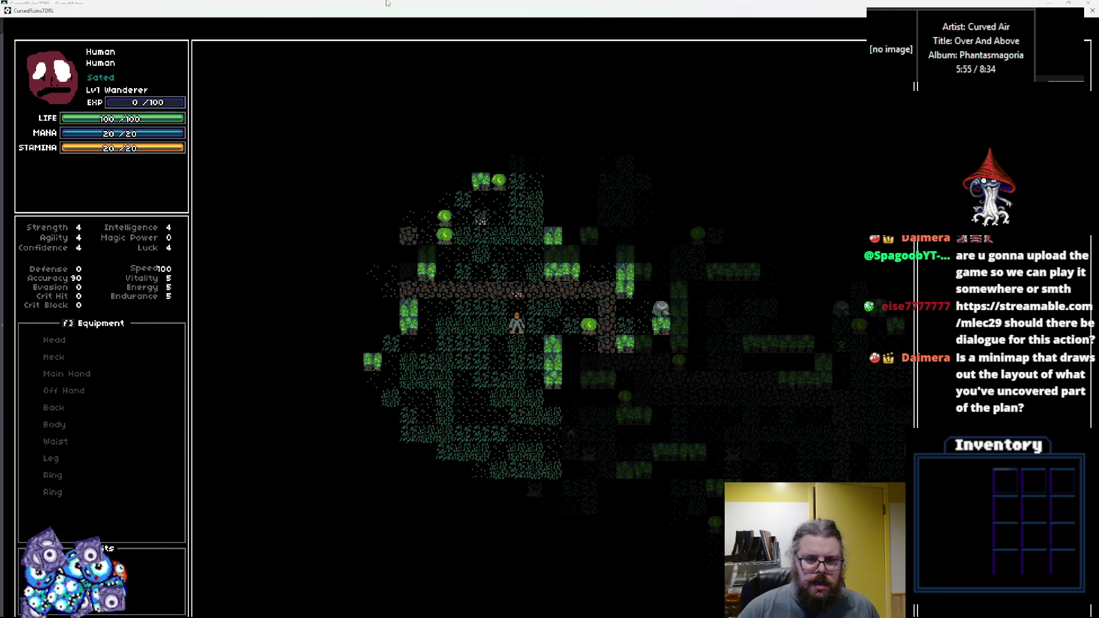
key("KP_8")
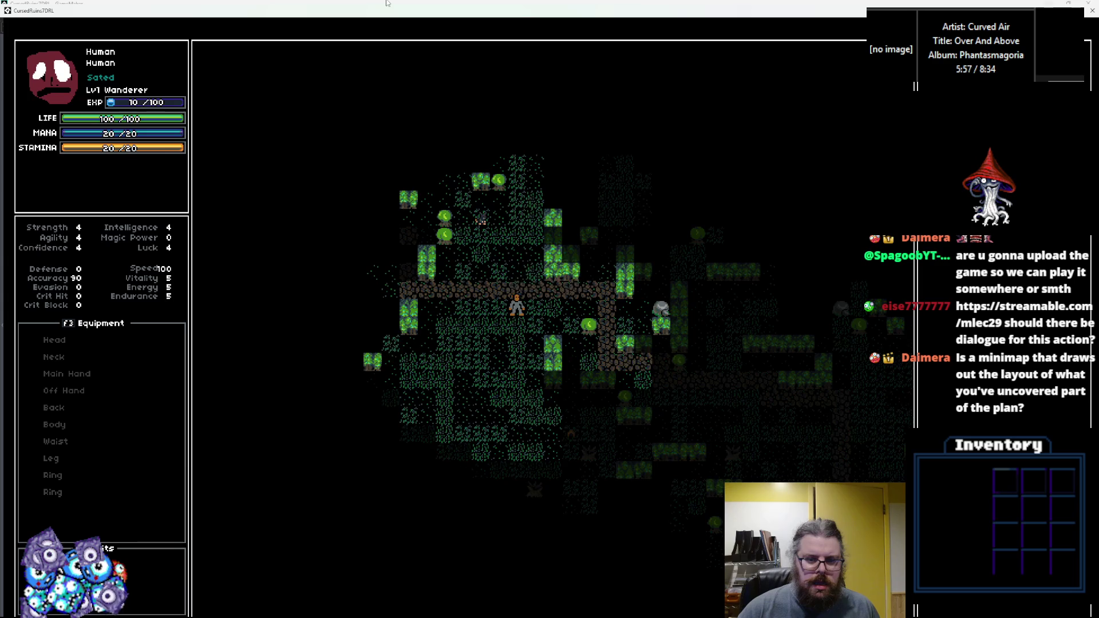
key("KP_8")
key("KP_4")
key("KP_4")
key("KP_4")
key("KP_4")
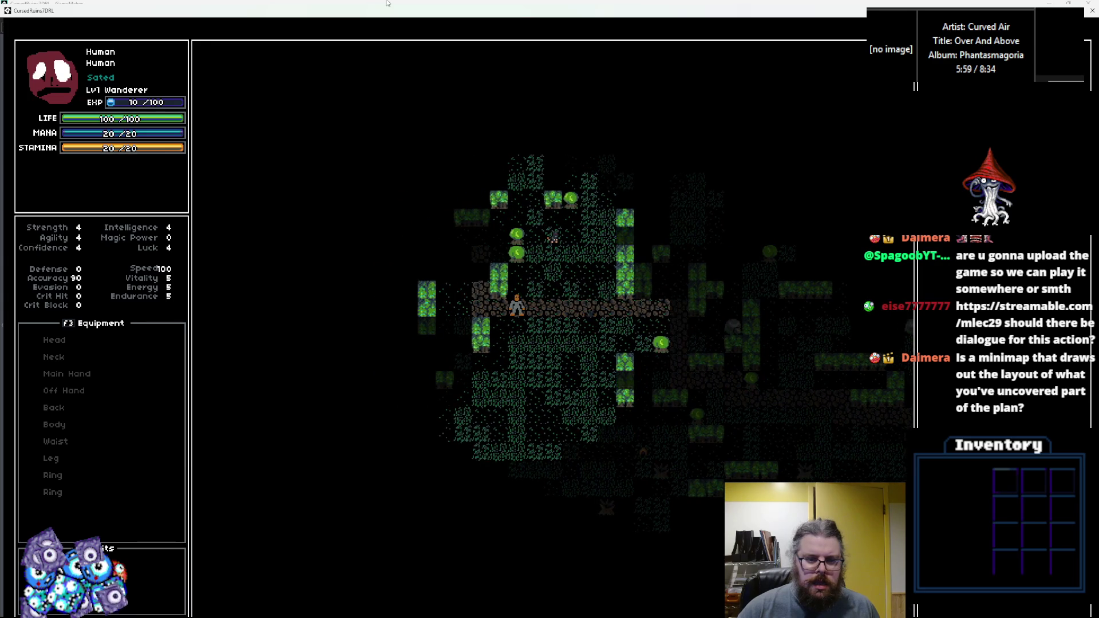
key("KP_4")
key("KP_4")
key("KP_7")
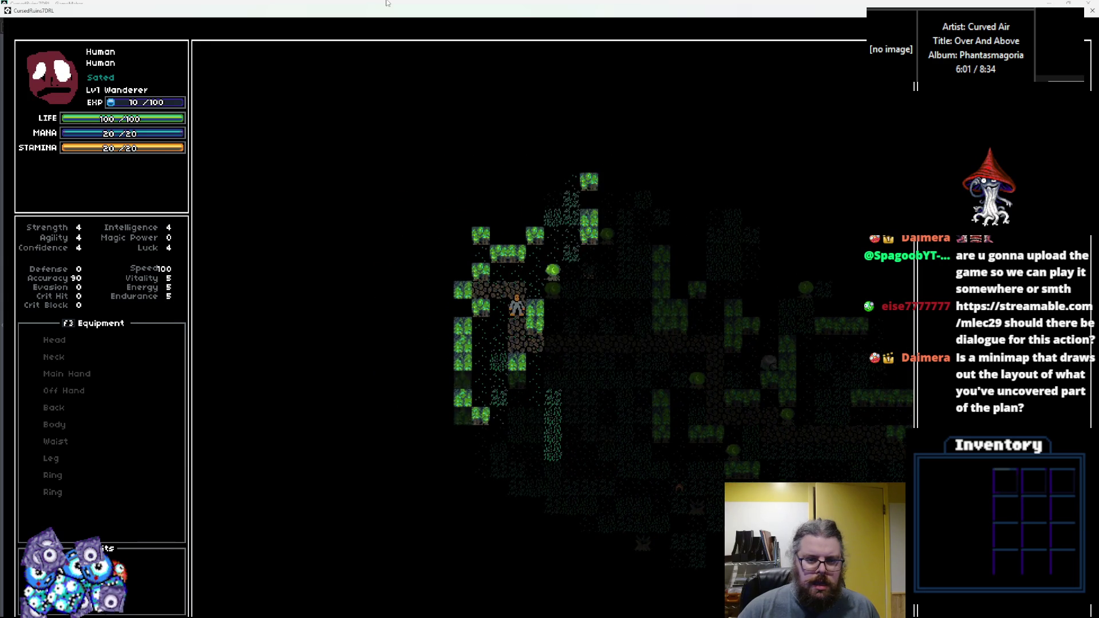
Step: Head right to the green creature and defeat it, bringing EXP to 20/100
key("KP_3")
key("KP_6")
key("KP_6")
key("KP_6")
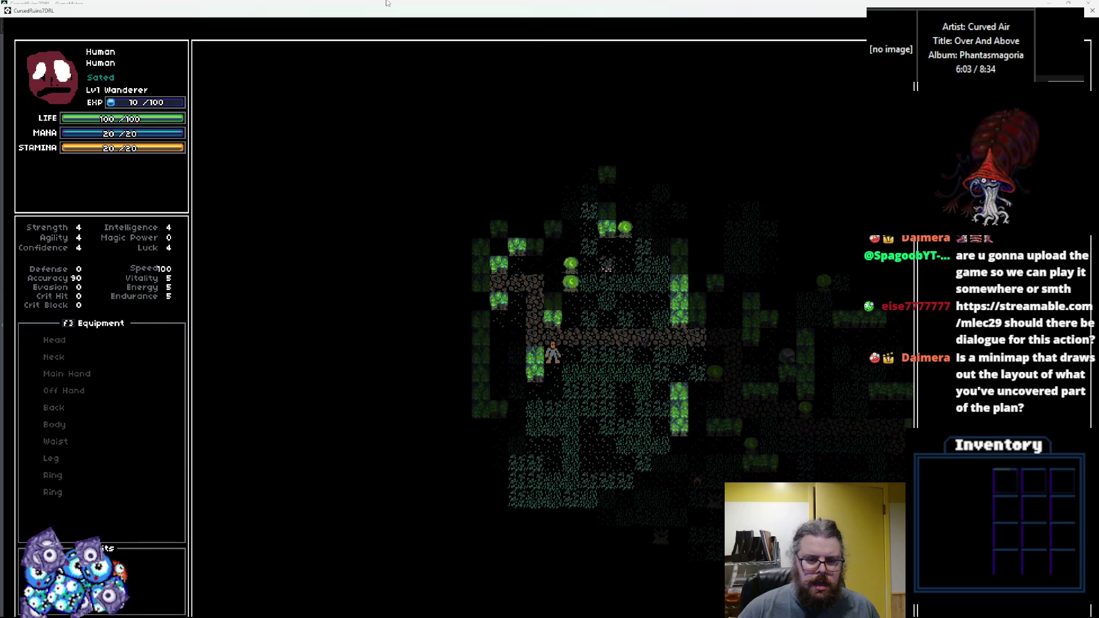
key("KP_6")
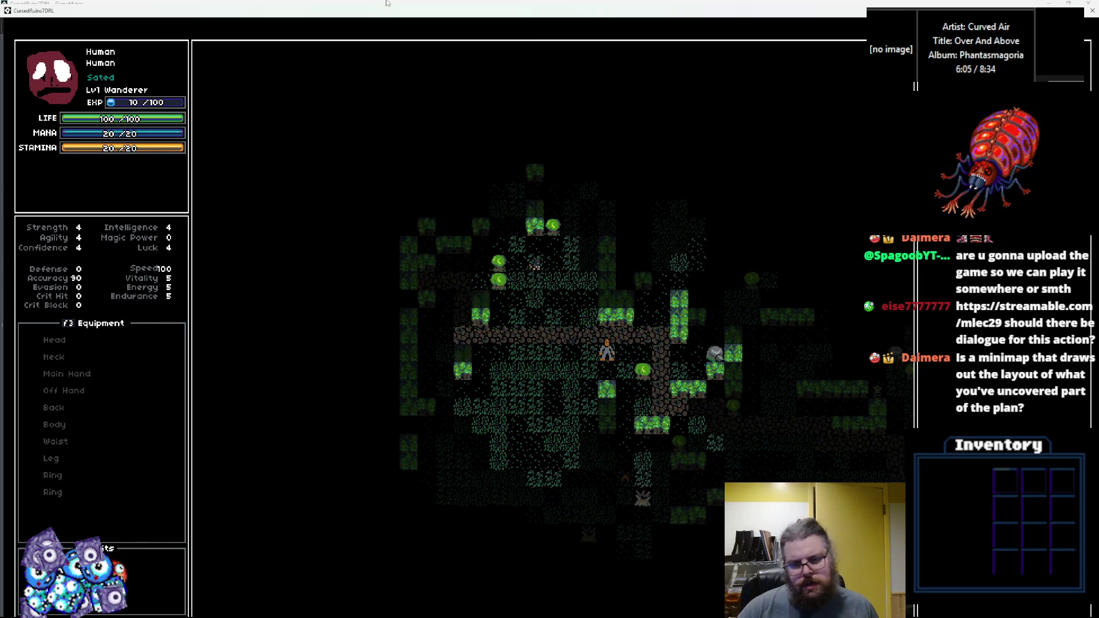
key("KP_2")
key("KP_6")
key("KP_3")
key("KP_3")
key("KP_3")
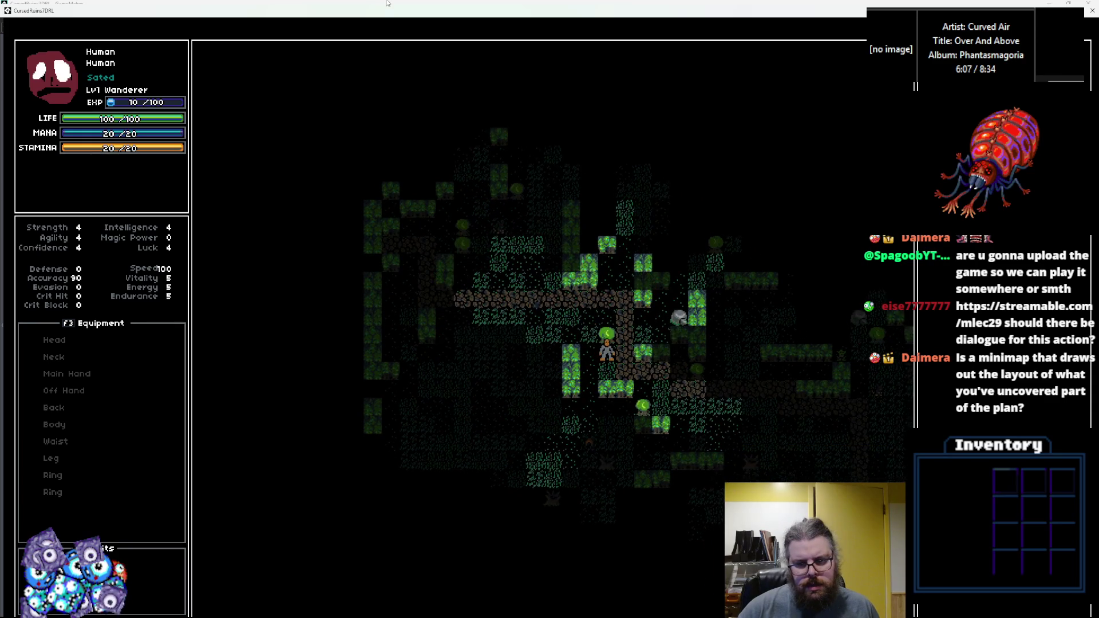
key("KP_1")
key("KP_1")
key("KP_1")
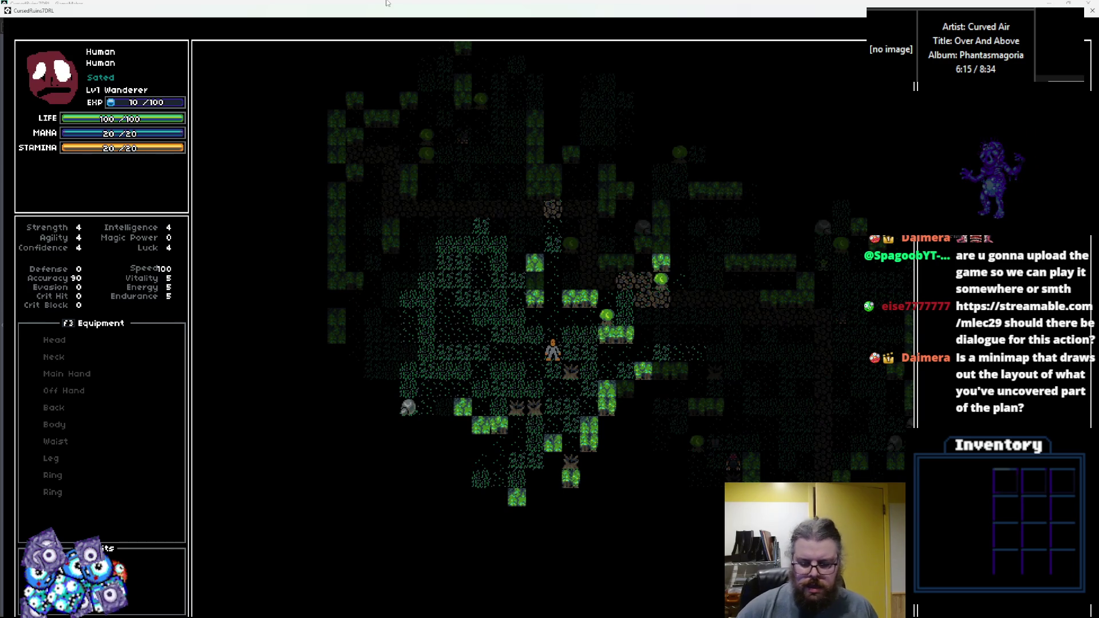
key("KP_6")
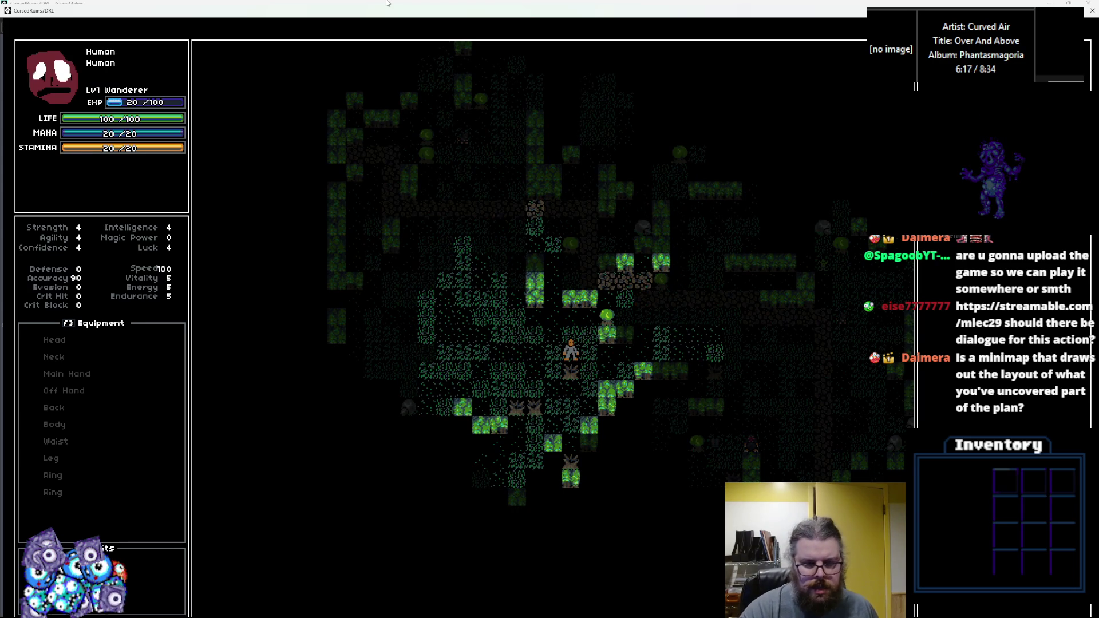
Step: Equip the found Helmet on the head, raising Defense to 1
key("Return")
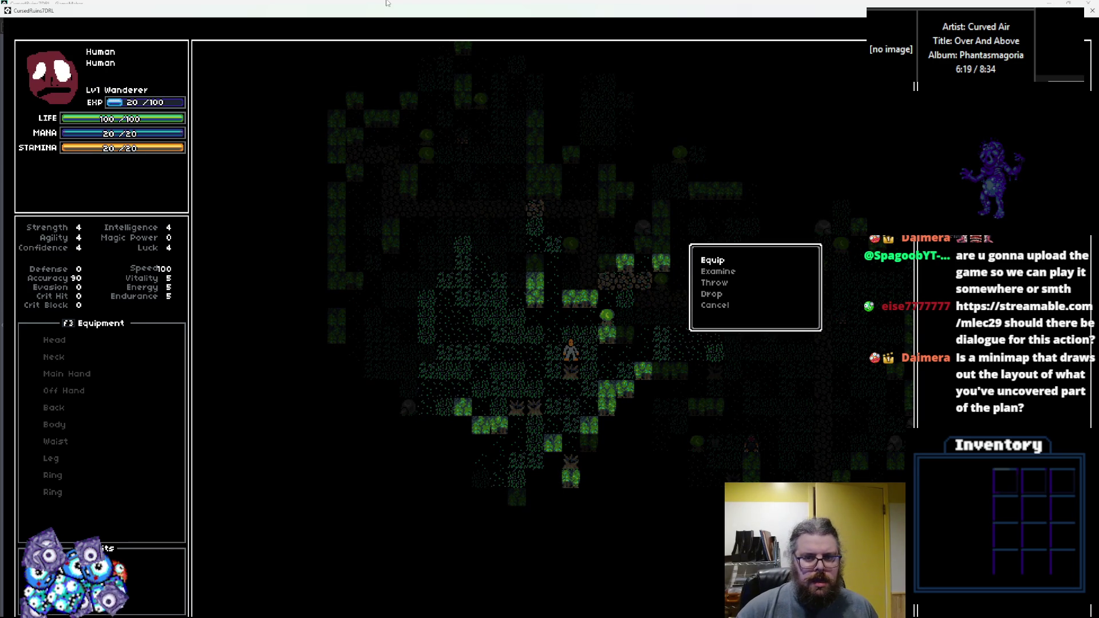
key("Return")
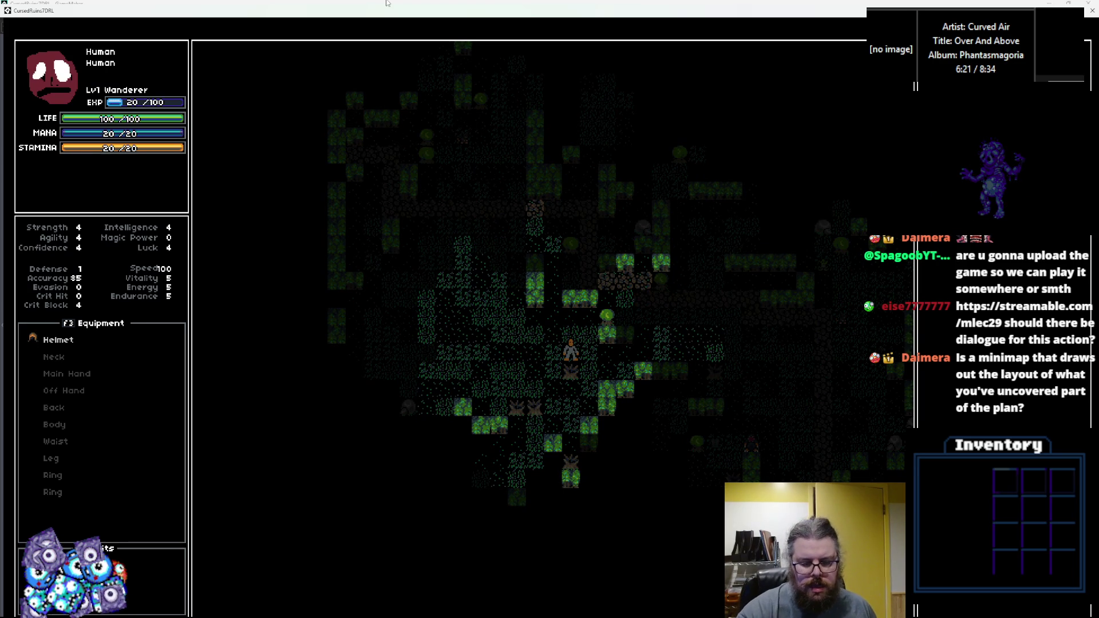
key("Right")
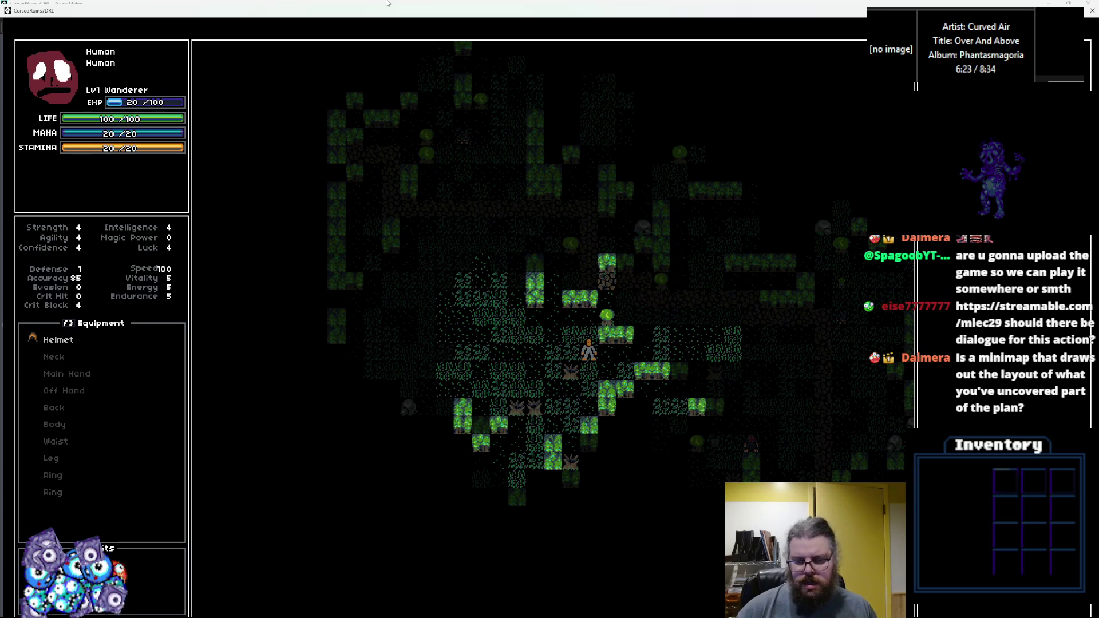
key("Right")
key("Down")
Step: Keep exploring right and down, uncovering more rooms and corridors
key("Up")
key("Right")
key("Up")
key("Right")
key("Up")
key("Right")
key("Up")
key("Right")
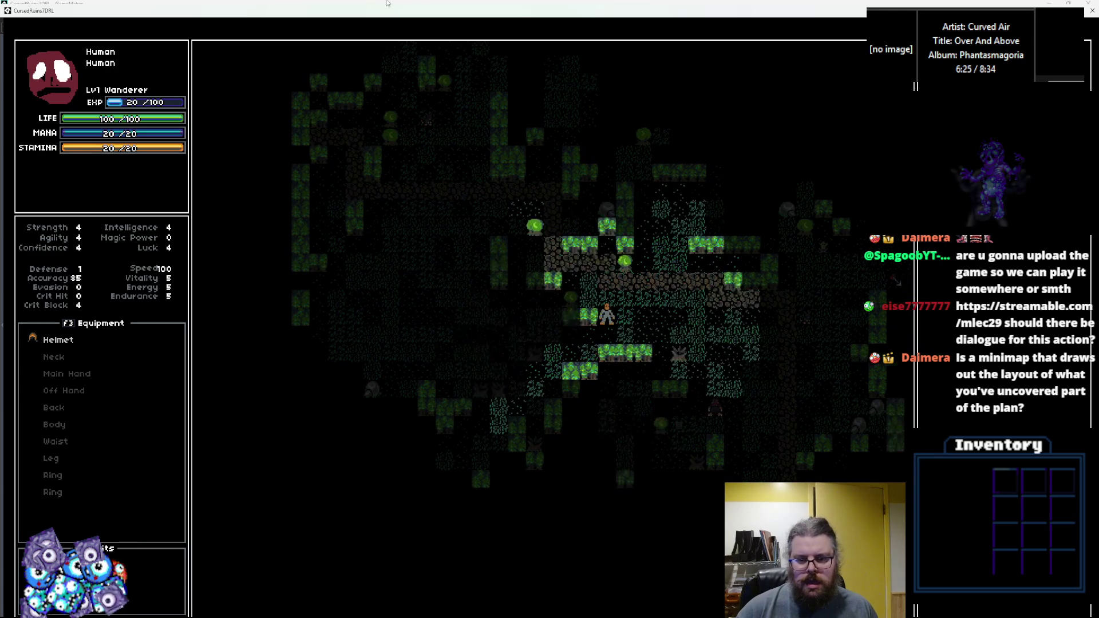
key("Down")
key("Right")
key("Down")
key("Right")
key("Down")
key("Right")
key("Down")
key("Right")
key("Down")
key("Right")
key("Right")
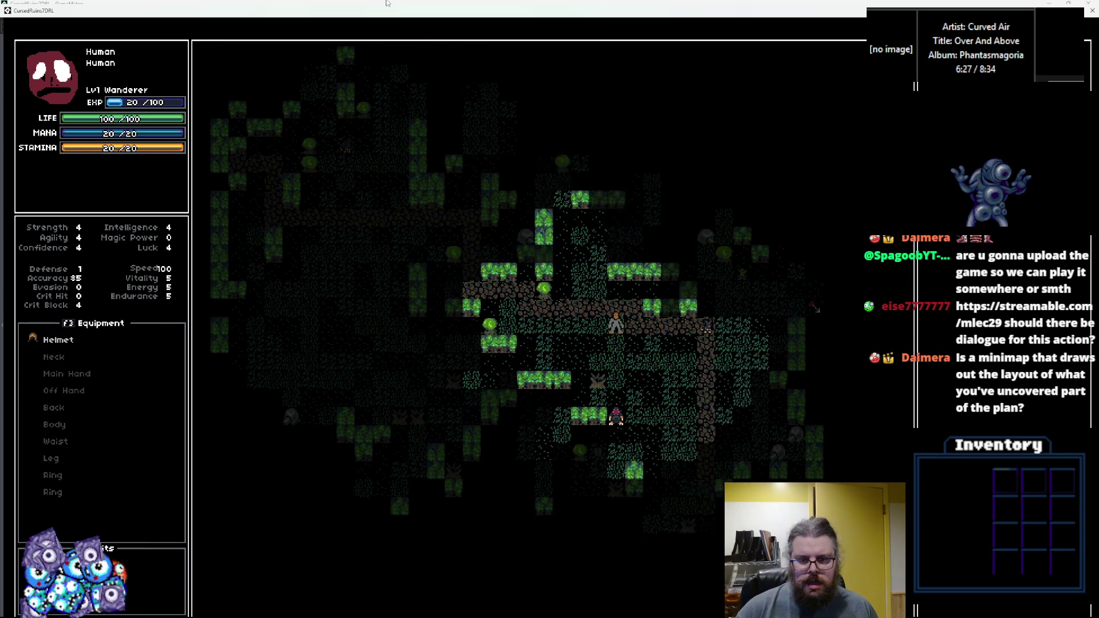
key("Down")
key("Down")
key("Down")
key("Right")
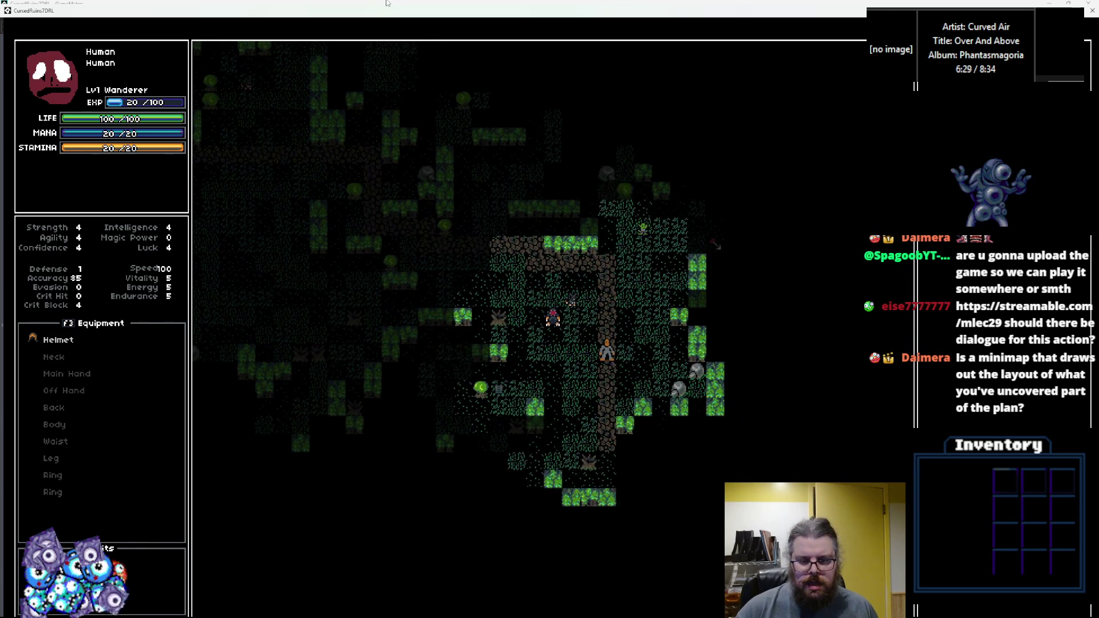
key("Down")
key("Down")
key("Right")
key("Right")
key("Right")
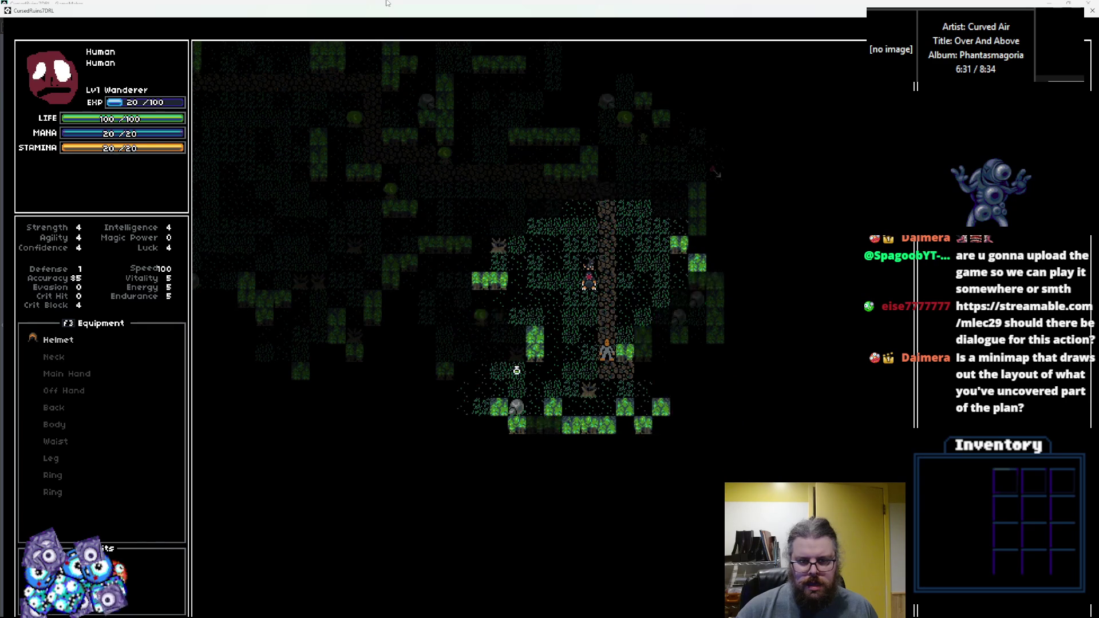
key("Right")
key("Right")
key("Right")
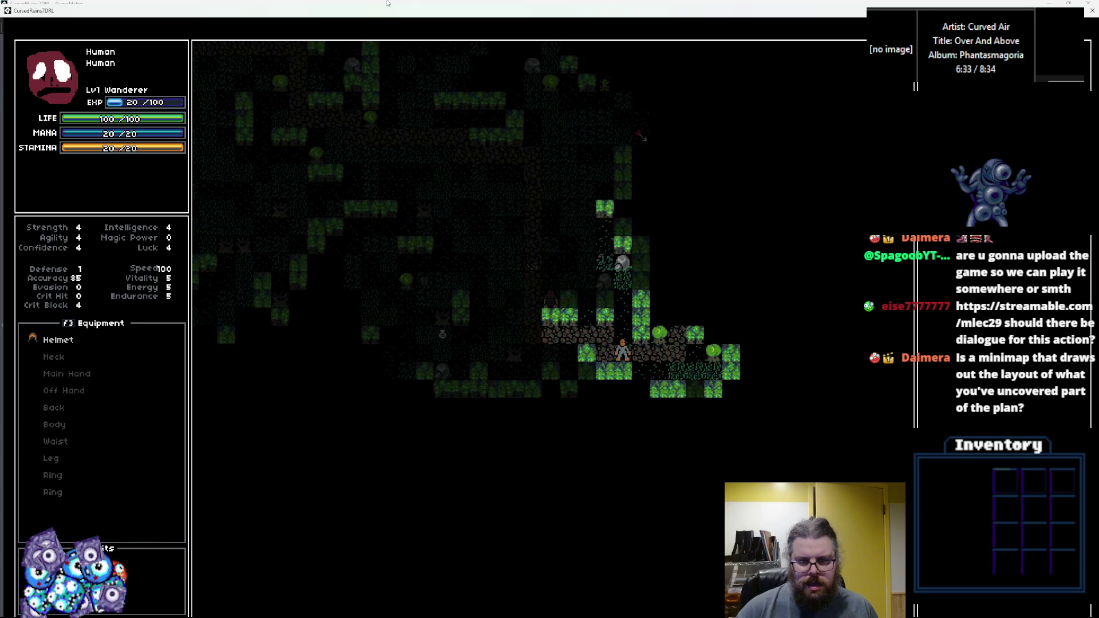
key("Up")
key("Right")
key("Up")
key("Right")
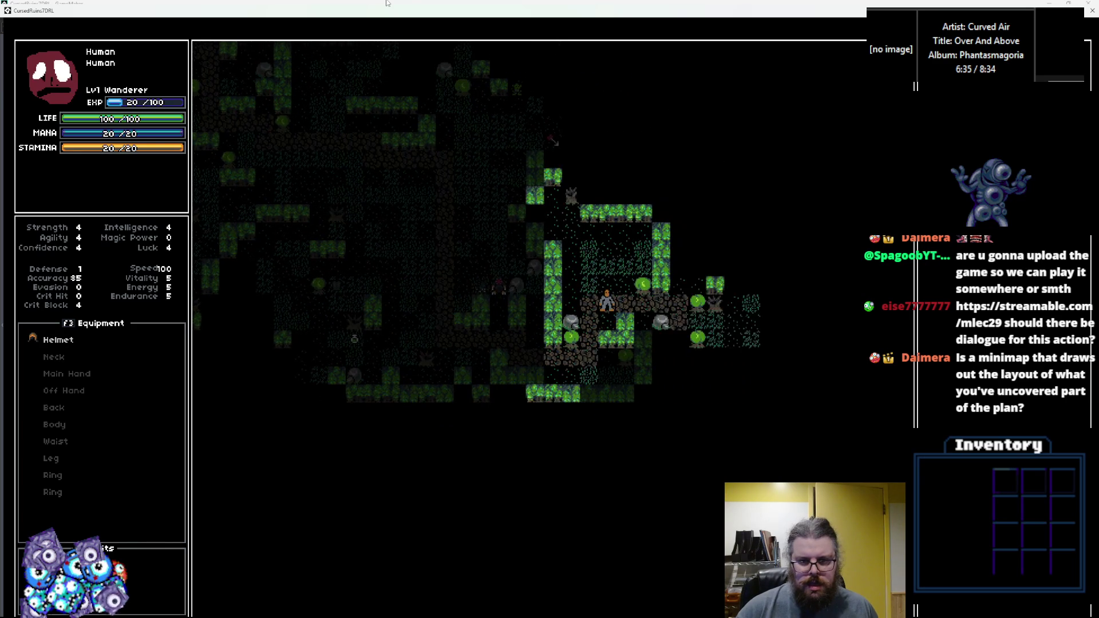